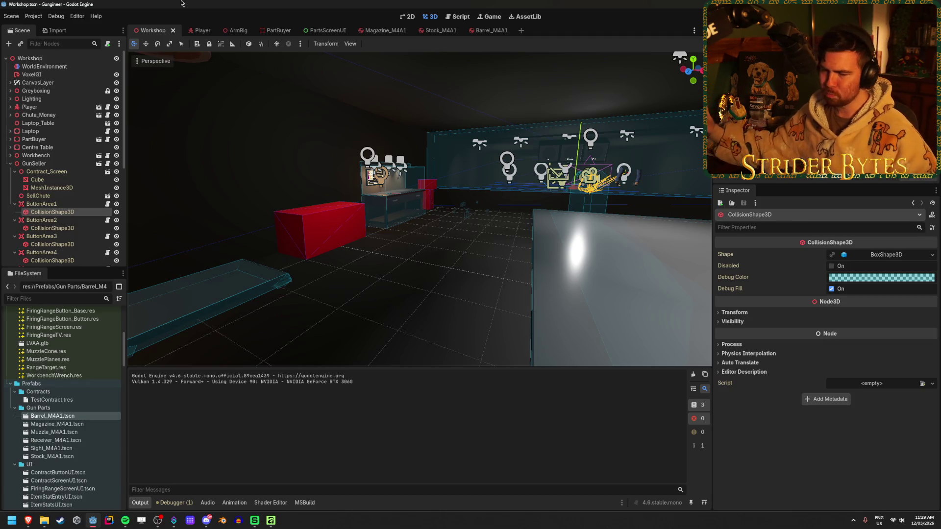
Collapse GunSeller, orbit to the cost screen, save the Workshop scene, and switch to PartsScreenUI
{"action": "left_click", "coordinate": [10, 163]}
{"action": "left_click", "coordinate": [384, 280]}
{"action": "left_click_drag", "start_coordinate": [385, 280], "coordinate": [397, 280]}
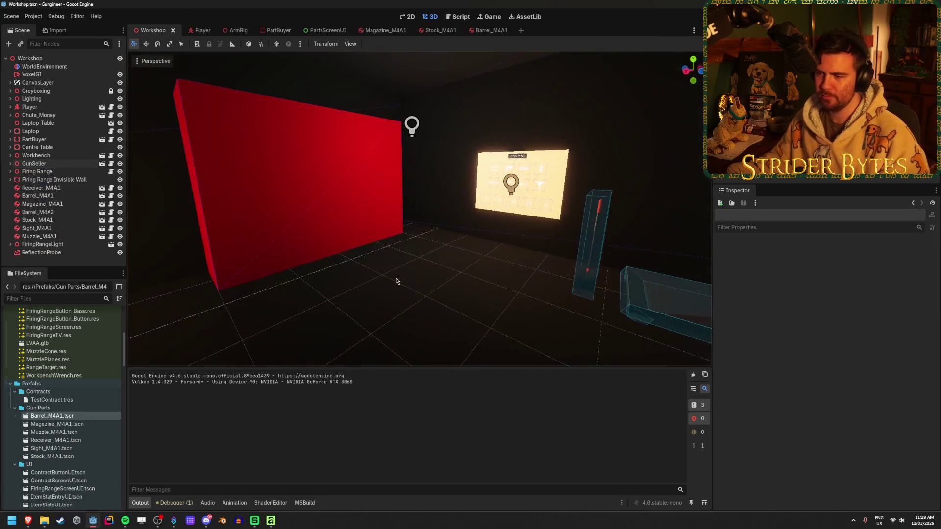
{"action": "scroll", "coordinate": [519, 186], "scroll_direction": "up", "scroll_amount": 5}
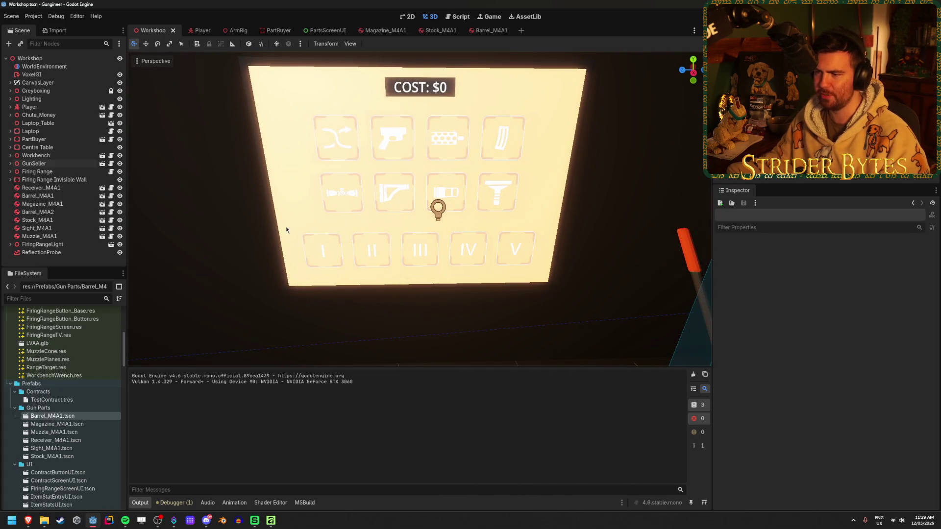
{"action": "left_click_drag", "start_coordinate": [288, 231], "coordinate": [343, 235]}
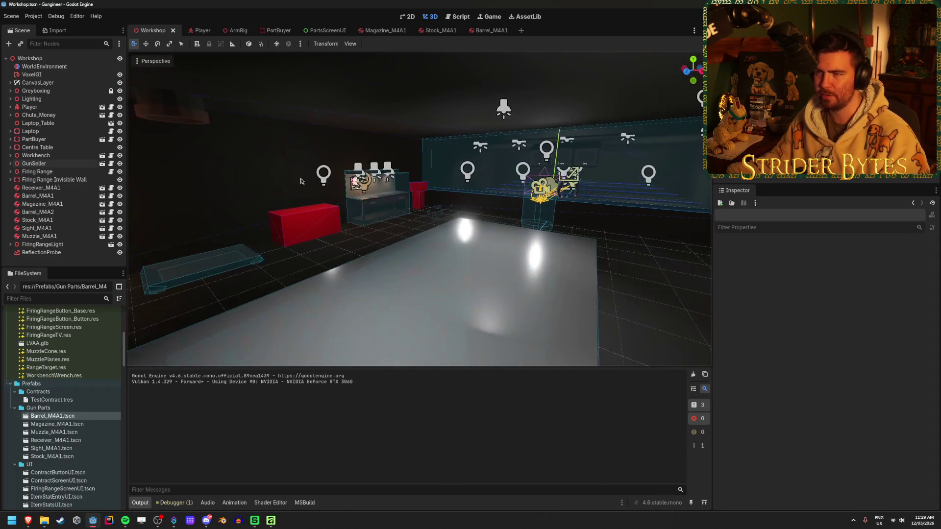
{"action": "key", "text": "ctrl+s"}
{"action": "left_click", "coordinate": [324, 31]}
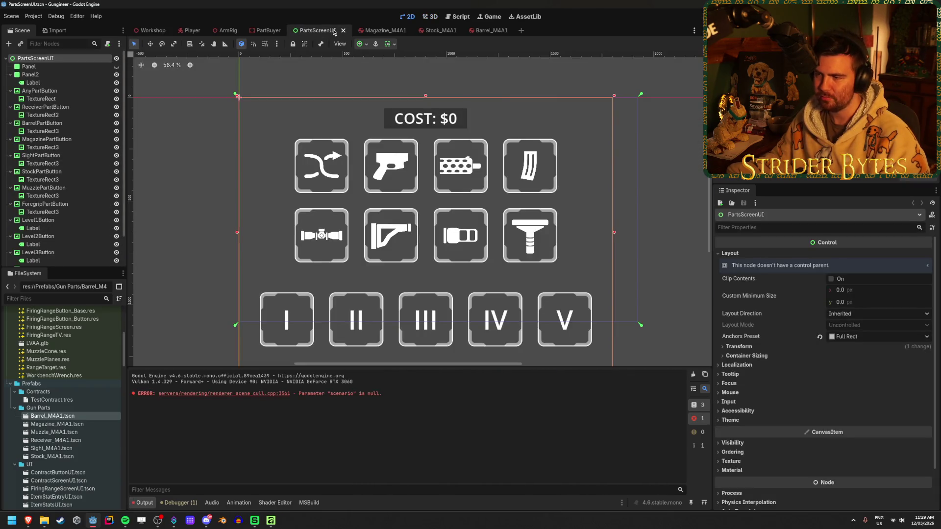
Zoom in on the perforated barrel button, zoom back out, then switch to Affinity
{"action": "scroll", "coordinate": [489, 136], "scroll_direction": "up", "scroll_amount": 8}
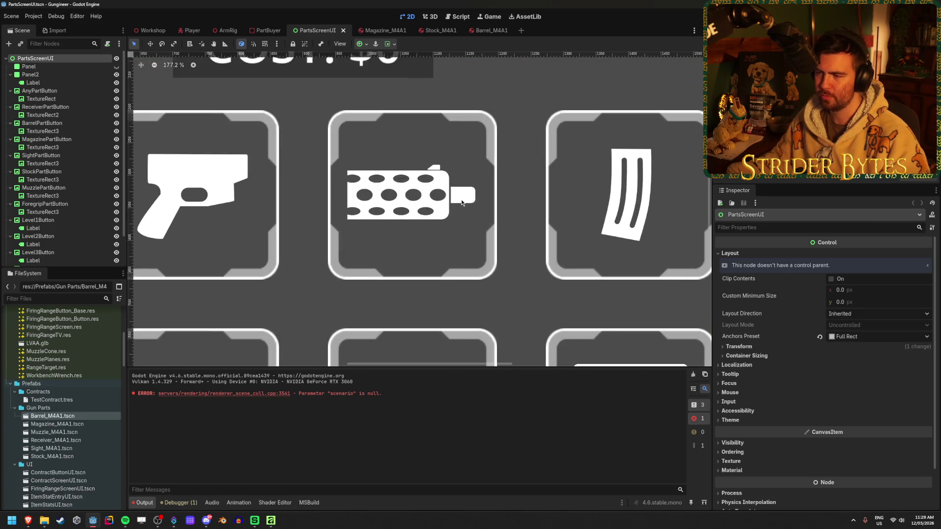
{"action": "scroll", "coordinate": [405, 188], "scroll_direction": "up", "scroll_amount": 2}
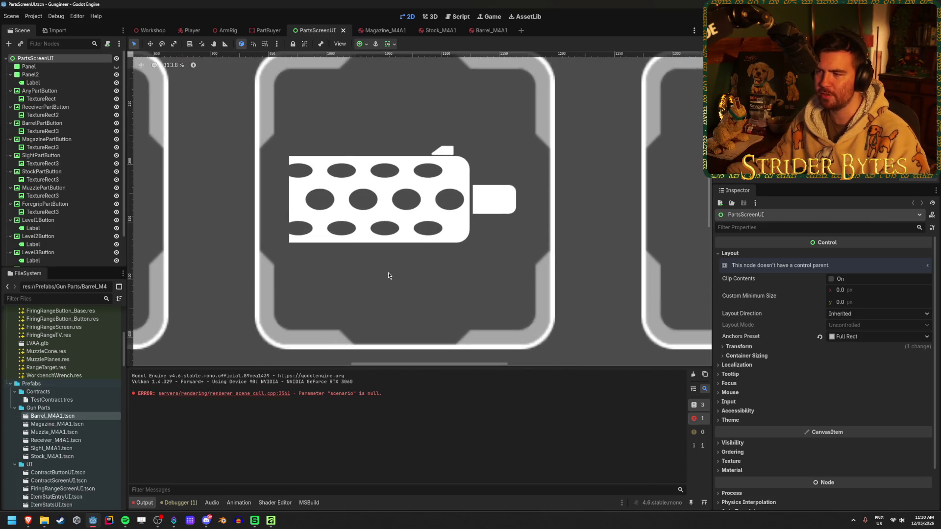
{"action": "scroll", "coordinate": [540, 240], "scroll_direction": "down", "scroll_amount": 2}
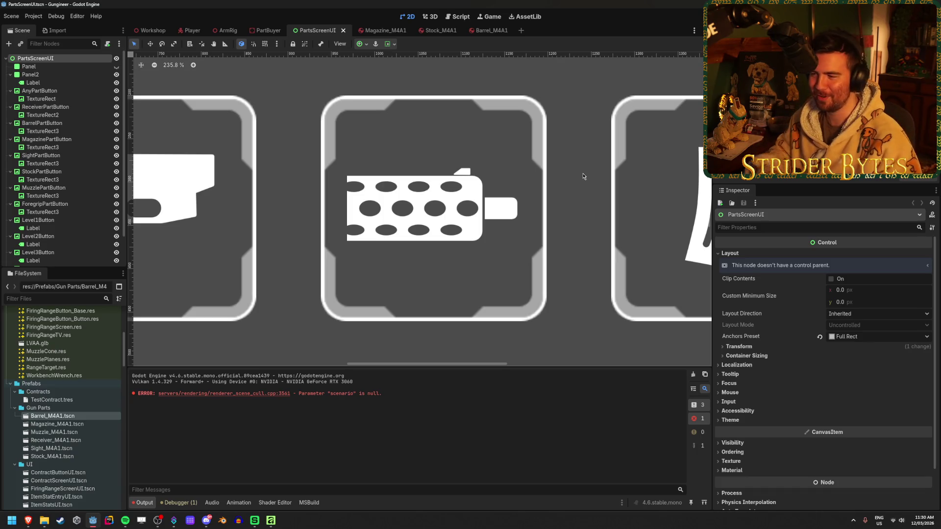
{"action": "scroll", "coordinate": [583, 177], "scroll_direction": "down", "scroll_amount": 6}
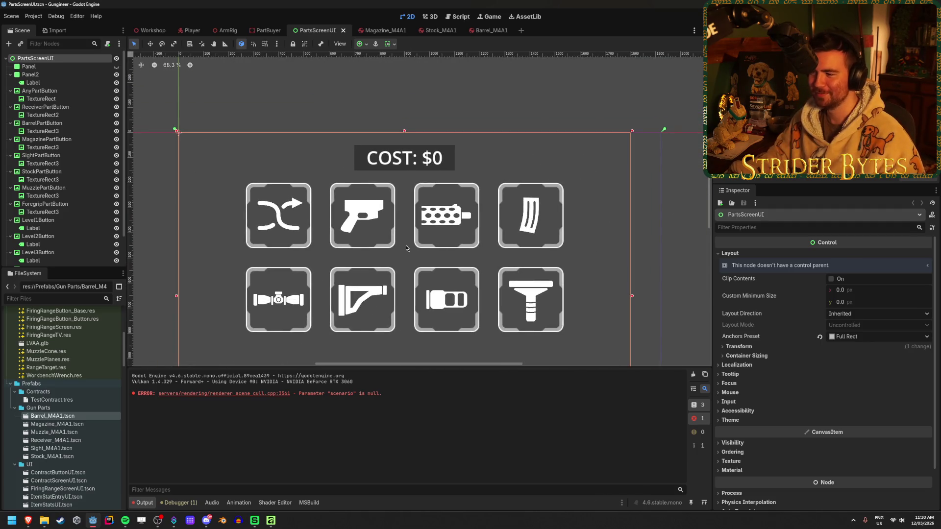
{"action": "key", "text": "alt+Tab"}
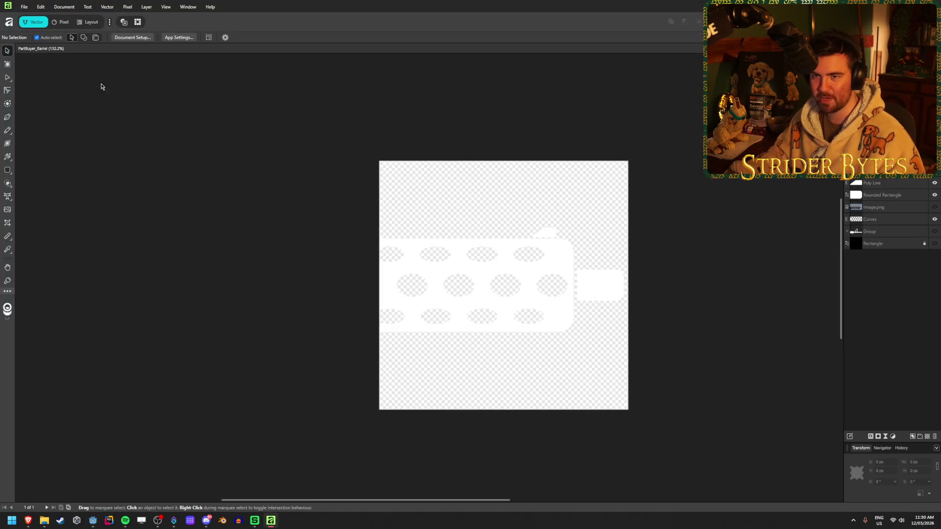
Open the recent PartBuyer_Magazine.af icon file
{"action": "left_click", "coordinate": [24, 7]}
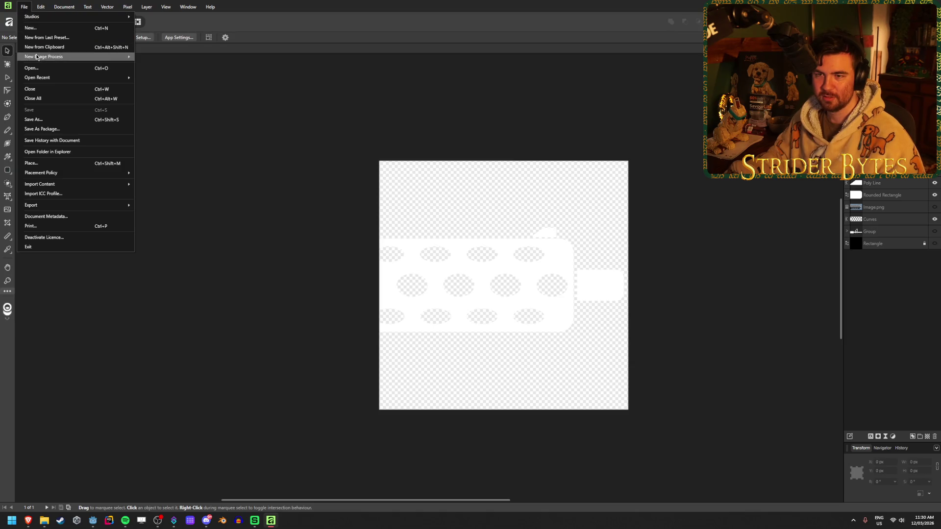
{"action": "mouse_move", "coordinate": [40, 78]}
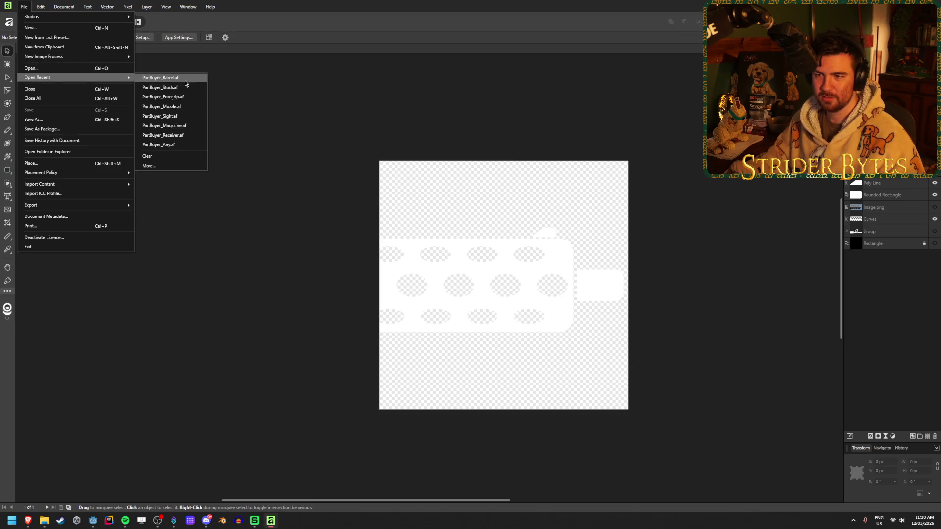
{"action": "left_click", "coordinate": [183, 128]}
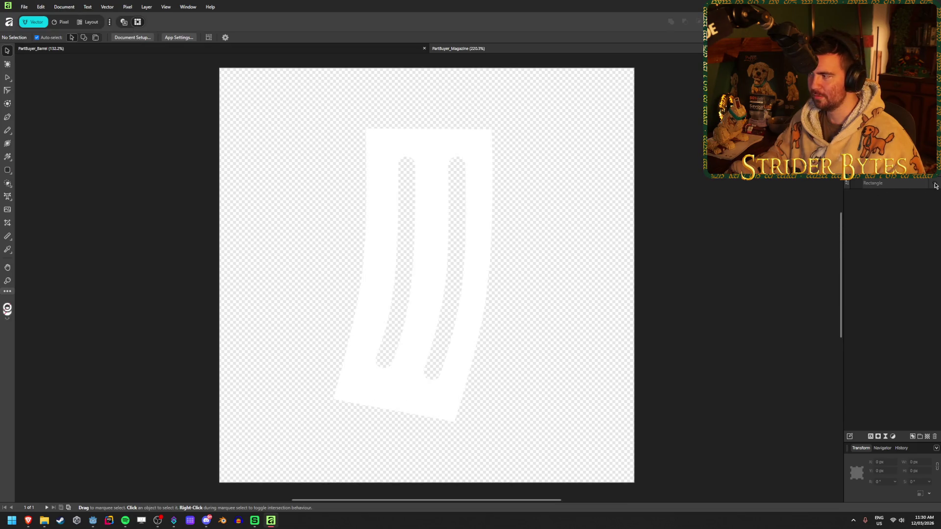
Give the curved magazine shape a white FFFFFF outline, thinning its two slots
{"action": "left_click", "coordinate": [455, 394]}
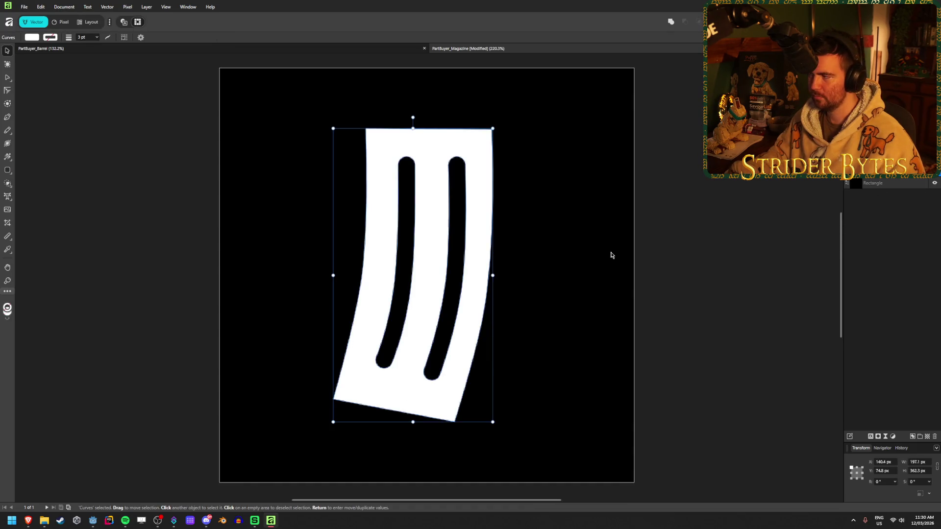
{"action": "left_click", "coordinate": [53, 38]}
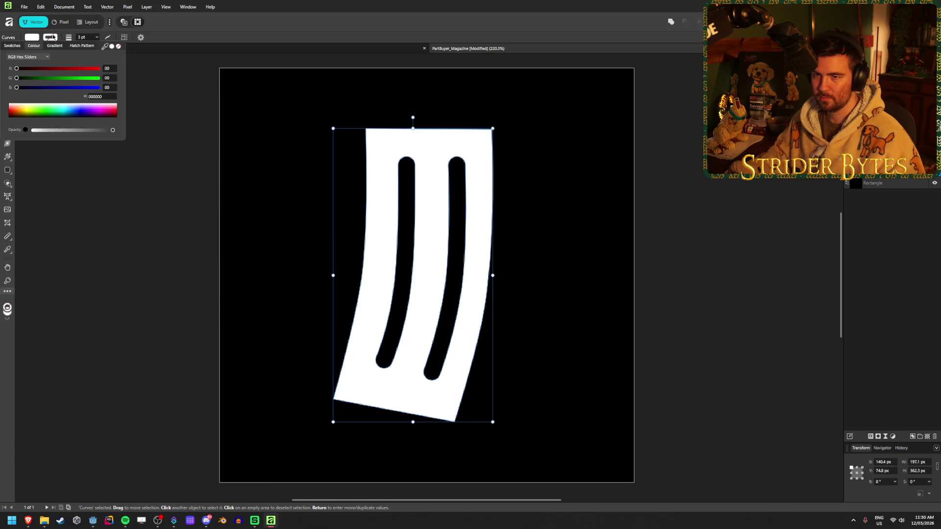
{"action": "left_click", "coordinate": [112, 46]}
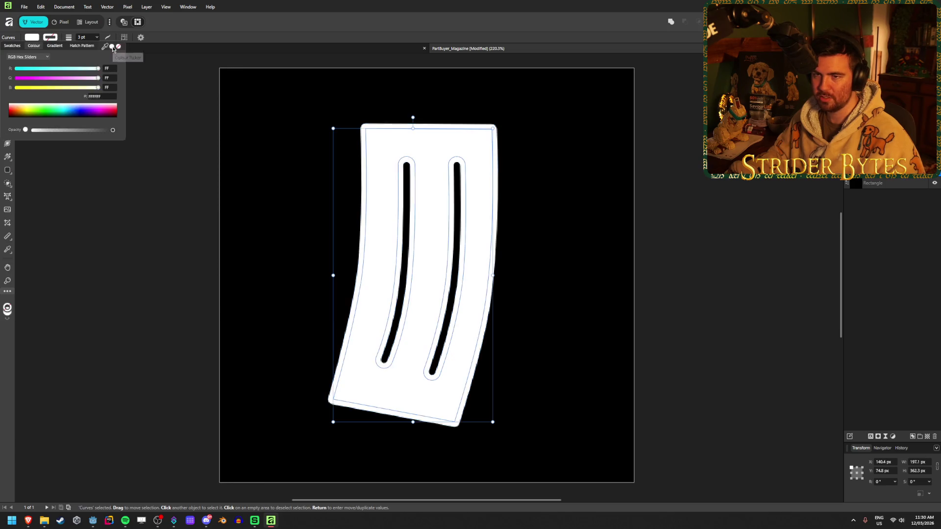
{"action": "left_click", "coordinate": [81, 236]}
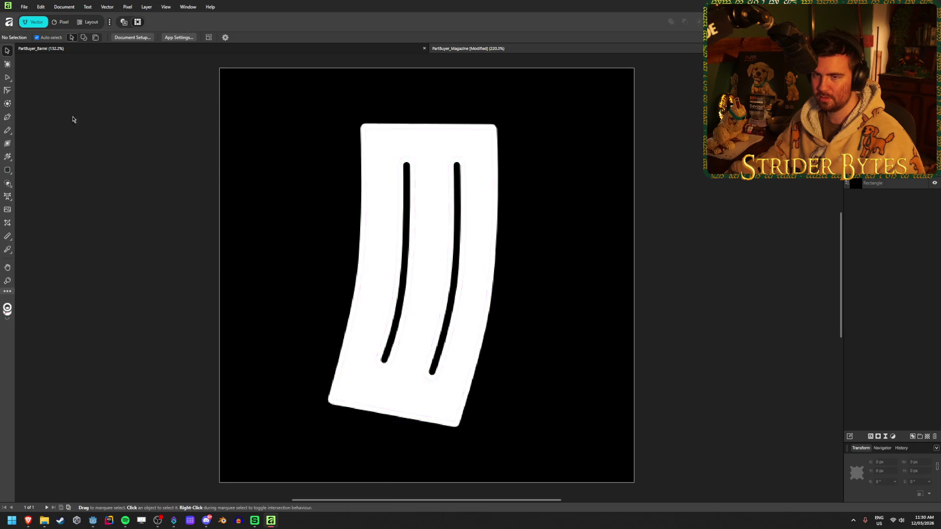
{"action": "scroll", "coordinate": [718, 229], "scroll_direction": "down", "scroll_amount": 2, "text": "ctrl"}
{"action": "scroll", "coordinate": [714, 227], "scroll_direction": "up", "scroll_amount": 2, "text": "ctrl"}
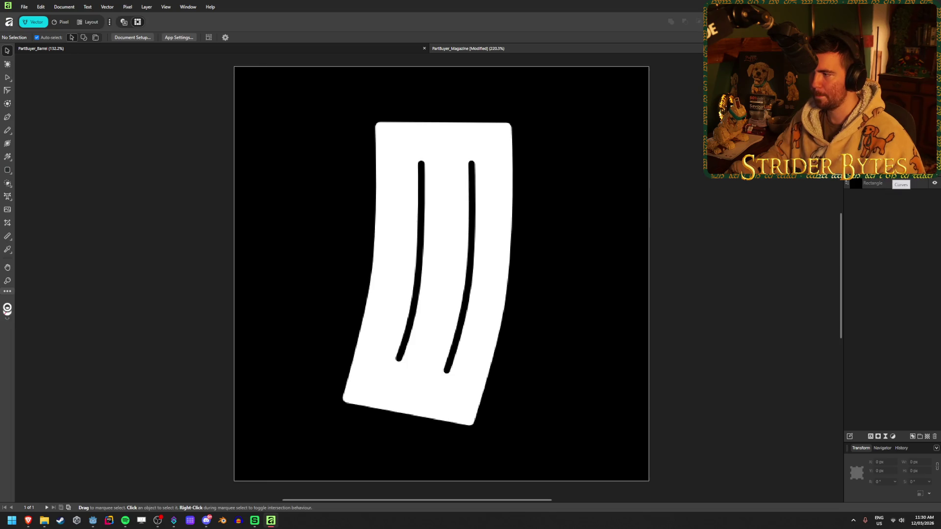
Compare the magazine shape and background, then undo its white stroke so the slots are thick again
{"action": "left_click", "coordinate": [426, 192]}
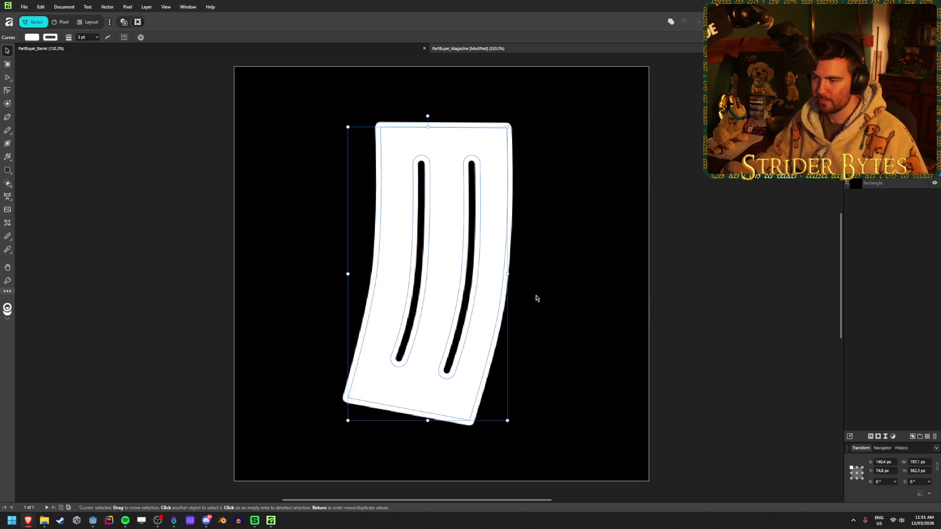
{"action": "left_click", "coordinate": [758, 235]}
{"action": "left_click", "coordinate": [469, 231]}
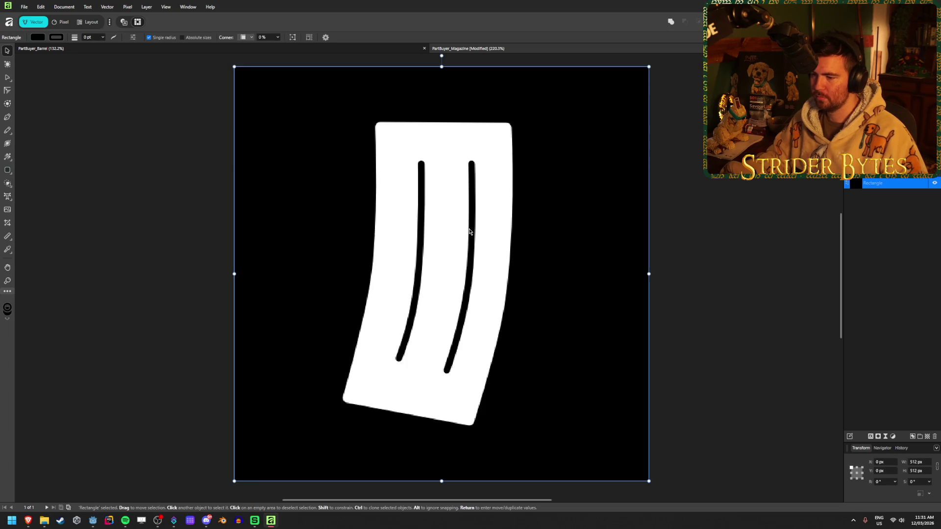
{"action": "left_click", "coordinate": [495, 207]}
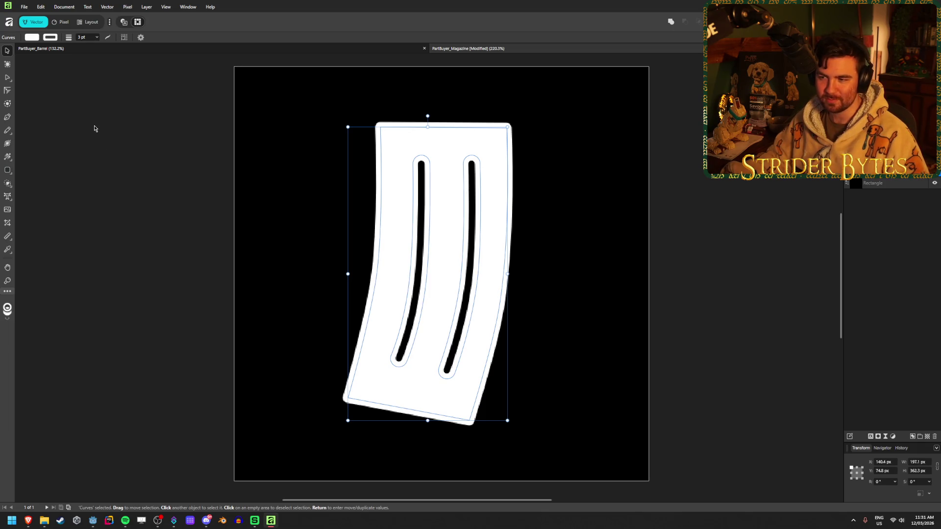
{"action": "left_click", "coordinate": [729, 186]}
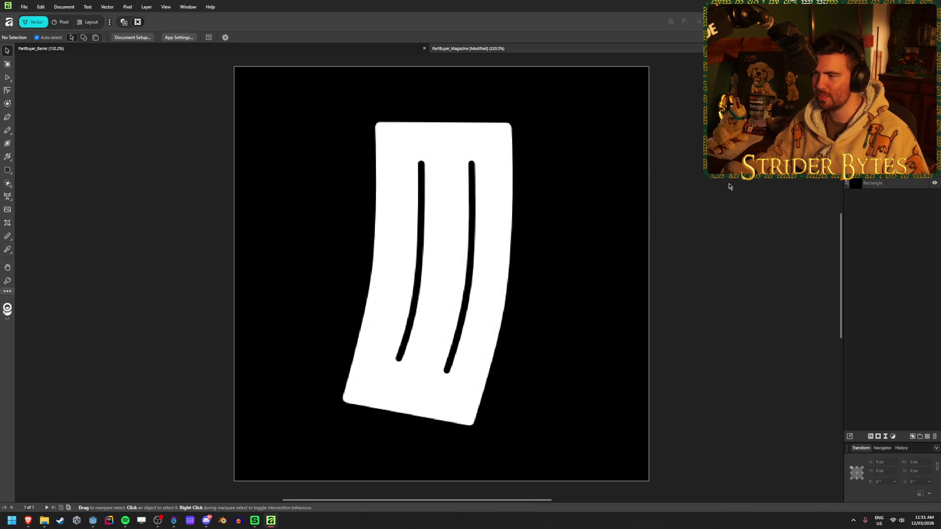
{"action": "left_click", "coordinate": [478, 146]}
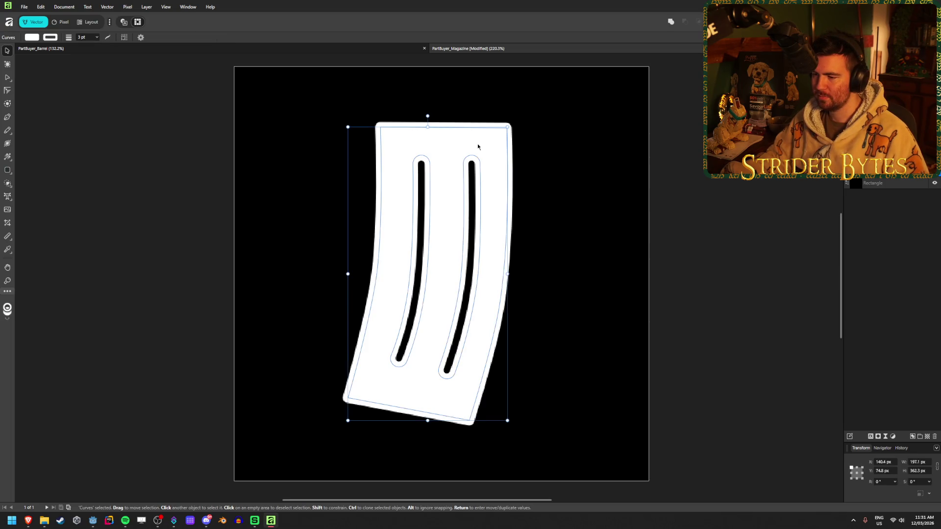
{"action": "key", "text": "ctrl+d"}
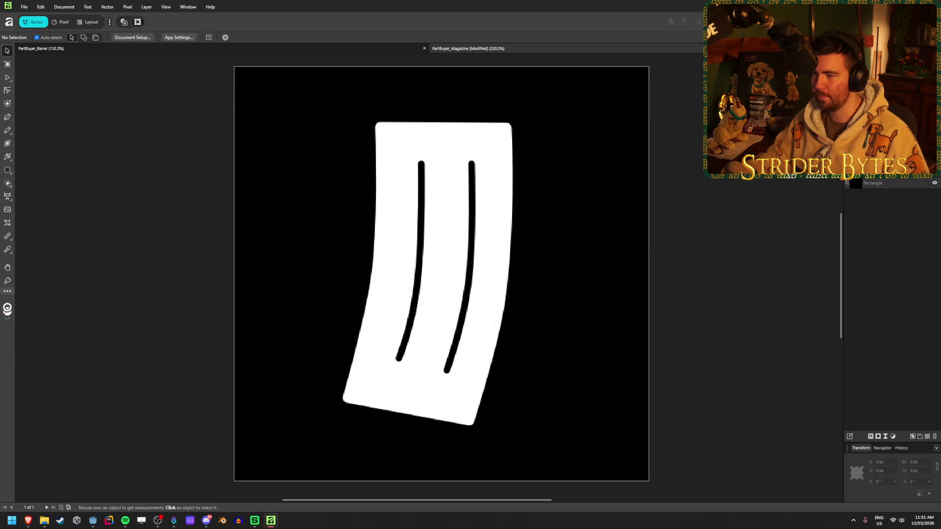
{"action": "key", "text": "ctrl+z"}
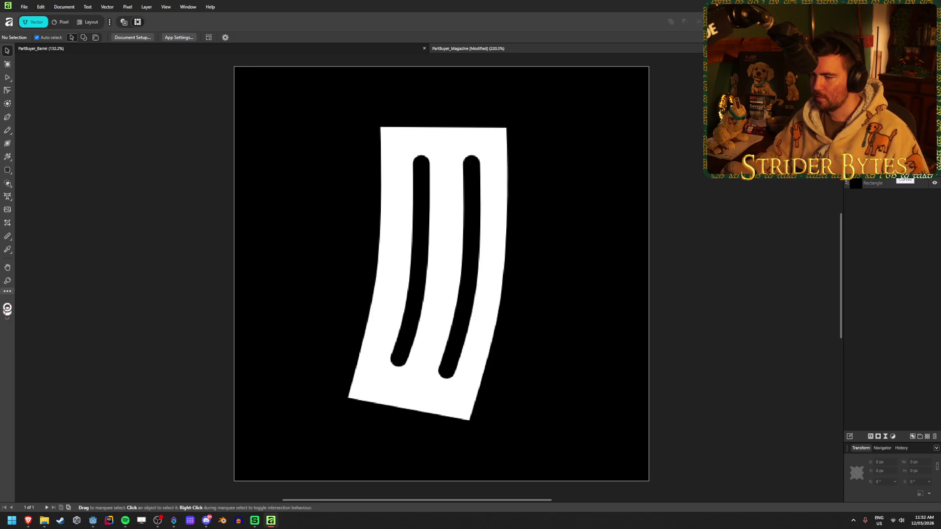
{"action": "left_click", "coordinate": [905, 174]}
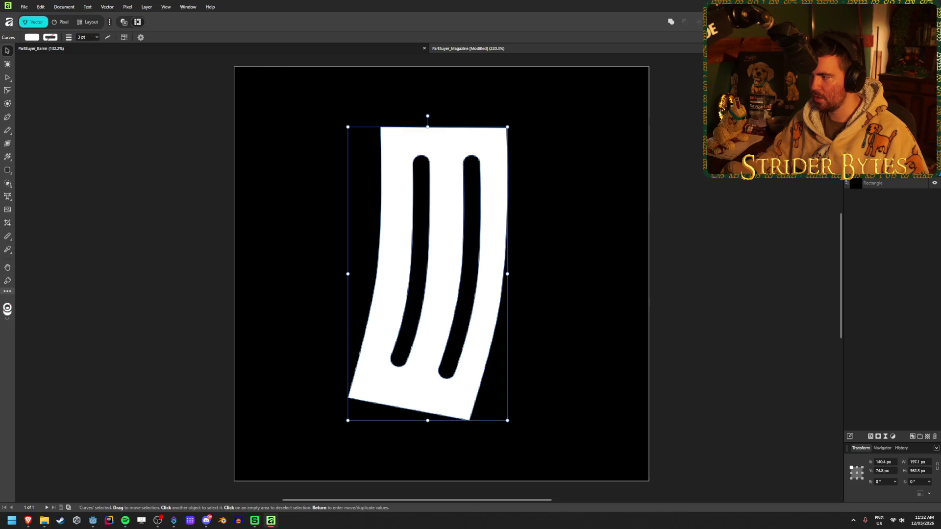
Duplicate the magazine shape and give the copy a white outline
{"action": "right_click", "coordinate": [844, 179]}
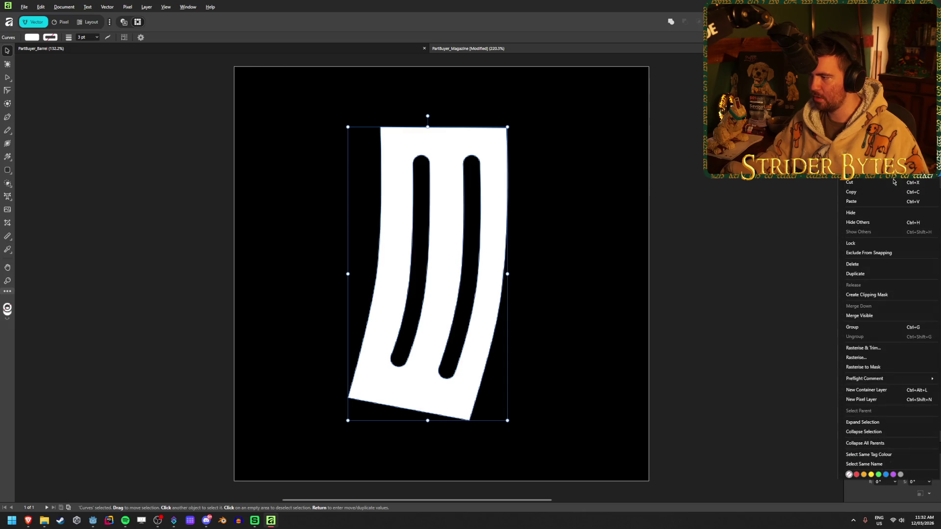
{"action": "left_click", "coordinate": [877, 274]}
{"action": "left_click", "coordinate": [895, 238]}
{"action": "left_click", "coordinate": [870, 183]}
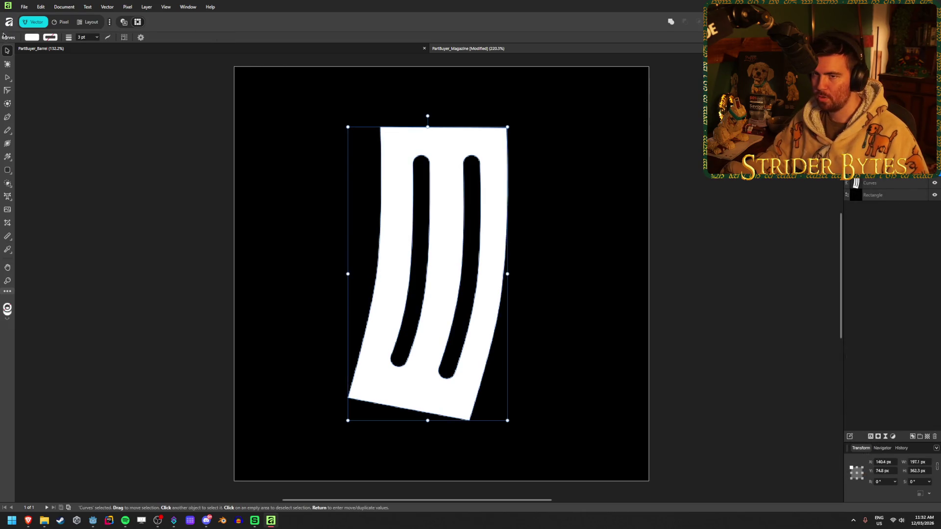
{"action": "left_click", "coordinate": [50, 39]}
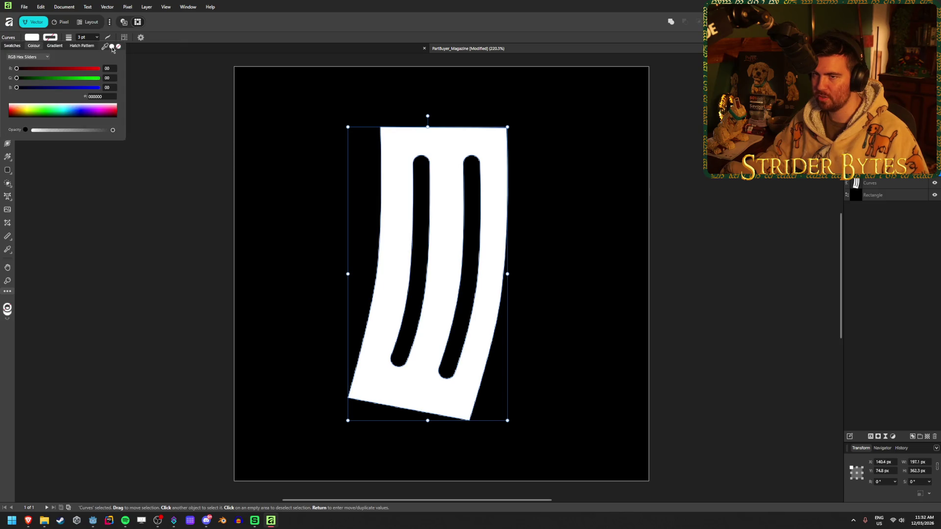
{"action": "left_click", "coordinate": [96, 230]}
{"action": "left_click", "coordinate": [94, 216]}
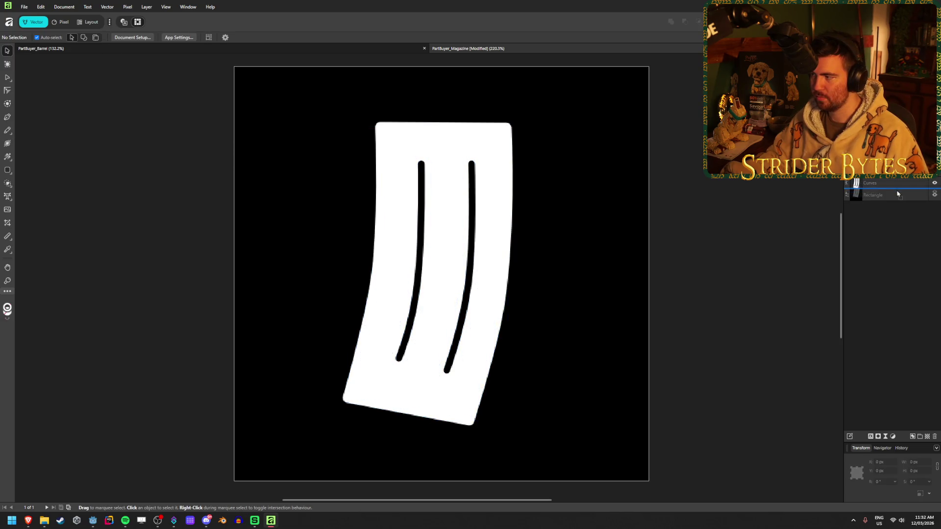
Set the magazine shape's colour to none and bring up the Curves layer's options
{"action": "left_click", "coordinate": [859, 184]}
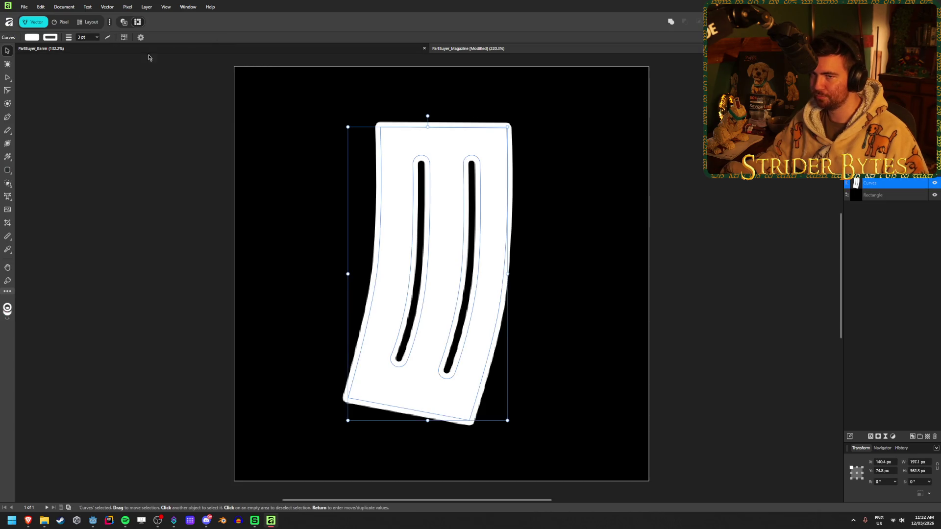
{"action": "left_click", "coordinate": [50, 37]}
{"action": "left_click", "coordinate": [118, 47]}
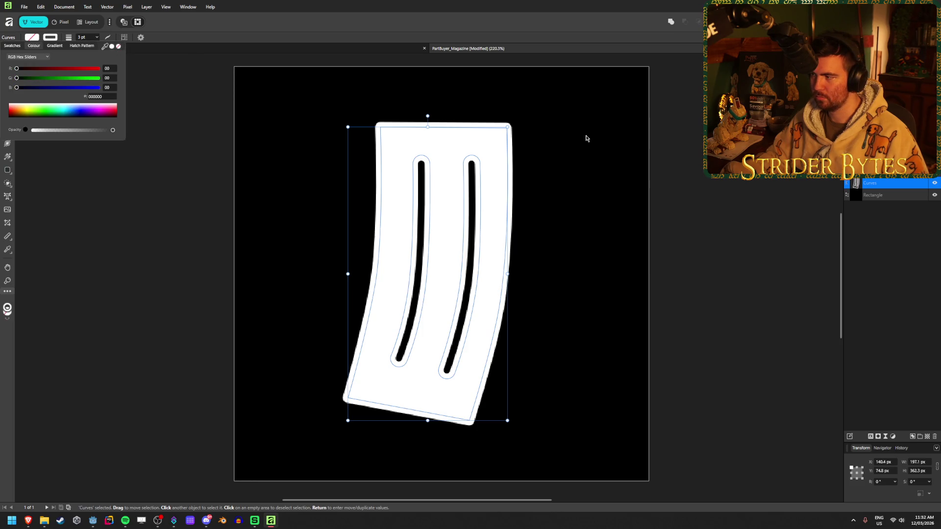
{"action": "left_click", "coordinate": [760, 187]}
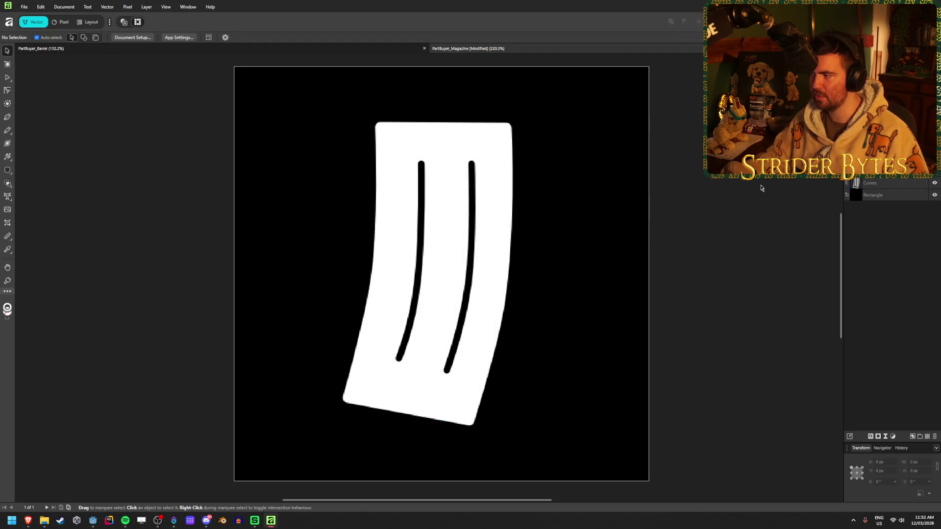
{"action": "left_click", "coordinate": [894, 182]}
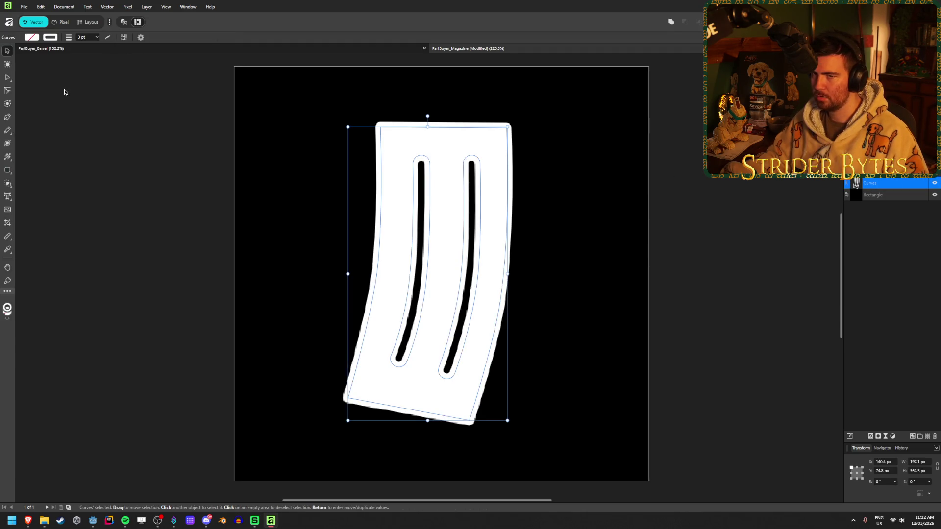
{"action": "right_click", "coordinate": [894, 186]}
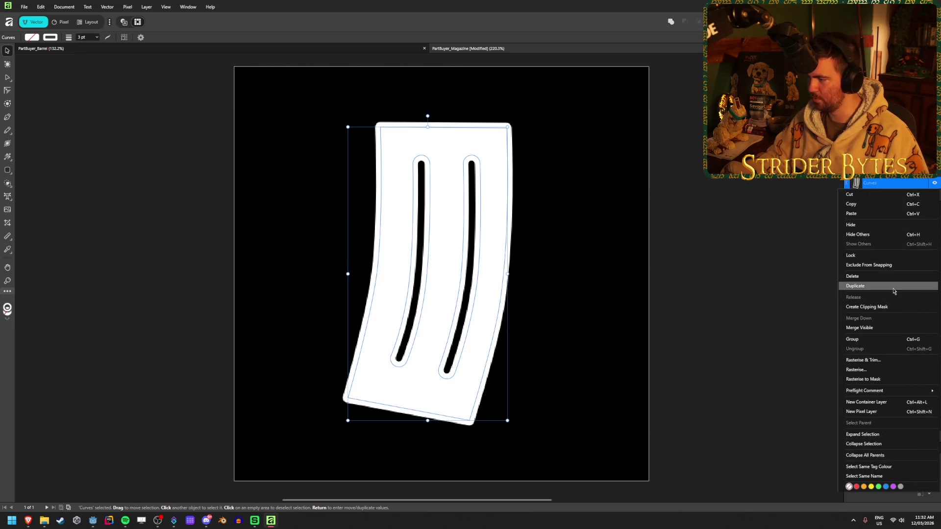
Rasterise the magazine's Curves layer into a Pixel layer
{"action": "left_click", "coordinate": [893, 362]}
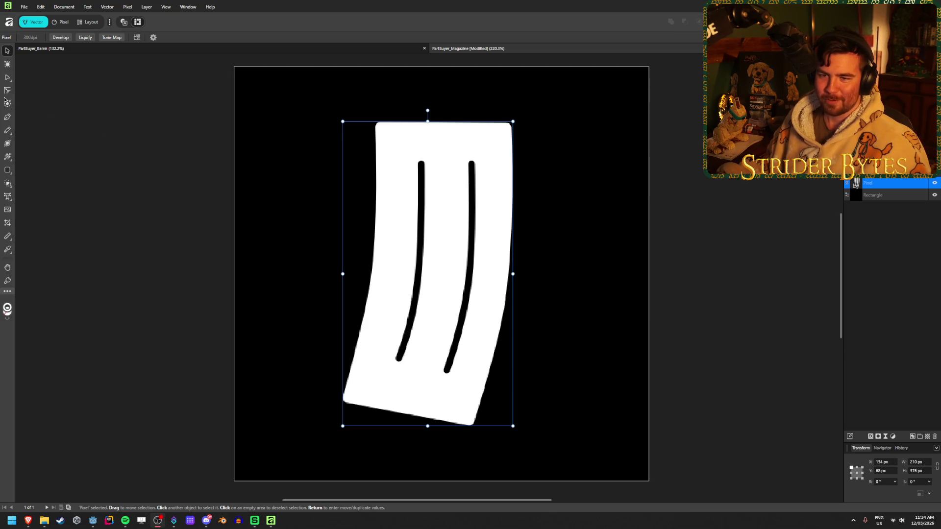
Pick the Corner Tool from the tool flyouts, then enter the Pixel persona
{"action": "left_click", "coordinate": [8, 135]}
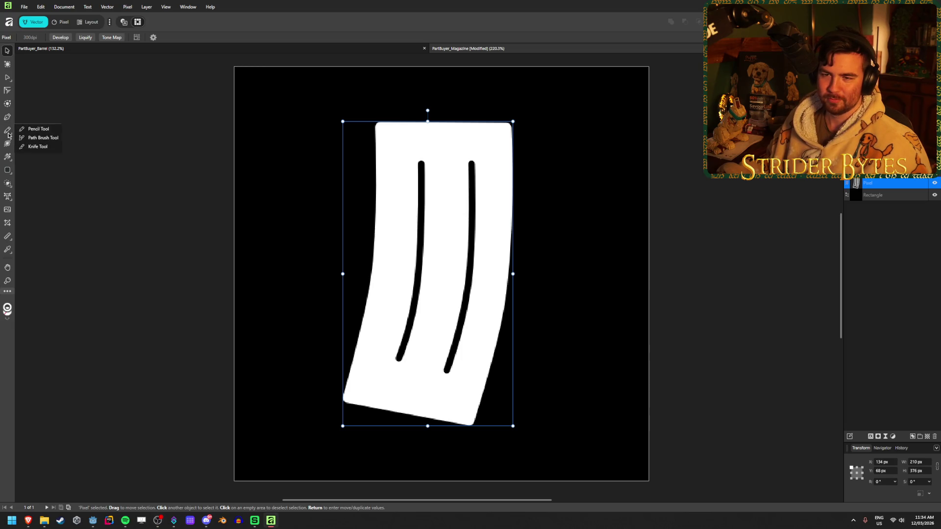
{"action": "left_click", "coordinate": [10, 200]}
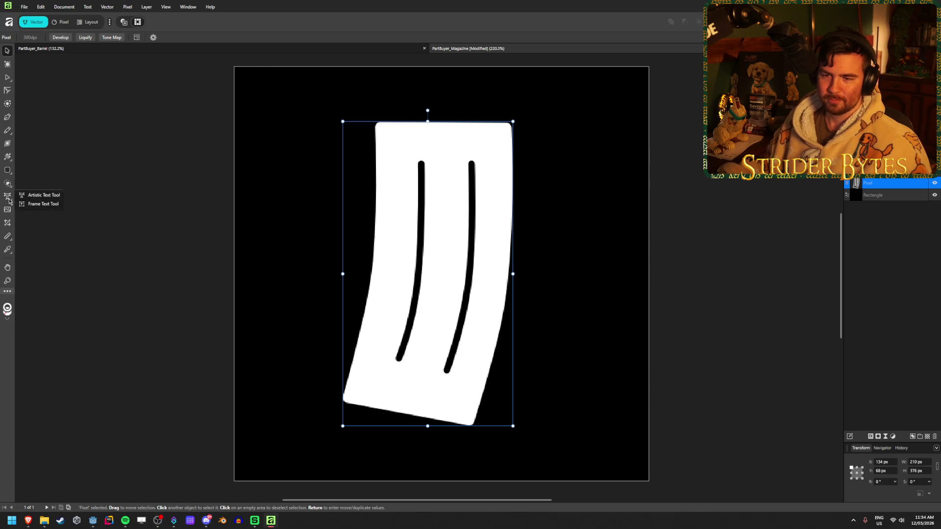
{"action": "left_click", "coordinate": [9, 160]}
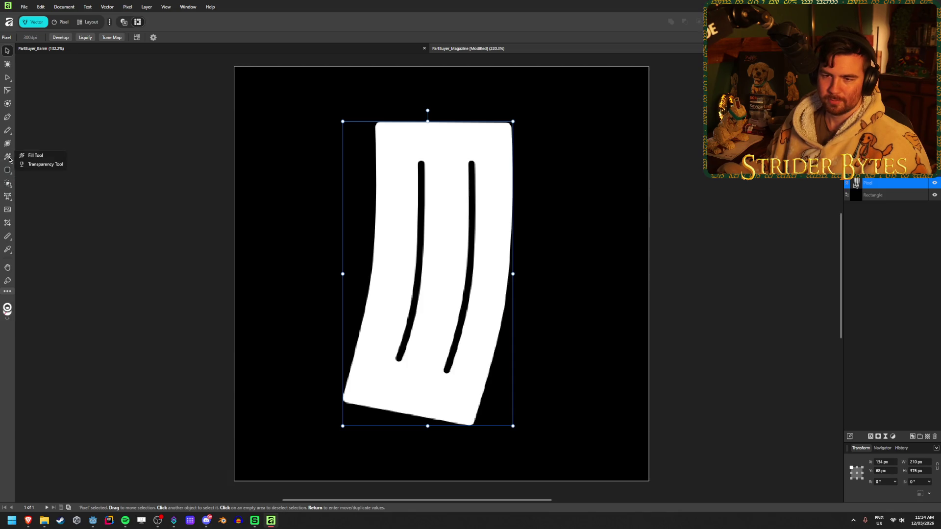
{"action": "left_click", "coordinate": [8, 93]}
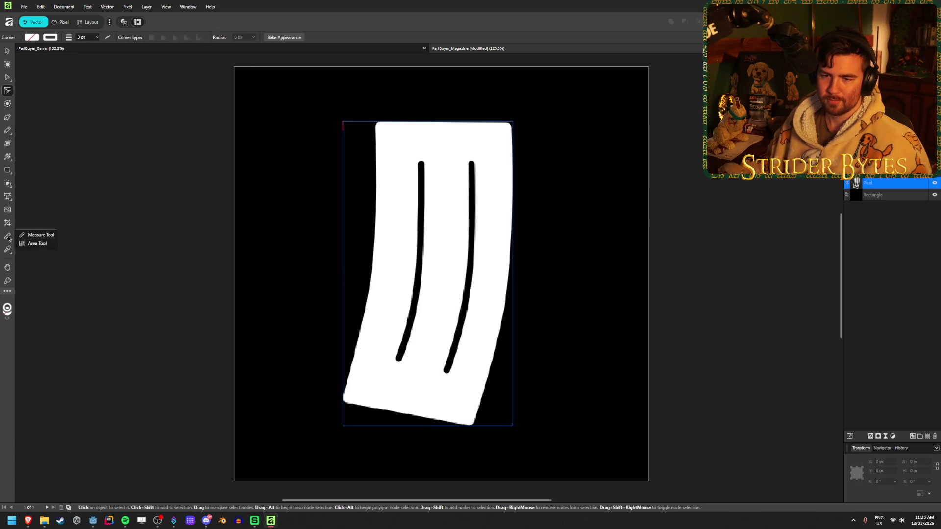
{"action": "mouse_move", "coordinate": [9, 251]}
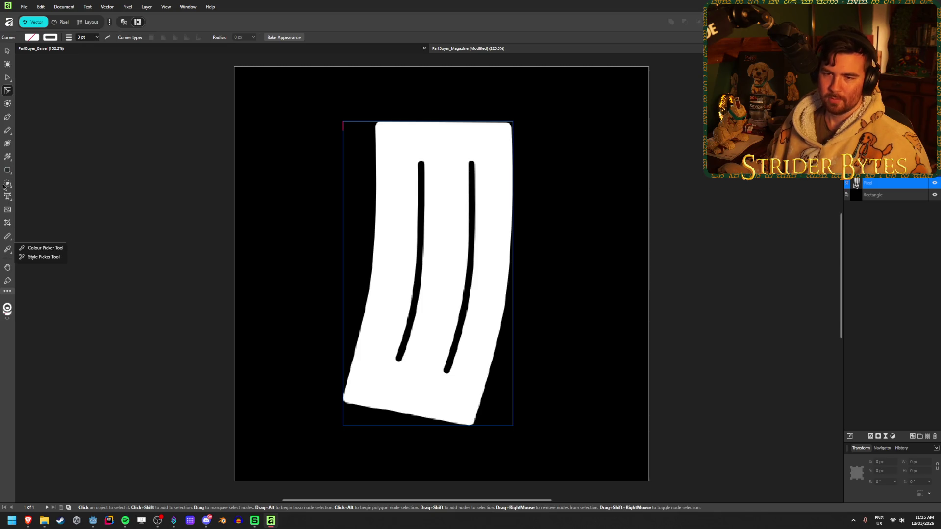
{"action": "mouse_move", "coordinate": [6, 173]}
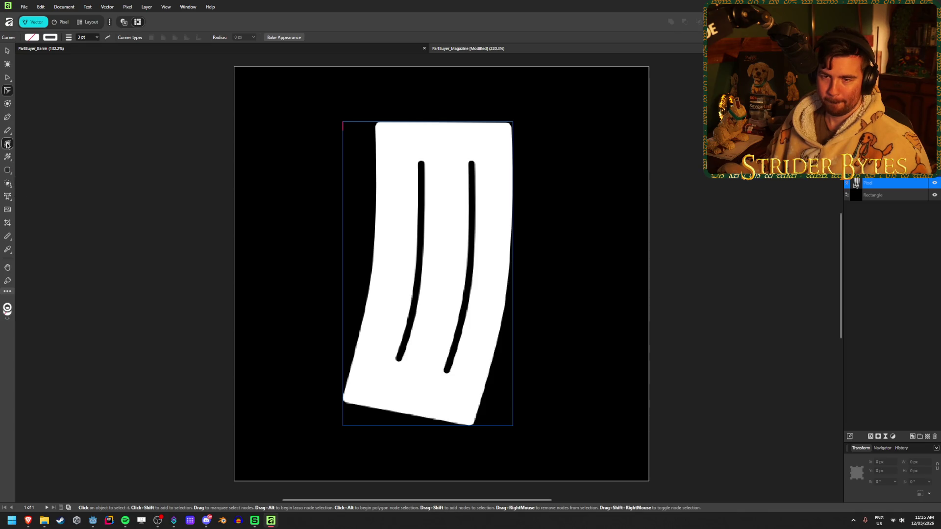
{"action": "mouse_move", "coordinate": [8, 131]}
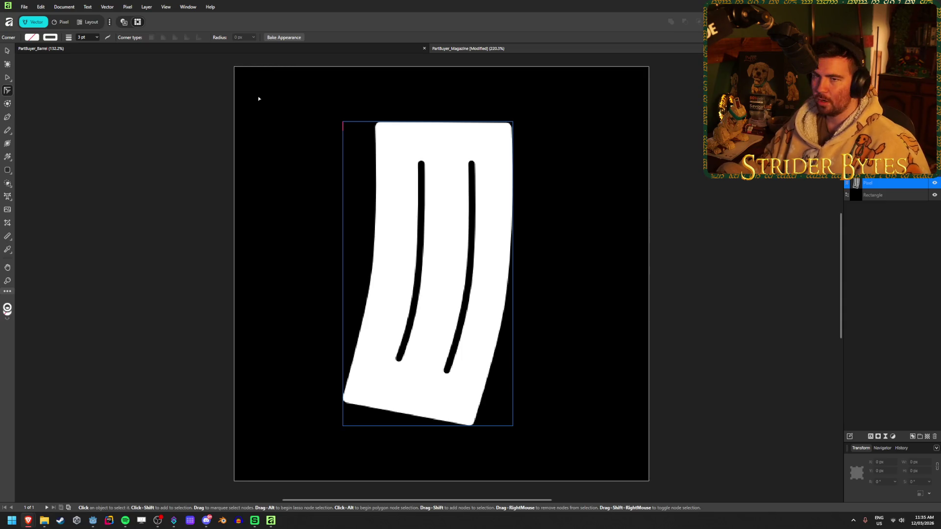
{"action": "left_click", "coordinate": [60, 25]}
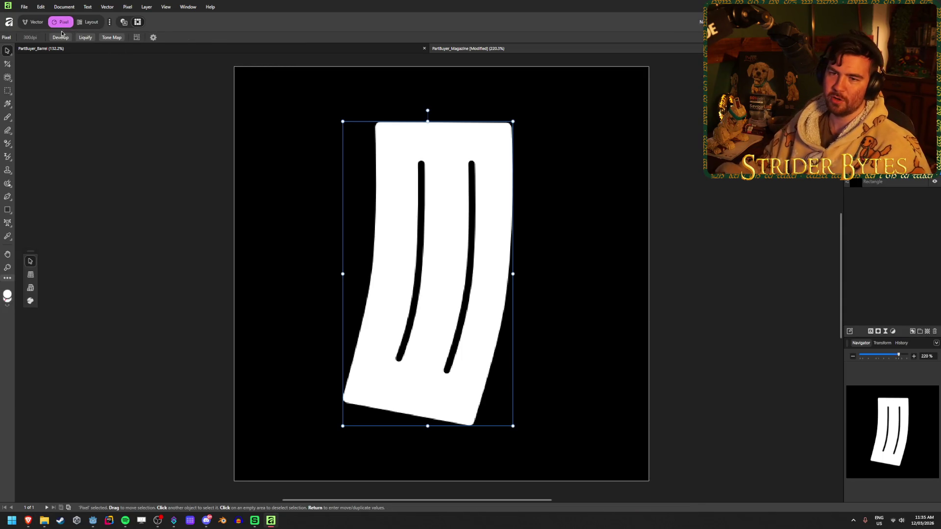
Choose the Erase Brush Tool from the brush flyouts
{"action": "left_click", "coordinate": [5, 117]}
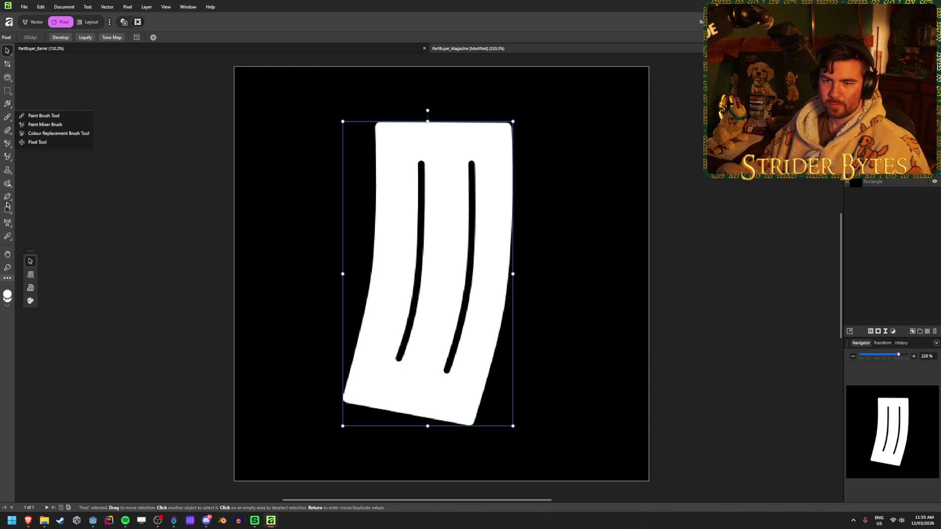
{"action": "left_click", "coordinate": [5, 197]}
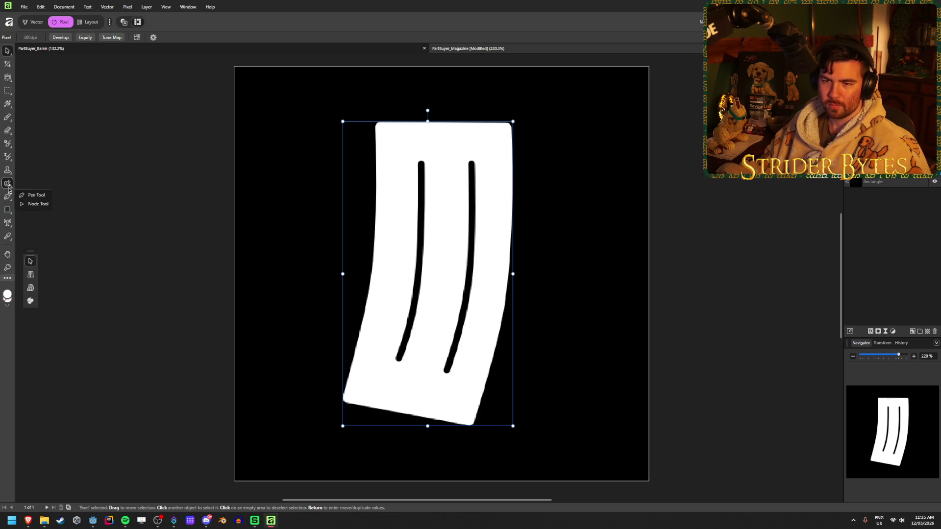
{"action": "mouse_move", "coordinate": [8, 190]}
{"action": "mouse_move", "coordinate": [10, 173]}
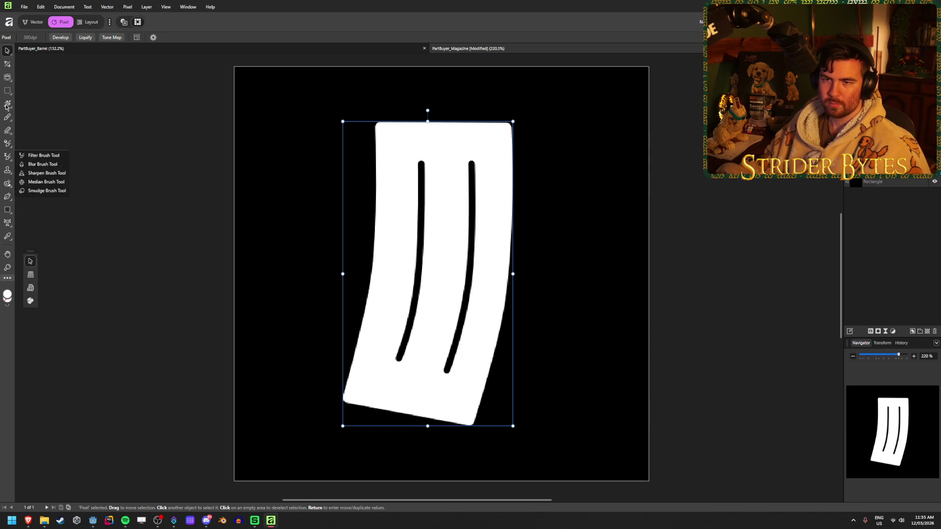
{"action": "mouse_move", "coordinate": [7, 107]}
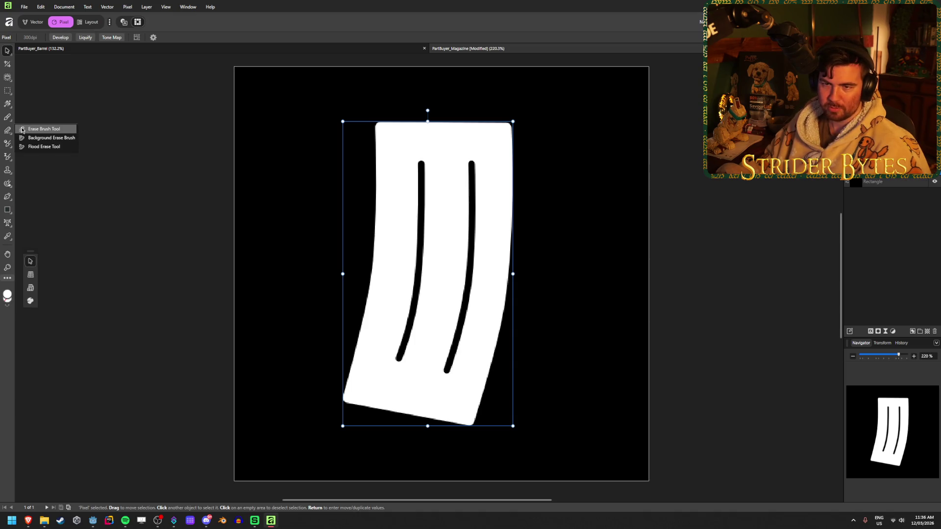
{"action": "left_click", "coordinate": [22, 130]}
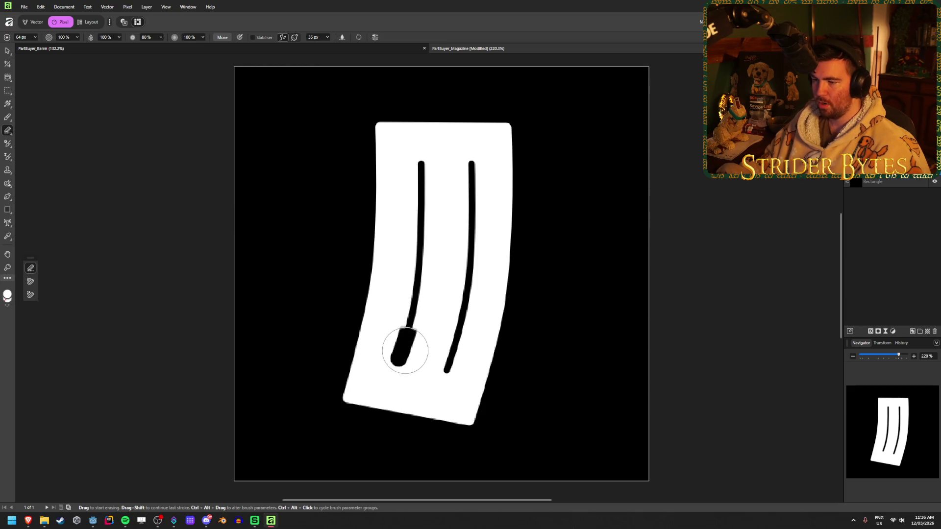
Erase the magazine slot edges wider, undoing a stray stroke, then return to the Vector persona
{"action": "left_click_drag", "start_coordinate": [489, 410], "coordinate": [450, 416]}
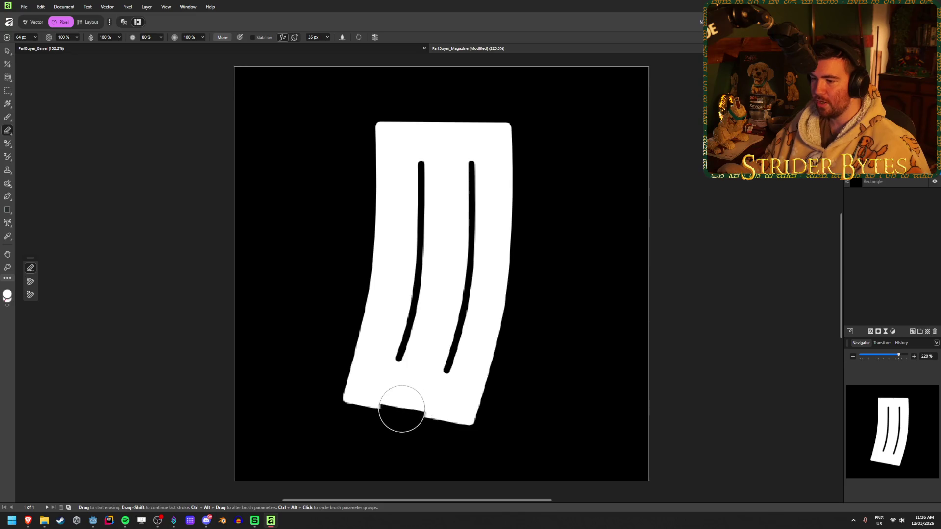
{"action": "key", "text": "ctrl+z"}
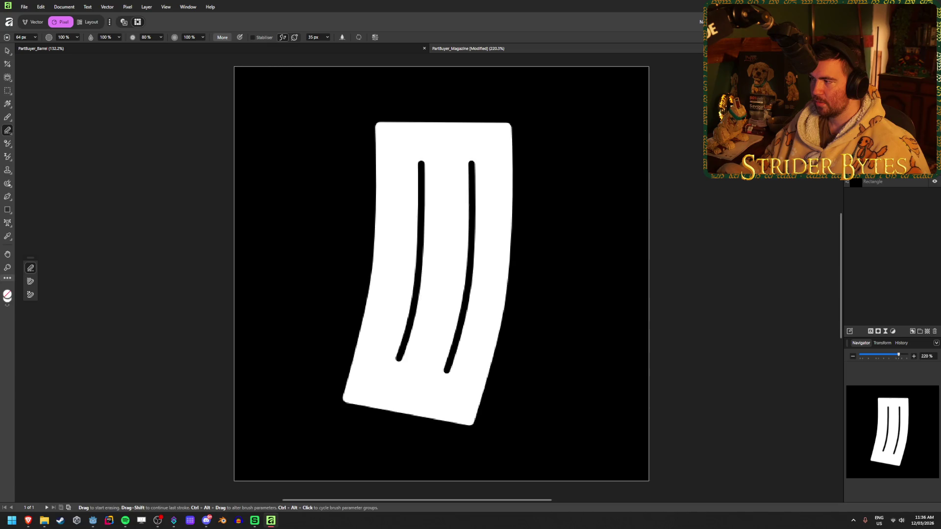
{"action": "mouse_move", "coordinate": [420, 162]}
{"action": "left_mouse_down"}
{"action": "mouse_move", "coordinate": [414, 288]}
{"action": "mouse_move", "coordinate": [398, 357]}
{"action": "mouse_move", "coordinate": [459, 312]}
{"action": "mouse_move", "coordinate": [471, 161]}
{"action": "left_mouse_up"}
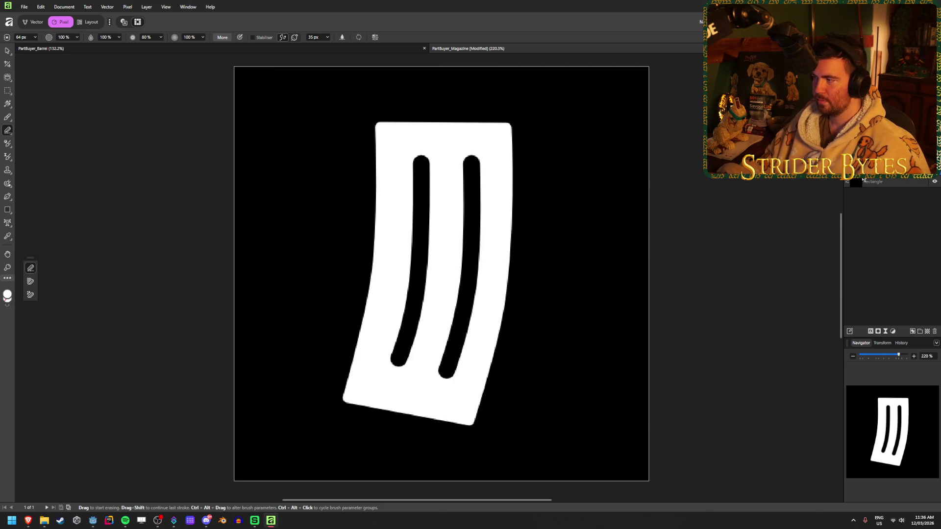
{"action": "left_click", "coordinate": [33, 21]}
{"action": "left_click", "coordinate": [126, 178]}
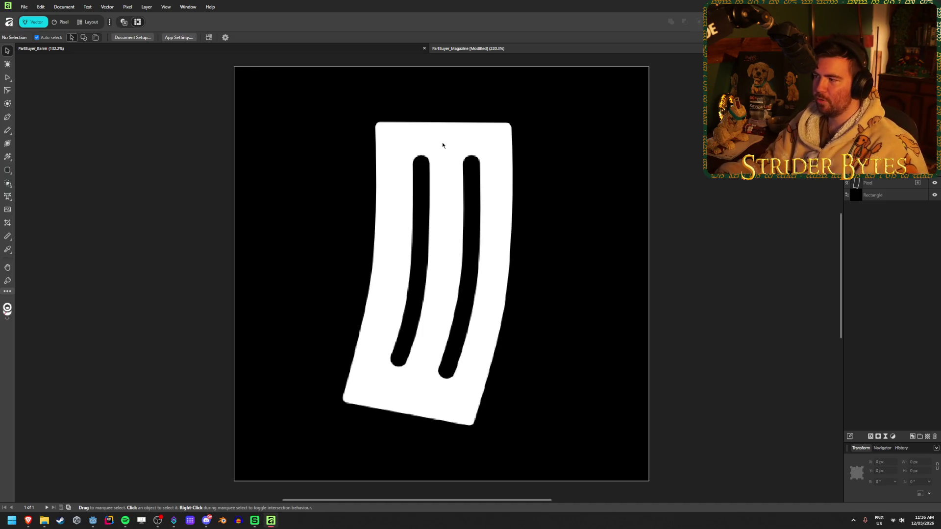
{"action": "key", "text": "ctrl+z"}
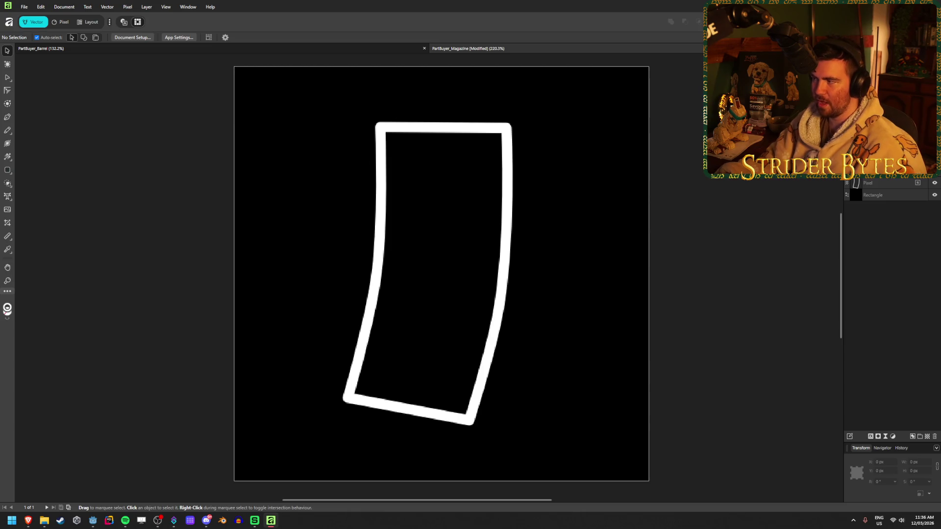
{"action": "key", "text": "ctrl+shift+z"}
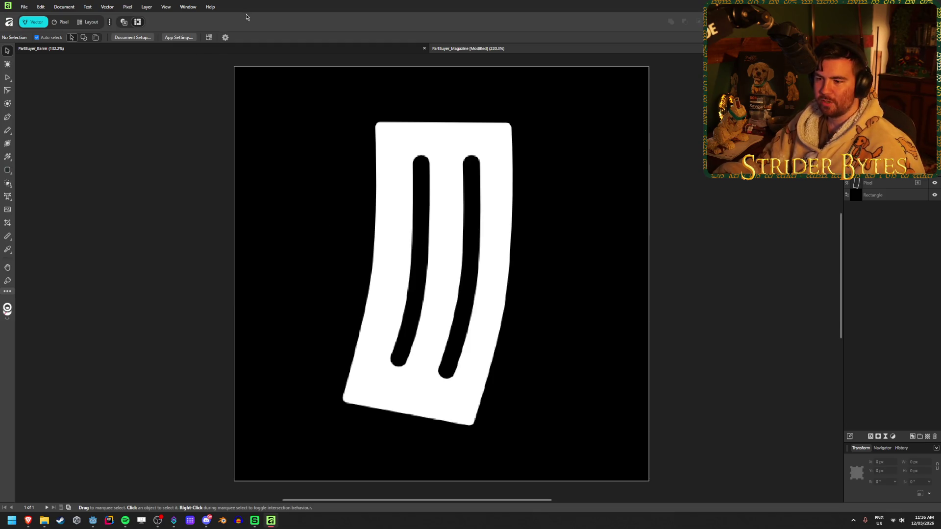
{"action": "scroll", "coordinate": [159, 210], "scroll_direction": "up", "scroll_amount": 3}
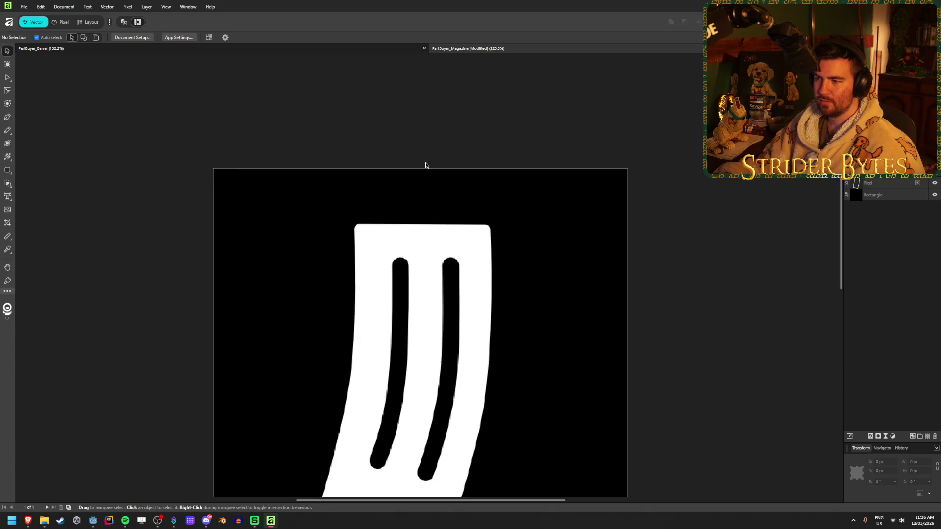
{"action": "scroll", "coordinate": [380, 193], "scroll_direction": "up", "scroll_amount": 3}
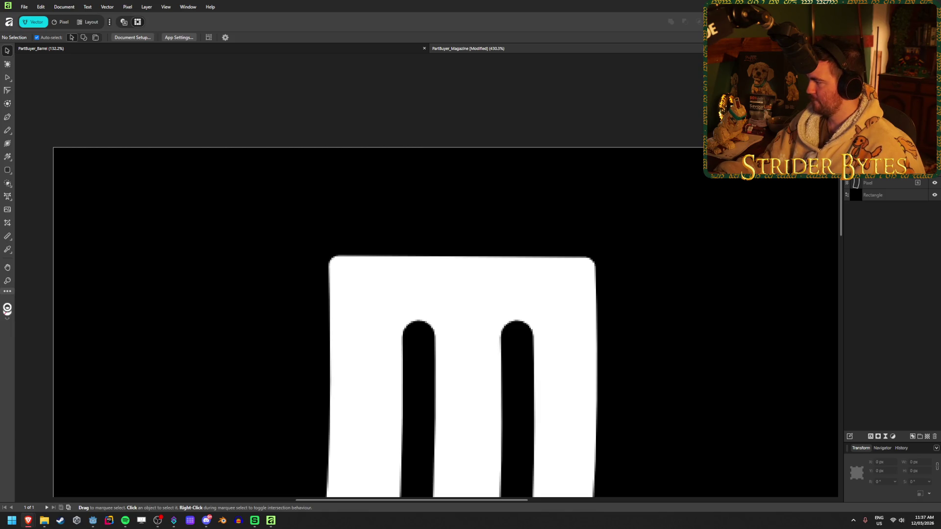
{"action": "key", "text": "super+shift+s"}
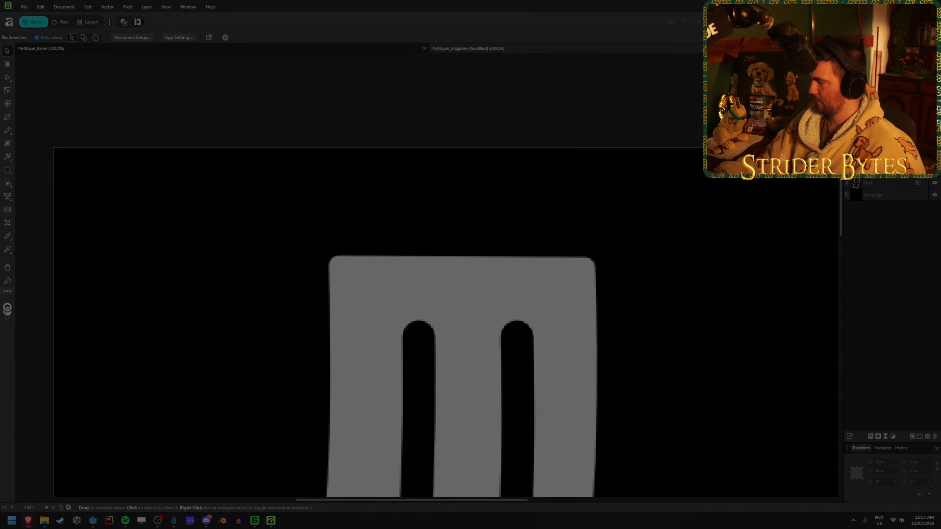
{"action": "key", "text": "Escape"}
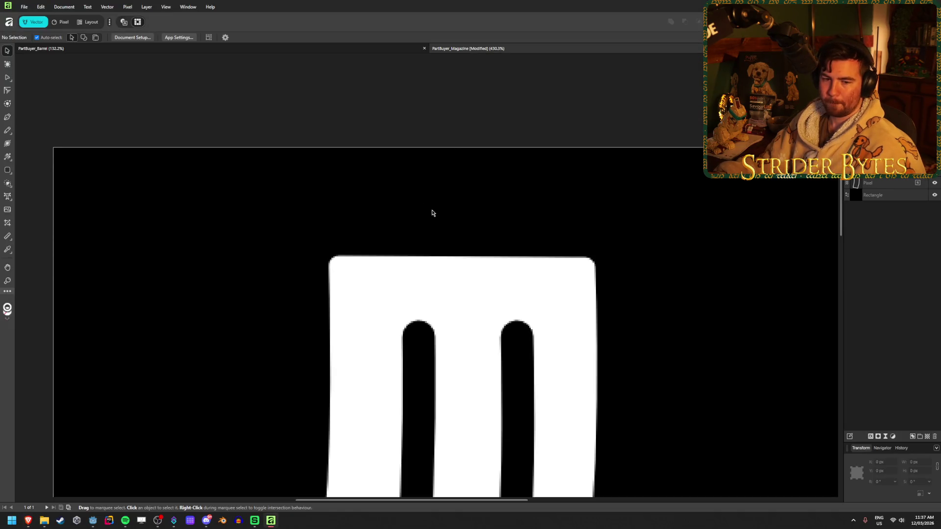
Paste the bullet photo, rotate it horizontal, shrink it onto the magazine top, and make it semi-transparent
{"action": "key", "text": "ctrl+v"}
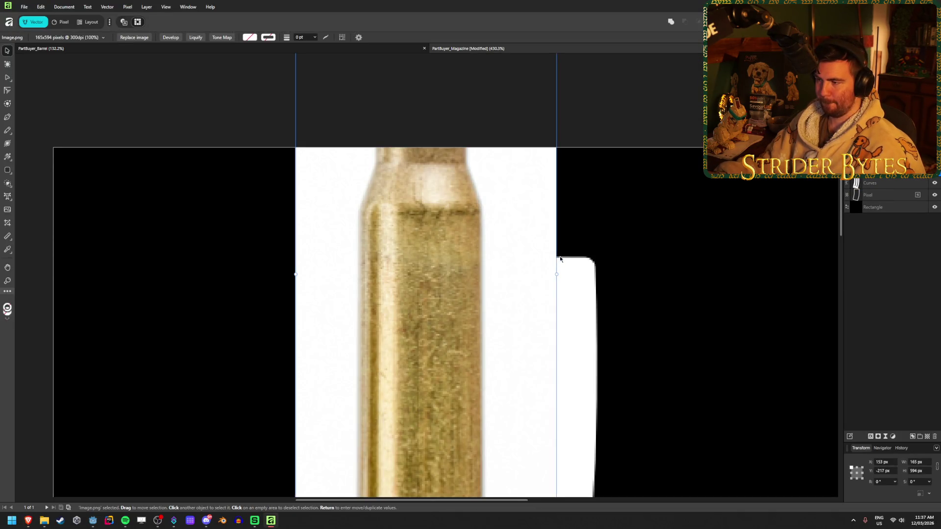
{"action": "scroll", "coordinate": [560, 259], "scroll_direction": "down", "scroll_amount": 5}
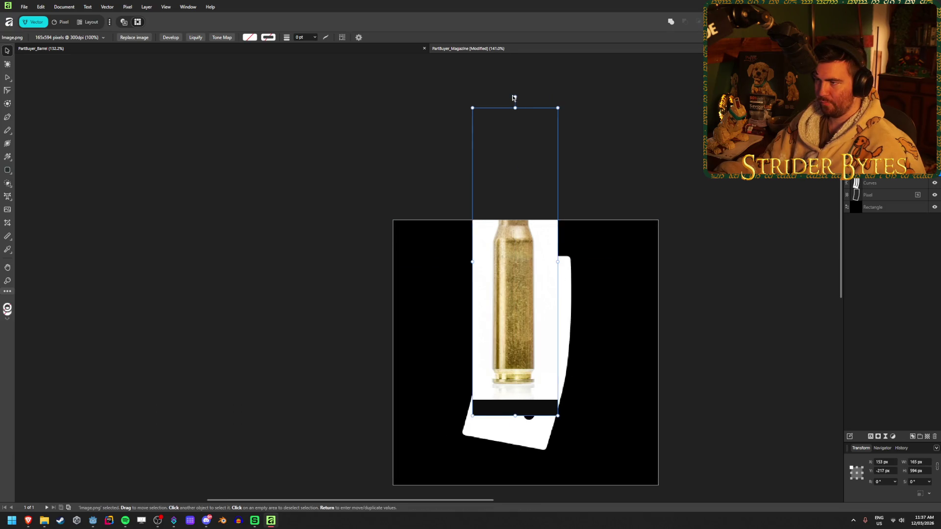
{"action": "mouse_move", "coordinate": [514, 97]}
{"action": "left_mouse_down"}
{"action": "mouse_move", "coordinate": [363, 198]}
{"action": "mouse_move", "coordinate": [361, 261]}
{"action": "mouse_move", "coordinate": [471, 262]}
{"action": "left_mouse_up"}
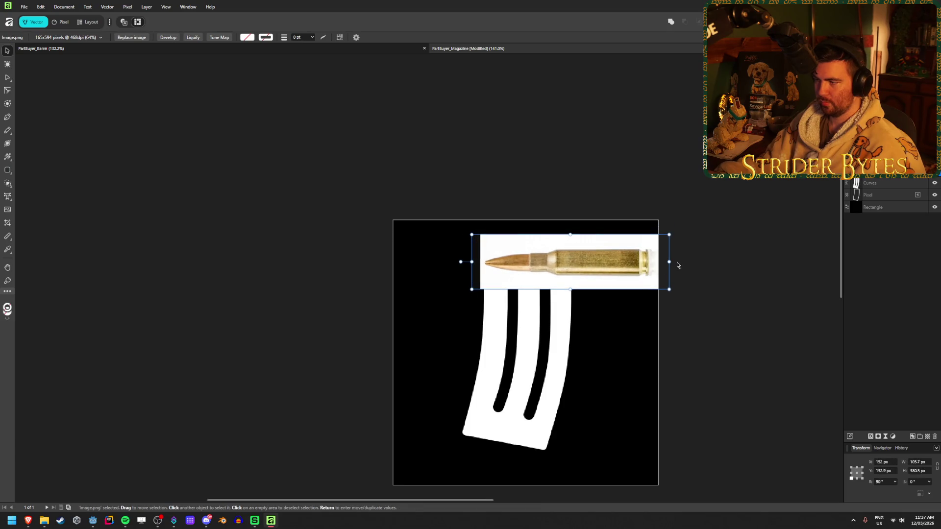
{"action": "mouse_move", "coordinate": [669, 262]}
{"action": "left_mouse_down"}
{"action": "mouse_move", "coordinate": [547, 239]}
{"action": "mouse_move", "coordinate": [546, 250]}
{"action": "mouse_move", "coordinate": [497, 192]}
{"action": "mouse_move", "coordinate": [521, 255]}
{"action": "mouse_move", "coordinate": [541, 265]}
{"action": "left_mouse_up"}
{"action": "scroll", "coordinate": [560, 251], "scroll_direction": "up", "scroll_amount": 5}
{"action": "mouse_move", "coordinate": [629, 254]}
{"action": "left_mouse_down"}
{"action": "mouse_move", "coordinate": [573, 258]}
{"action": "mouse_move", "coordinate": [602, 265]}
{"action": "left_mouse_up"}
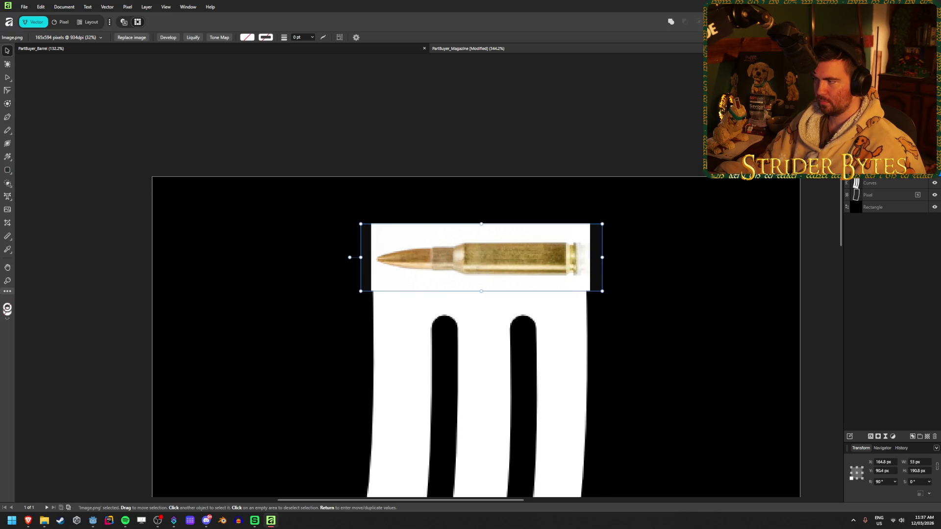
{"action": "key", "text": "5"}
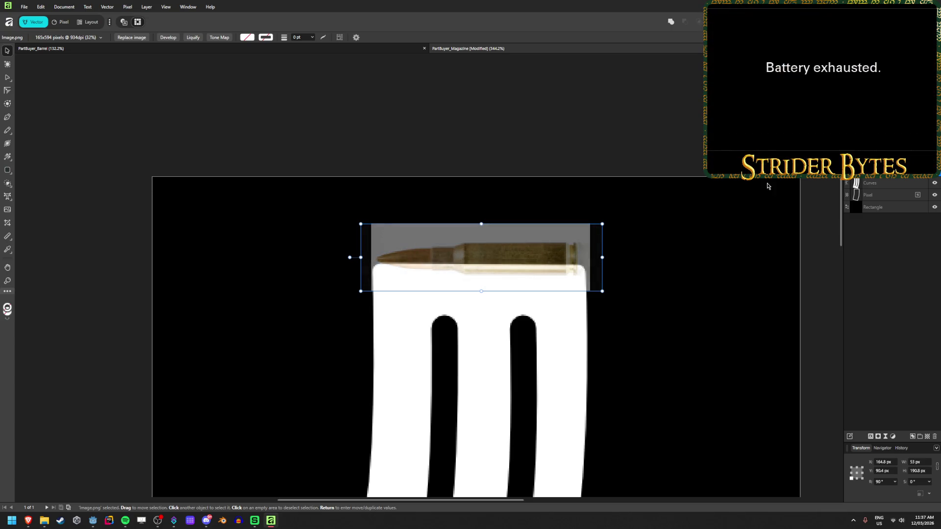
{"action": "key", "text": "Up"}
{"action": "key", "text": "Up"}
{"action": "key", "text": "Up"}
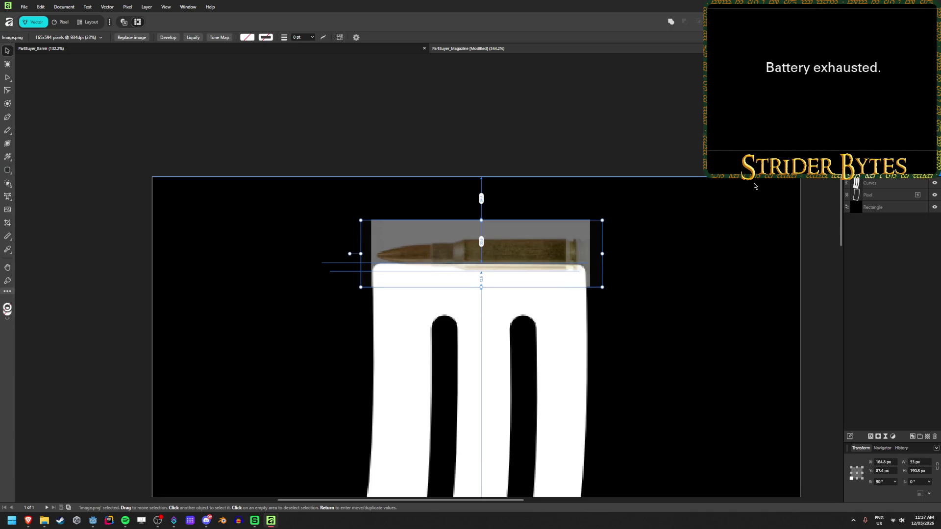
{"action": "left_click", "coordinate": [242, 173]}
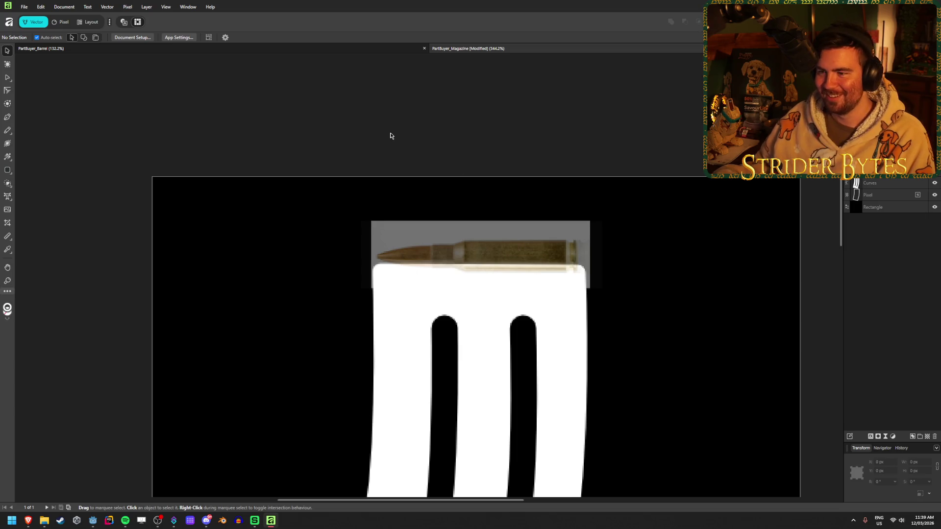
Trace the bullet's top edge with the Pen tool from the tip to the casing end
{"action": "scroll", "coordinate": [489, 267], "scroll_direction": "up", "scroll_amount": 3}
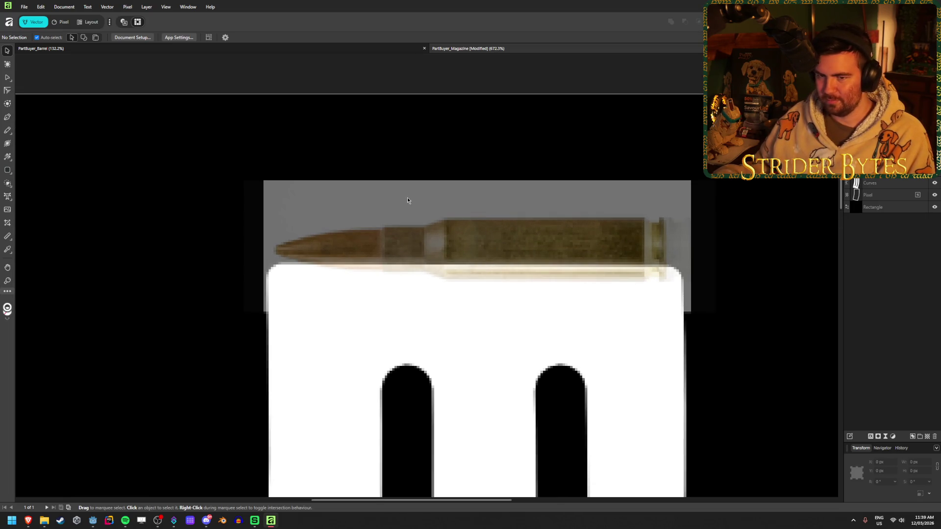
{"action": "left_click", "coordinate": [8, 118]}
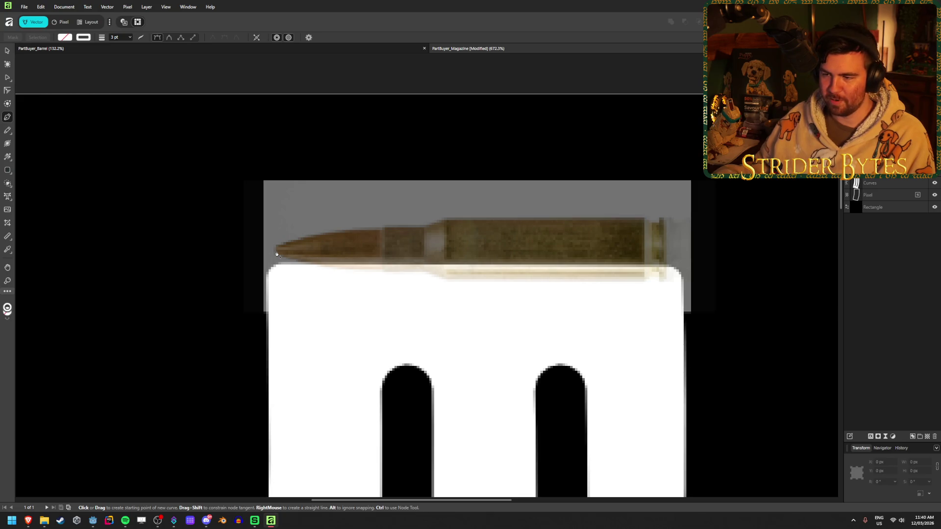
{"action": "scroll", "coordinate": [276, 254], "scroll_direction": "up", "scroll_amount": 3}
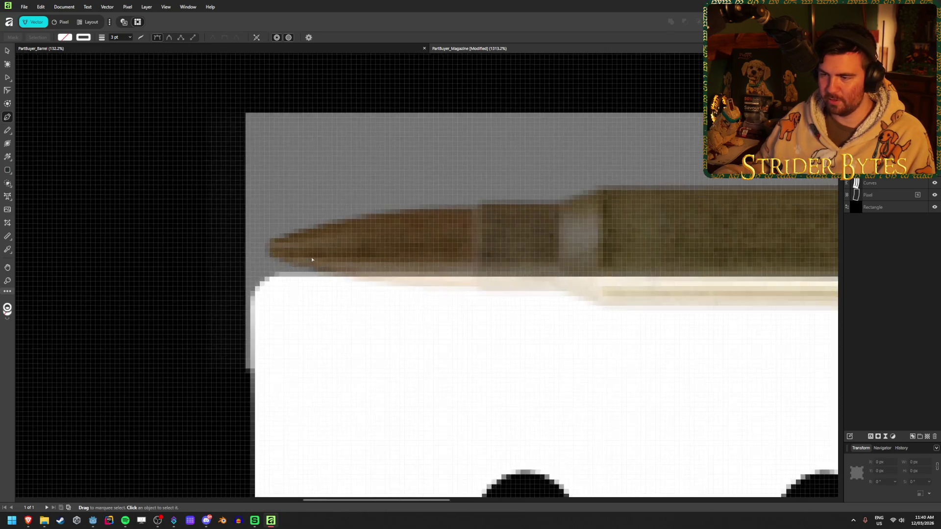
{"action": "left_click", "coordinate": [268, 248]}
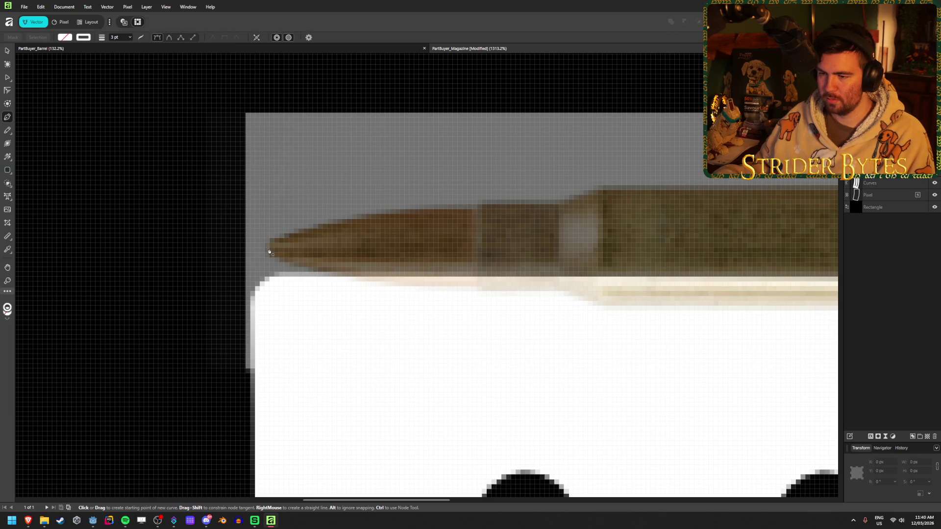
{"action": "left_click", "coordinate": [367, 214]}
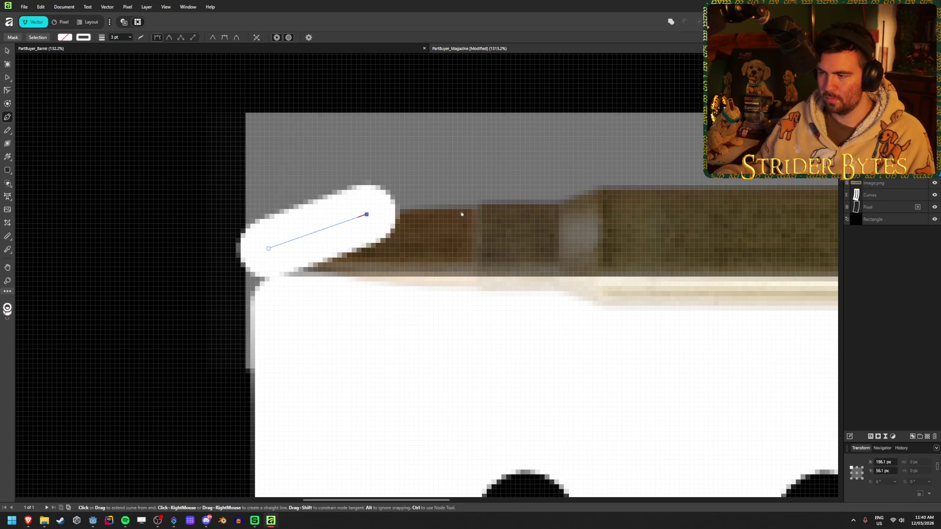
{"action": "left_click", "coordinate": [479, 210]}
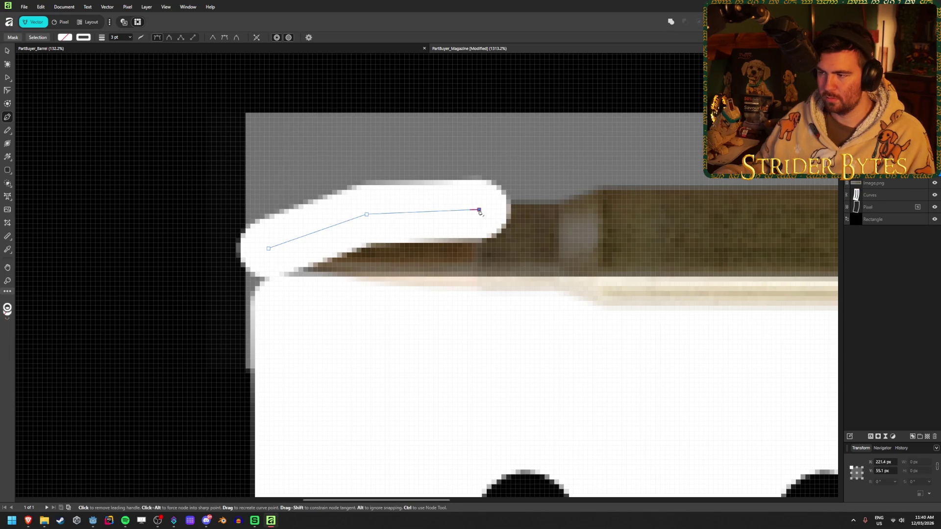
{"action": "left_click", "coordinate": [559, 209]}
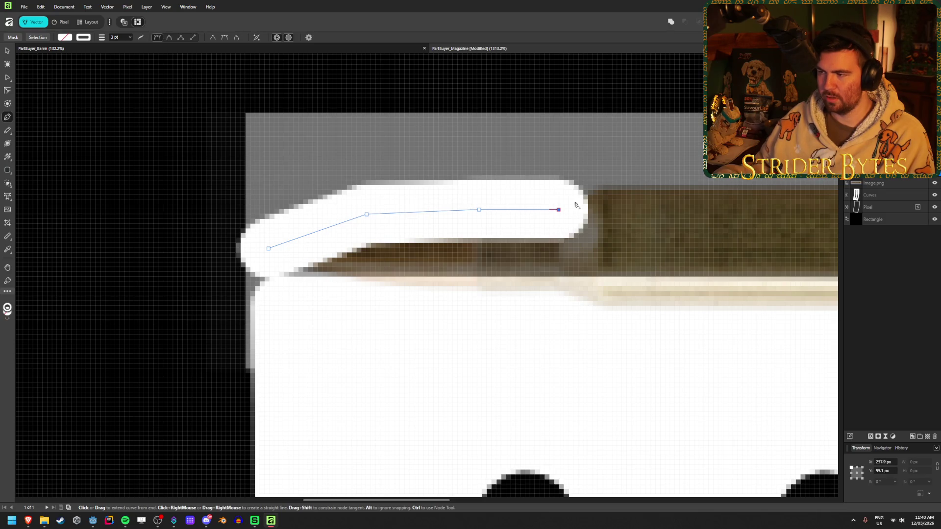
{"action": "left_click", "coordinate": [603, 189]}
{"action": "scroll", "coordinate": [529, 258], "scroll_direction": "down", "scroll_amount": 2}
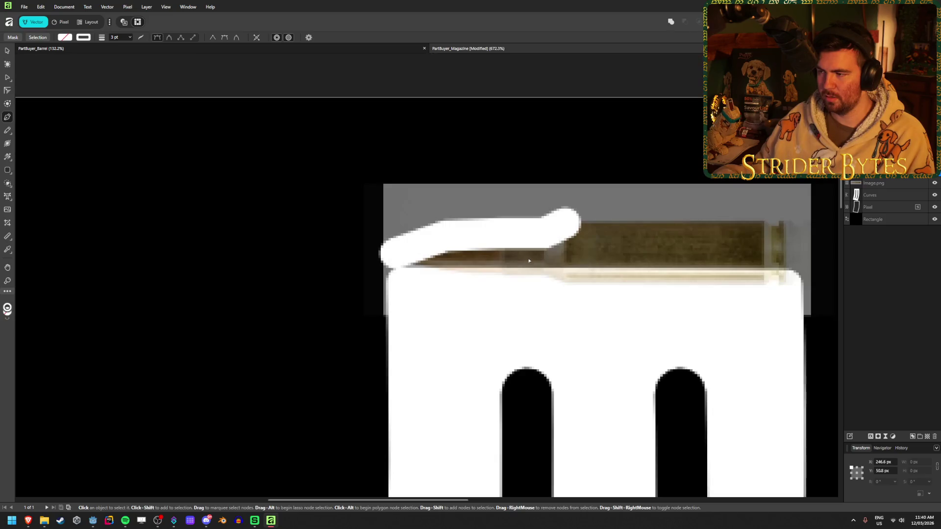
{"action": "scroll", "coordinate": [824, 234], "scroll_direction": "up", "scroll_amount": 2}
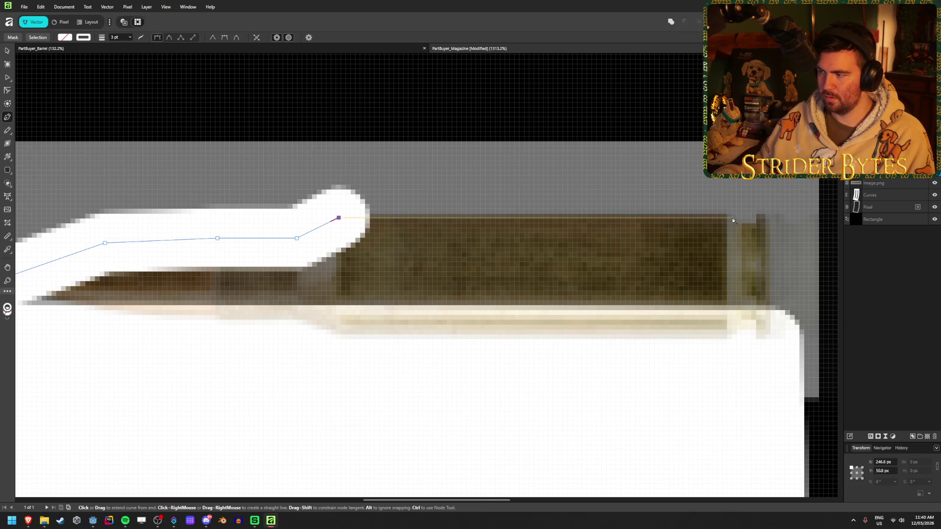
{"action": "left_click", "coordinate": [733, 218]}
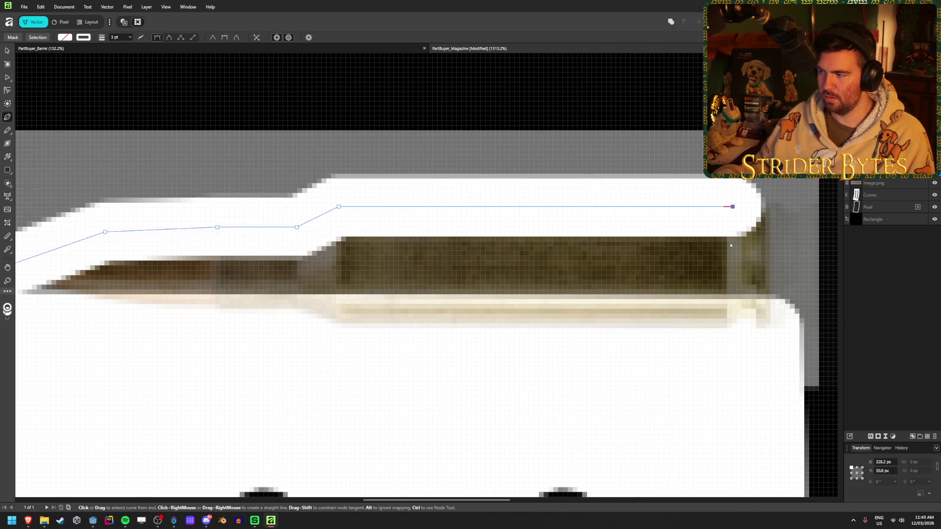
{"action": "scroll", "coordinate": [730, 243], "scroll_direction": "down", "scroll_amount": 1}
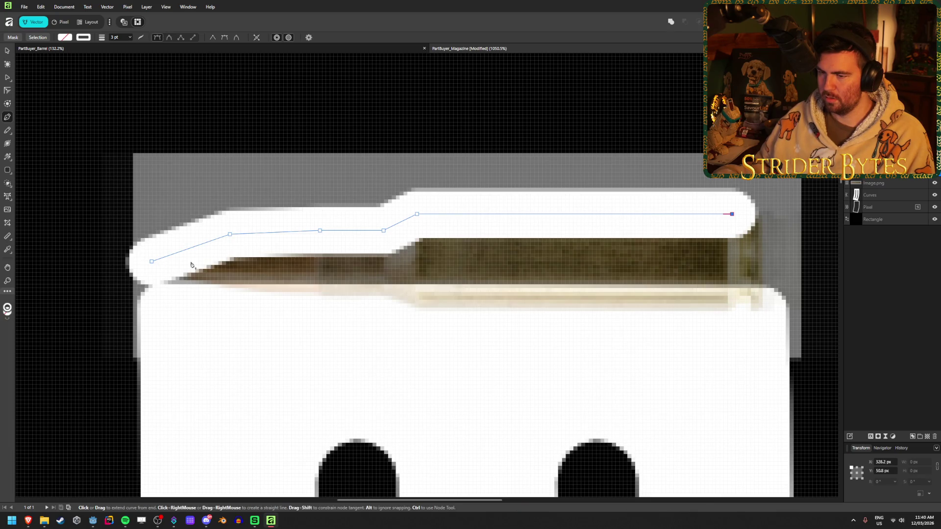
Thin the white stroke and close the path down the casing's rear back to the tip
{"action": "left_click", "coordinate": [131, 40]}
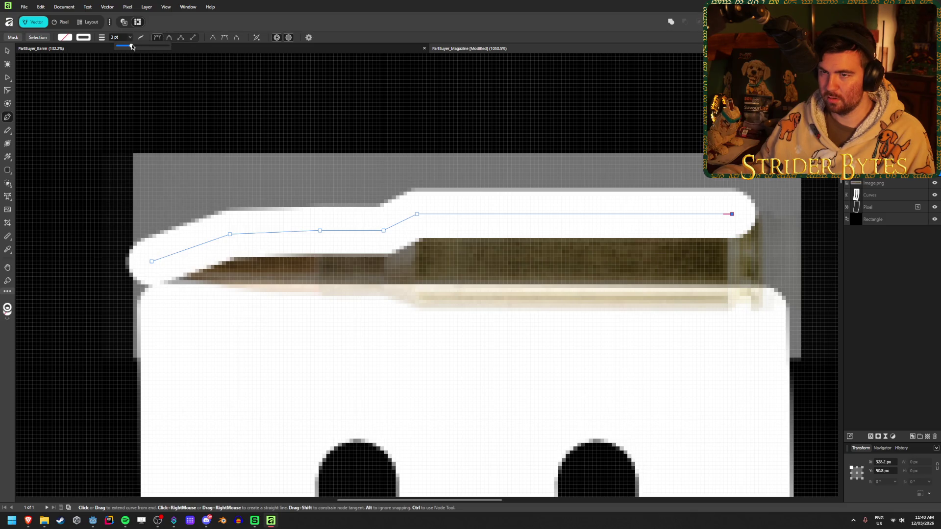
{"action": "left_click_drag", "start_coordinate": [132, 46], "coordinate": [129, 48]}
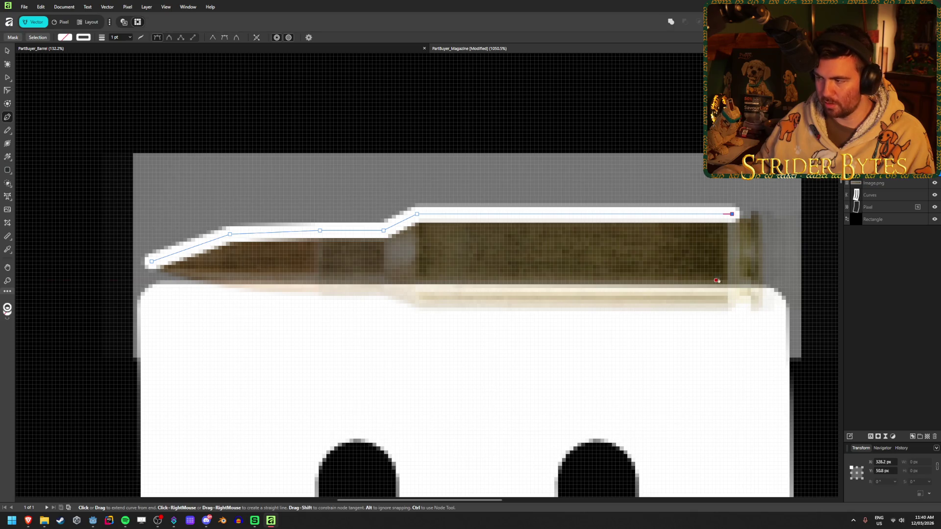
{"action": "left_click", "coordinate": [735, 265]}
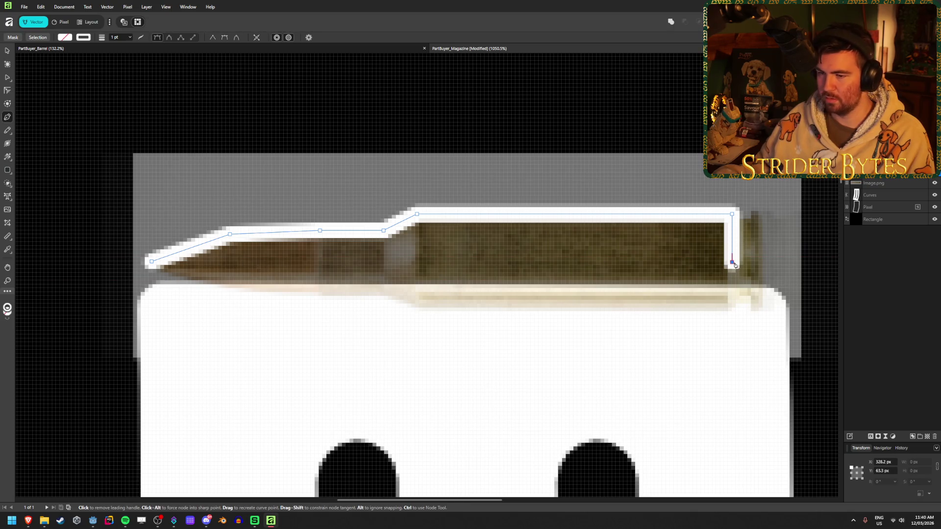
{"action": "left_click", "coordinate": [153, 262]}
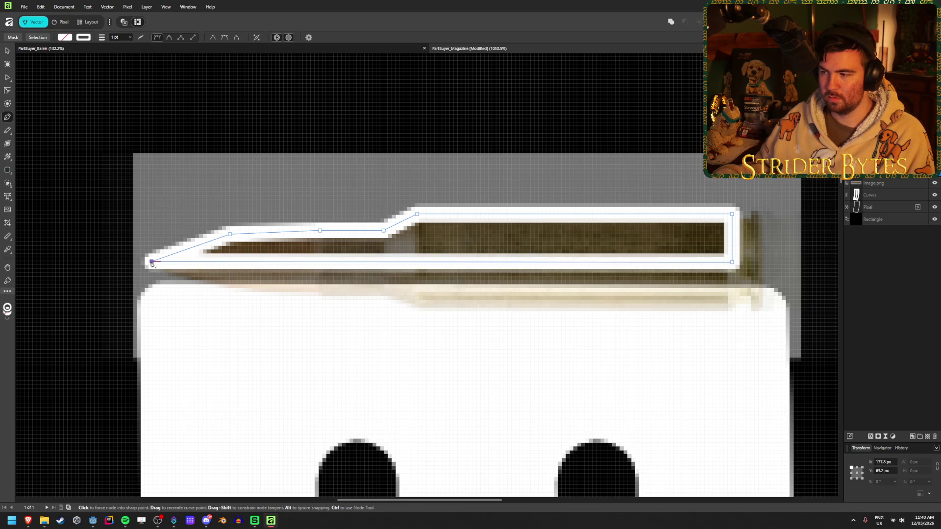
{"action": "left_click", "coordinate": [68, 38]}
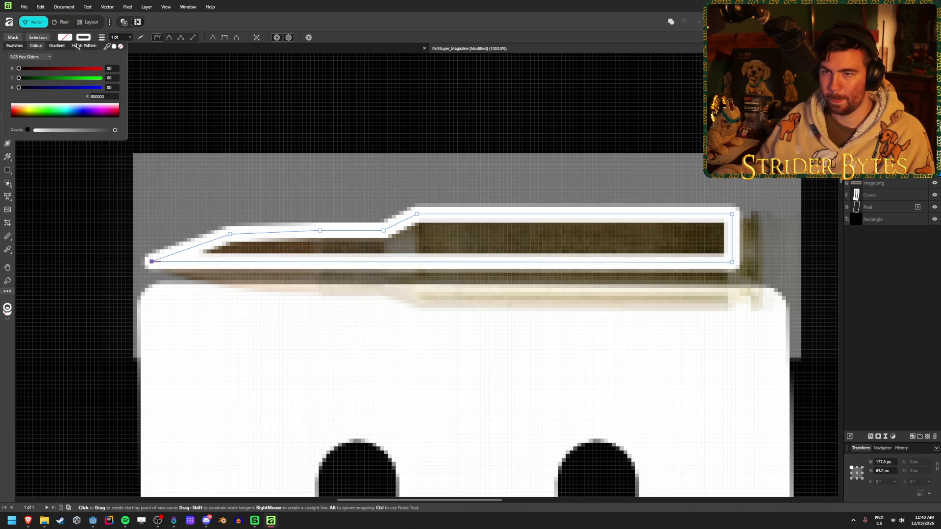
Fill the traced cartridge shape white and reposition its bottom-right node
{"action": "left_click", "coordinate": [114, 48]}
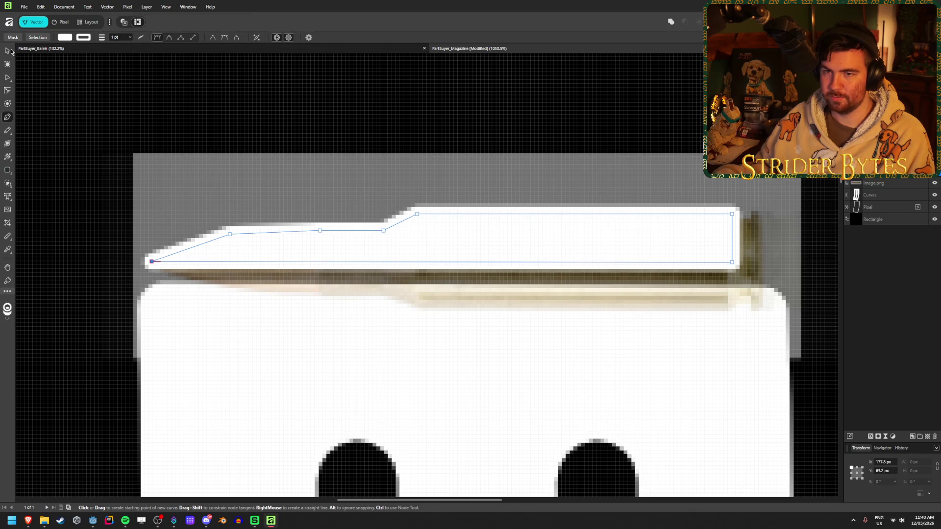
{"action": "left_click", "coordinate": [7, 52]}
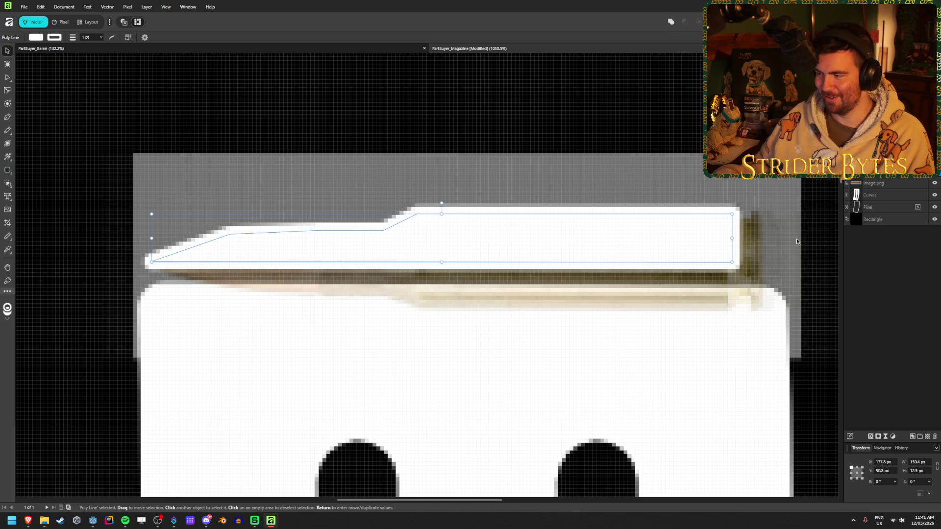
{"action": "left_click", "coordinate": [8, 107]}
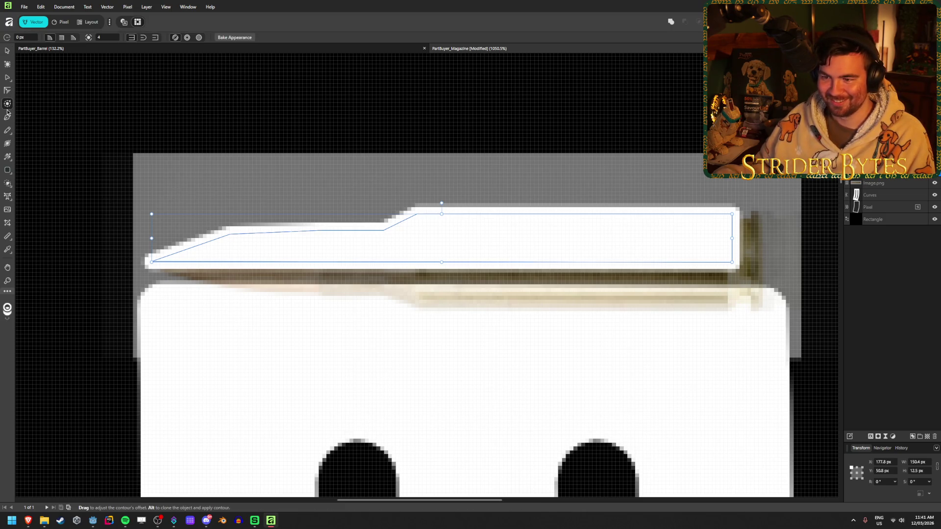
{"action": "left_click", "coordinate": [8, 117]}
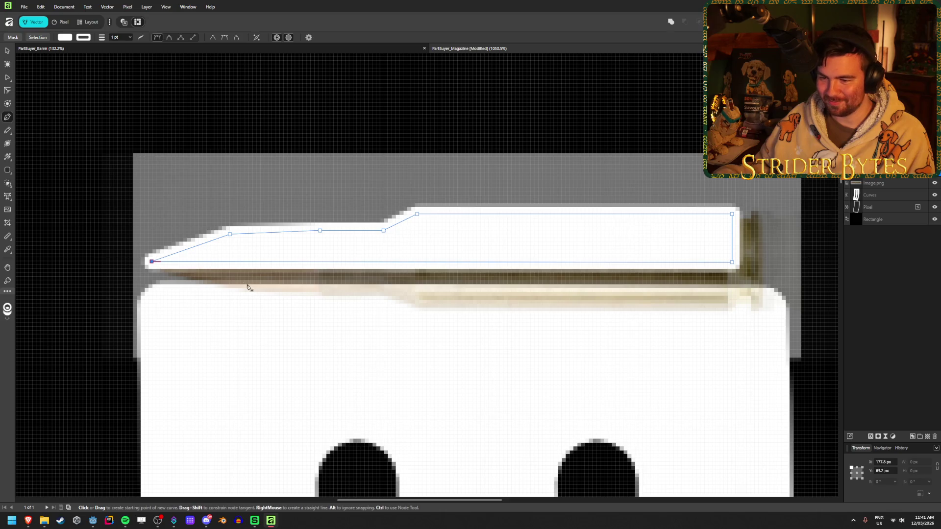
{"action": "scroll", "coordinate": [726, 281], "scroll_direction": "up", "scroll_amount": 1}
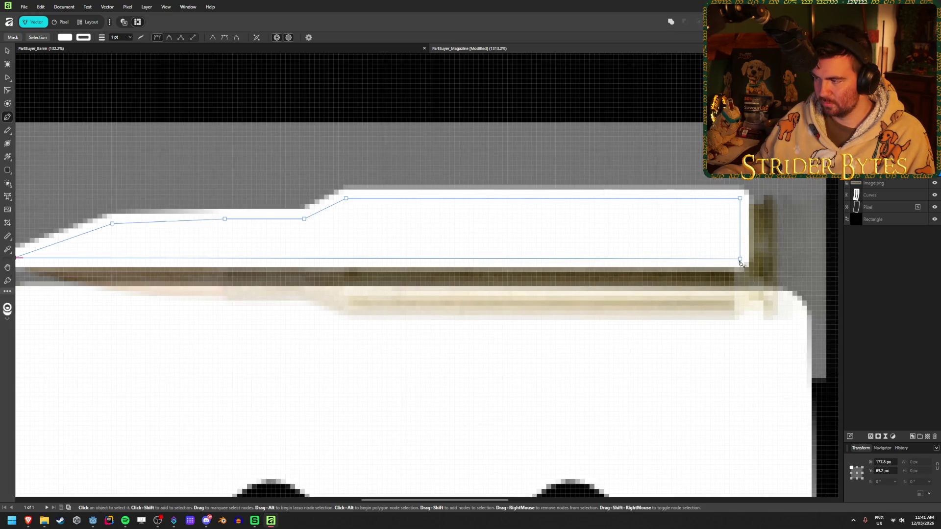
{"action": "left_click", "coordinate": [740, 259]}
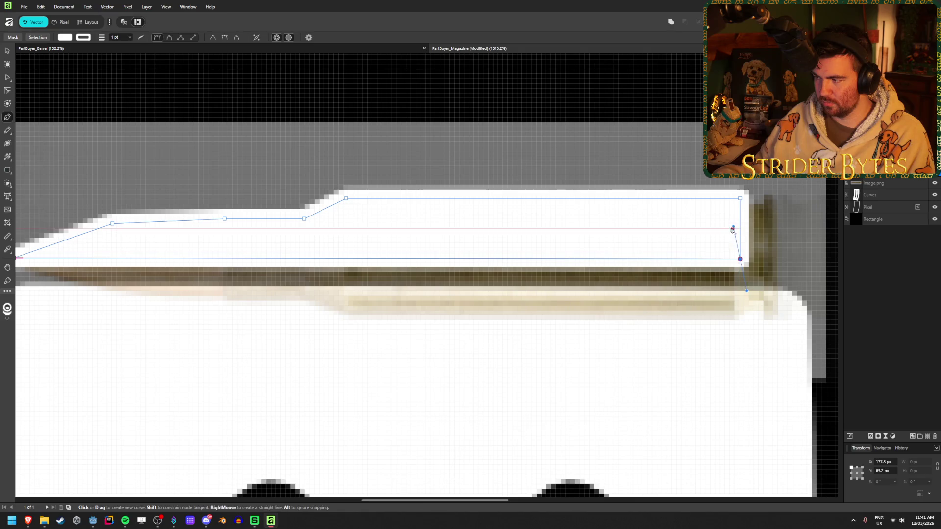
{"action": "key", "text": "Escape"}
{"action": "left_click", "coordinate": [9, 77]}
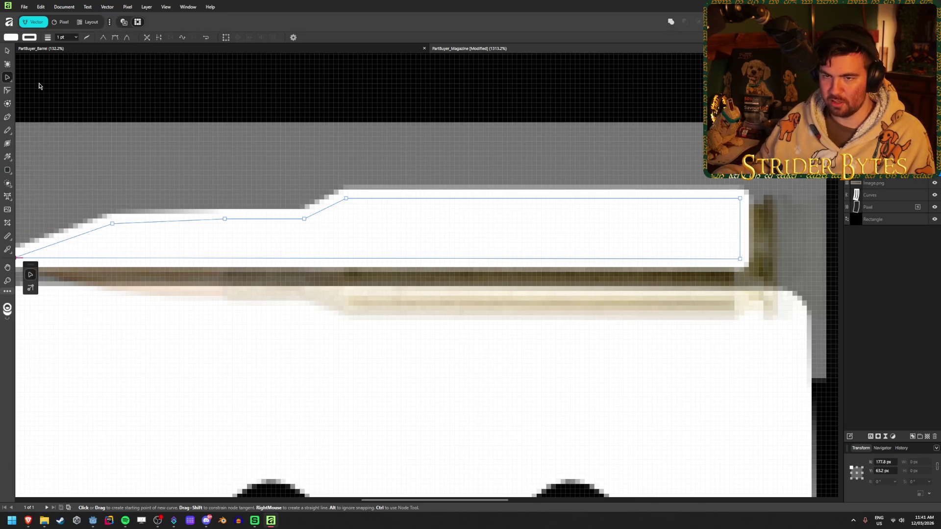
{"action": "mouse_move", "coordinate": [740, 259]}
{"action": "left_mouse_down"}
{"action": "mouse_move", "coordinate": [717, 234]}
{"action": "mouse_move", "coordinate": [25, 260]}
{"action": "mouse_move", "coordinate": [747, 260]}
{"action": "left_mouse_up"}
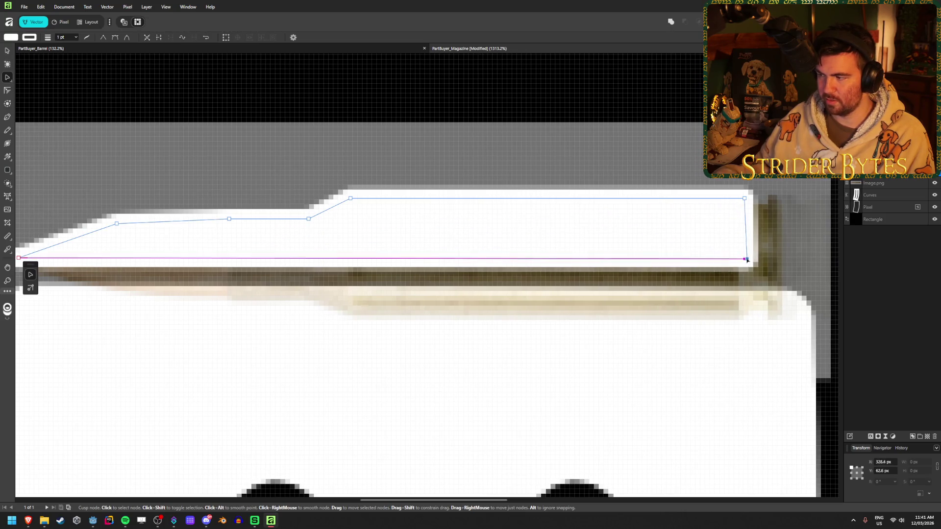
Hide the Image.png reference layer and zoom out from the lip detail
{"action": "left_click", "coordinate": [792, 238]}
{"action": "key", "text": "ctrl+minus"}
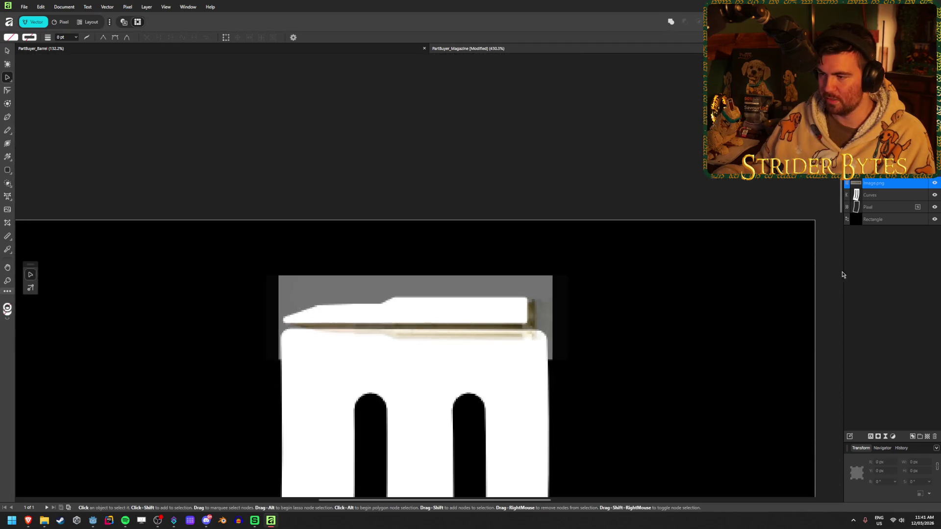
{"action": "left_click", "coordinate": [935, 184]}
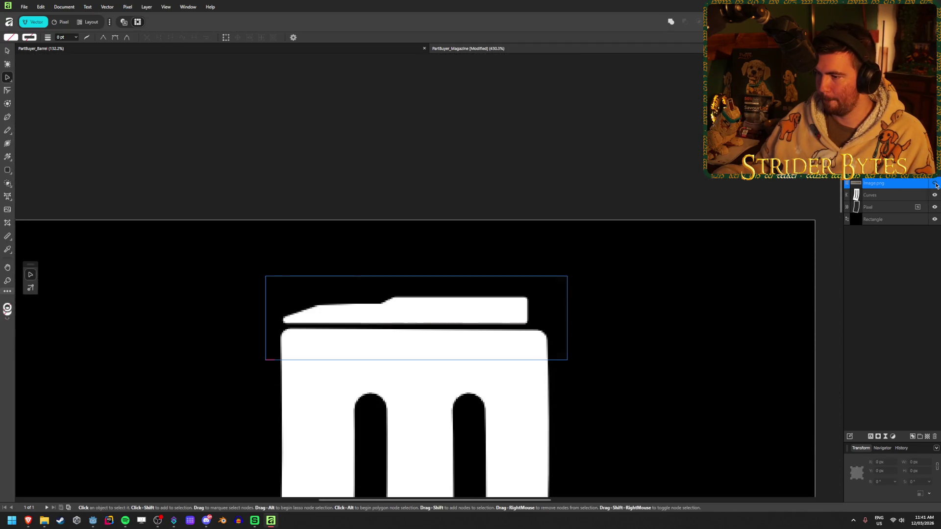
{"action": "left_click", "coordinate": [413, 149]}
{"action": "scroll", "coordinate": [422, 259], "scroll_direction": "down", "scroll_amount": 5}
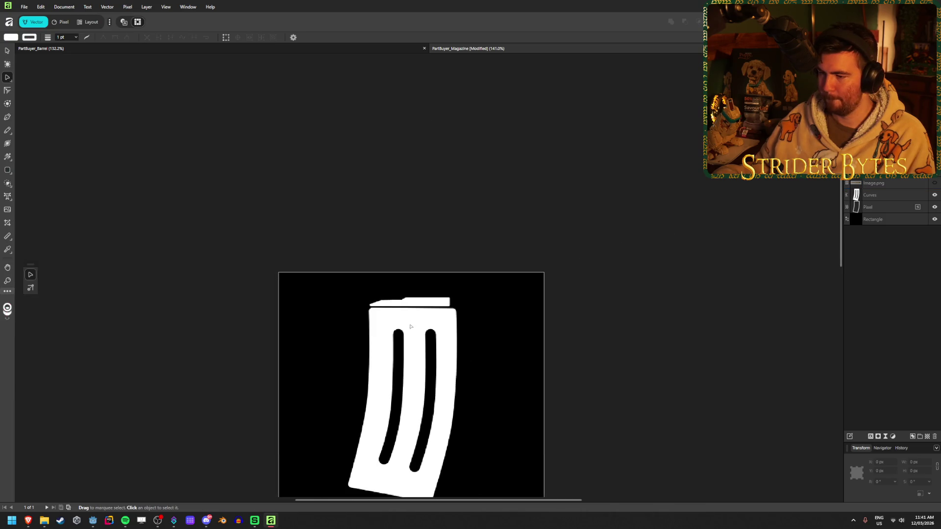
{"action": "scroll", "coordinate": [416, 368], "scroll_direction": "up", "scroll_amount": 3}
Nudge the magazine's top lip shape slightly to the right
{"action": "left_click", "coordinate": [415, 241]}
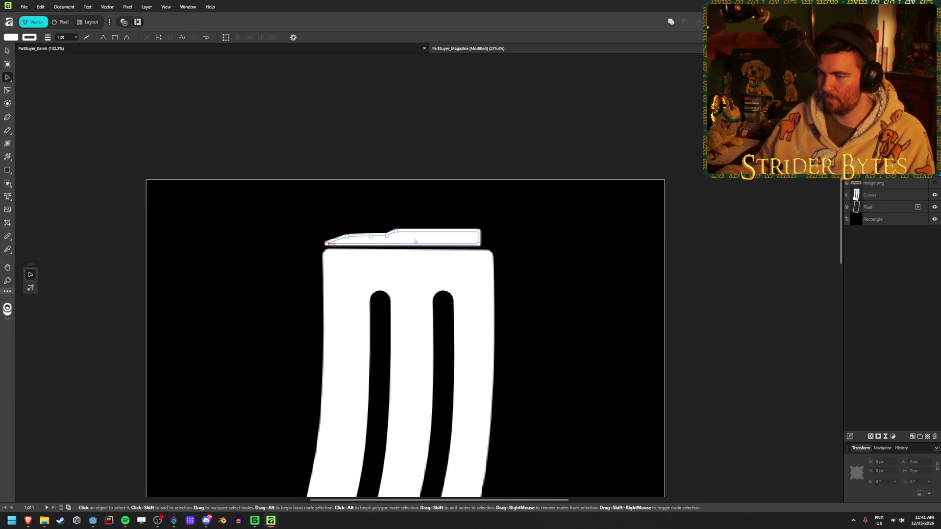
{"action": "key", "text": "Right"}
{"action": "key", "text": "Right"}
{"action": "key", "text": "Right"}
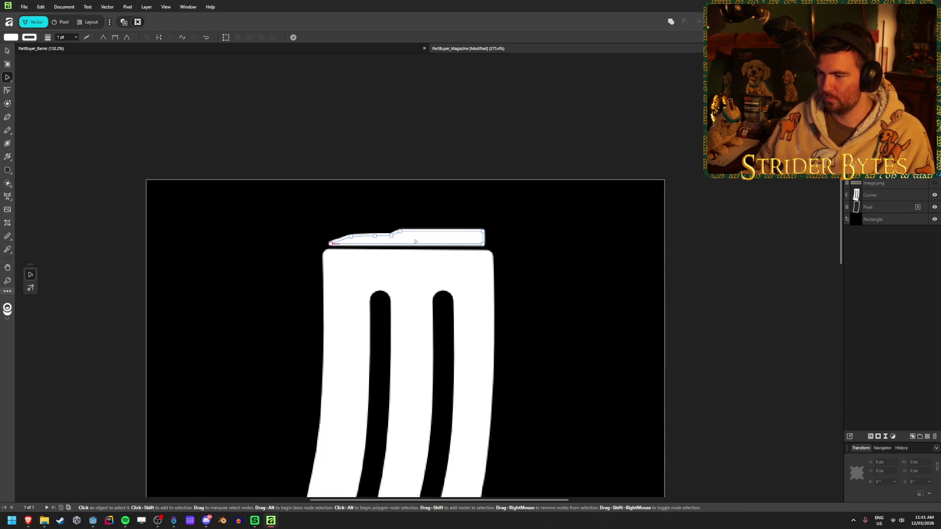
{"action": "left_click", "coordinate": [431, 143]}
{"action": "scroll", "coordinate": [402, 343], "scroll_direction": "down", "scroll_amount": 6}
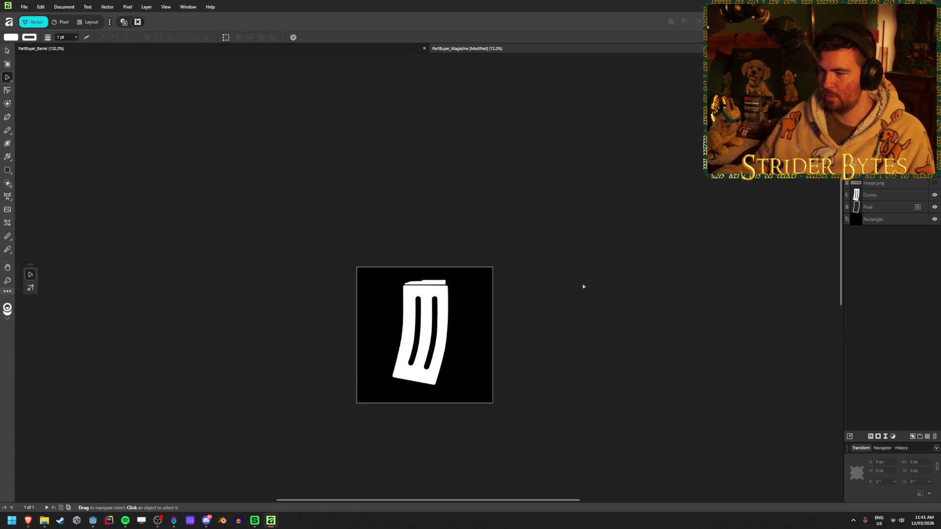
{"action": "scroll", "coordinate": [440, 366], "scroll_direction": "up", "scroll_amount": 3}
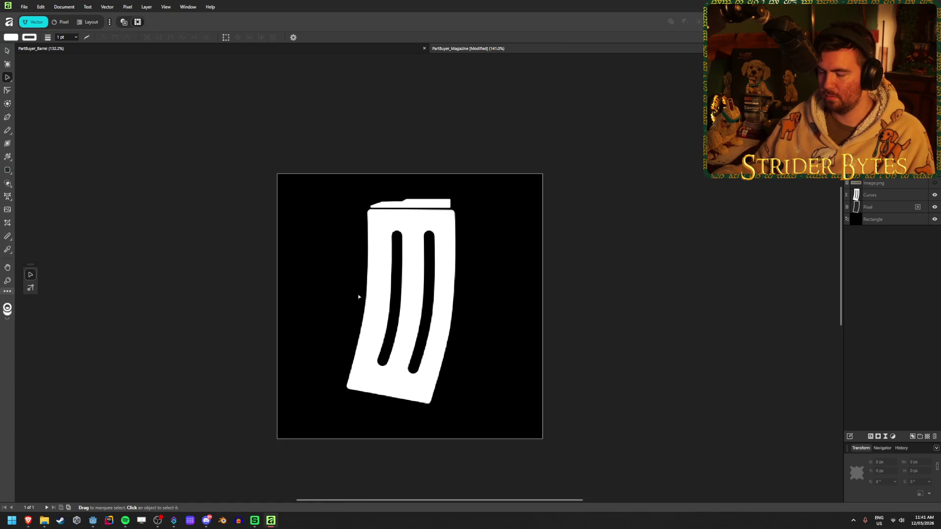
{"action": "scroll", "coordinate": [382, 200], "scroll_direction": "up", "scroll_amount": 6}
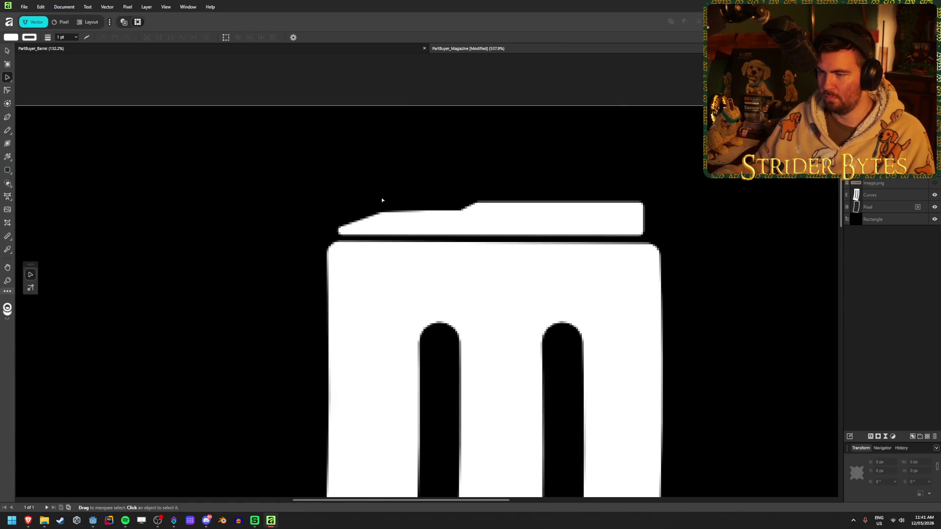
{"action": "scroll", "coordinate": [383, 200], "scroll_direction": "up", "scroll_amount": 3}
Reshape the top lip's sloped front edge by moving its nodes, undoing one move
{"action": "left_click", "coordinate": [421, 252]}
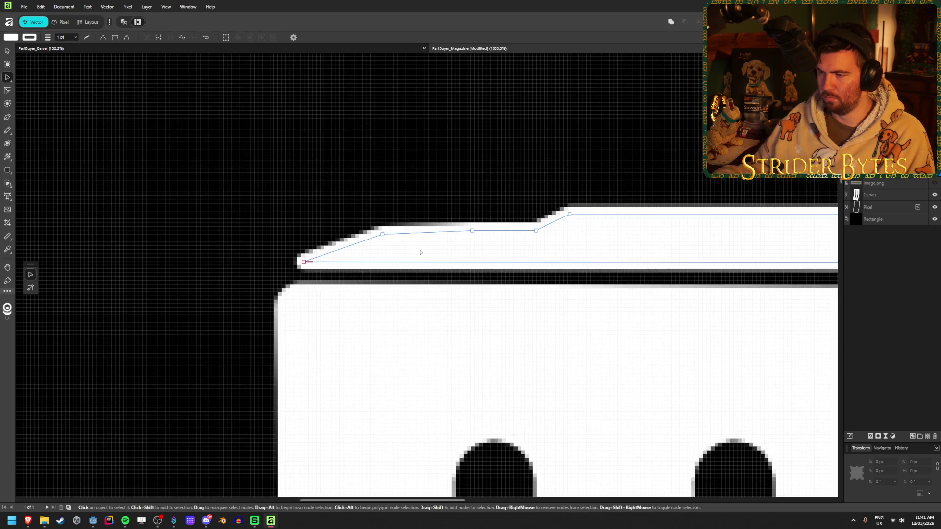
{"action": "mouse_move", "coordinate": [382, 235]}
{"action": "left_mouse_down"}
{"action": "mouse_move", "coordinate": [387, 245]}
{"action": "mouse_move", "coordinate": [377, 238]}
{"action": "left_mouse_up"}
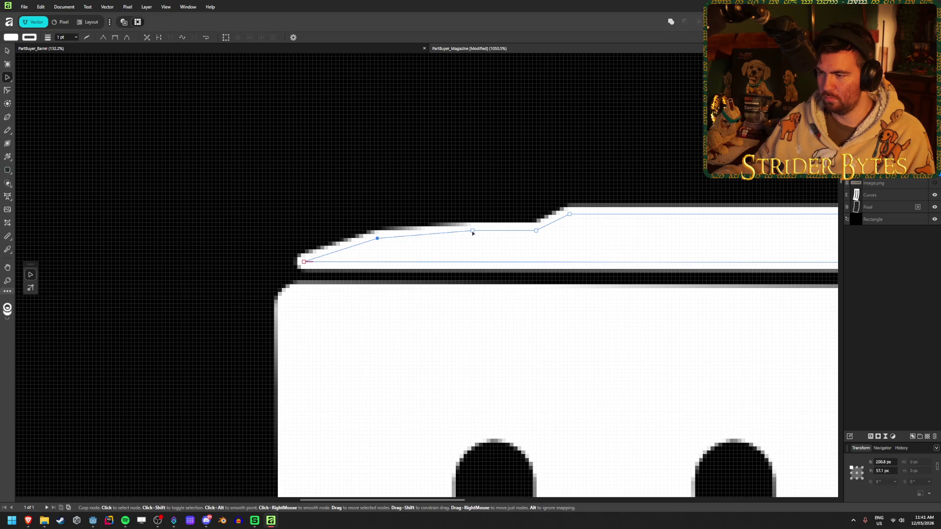
{"action": "left_click_drag", "start_coordinate": [472, 230], "coordinate": [466, 232]}
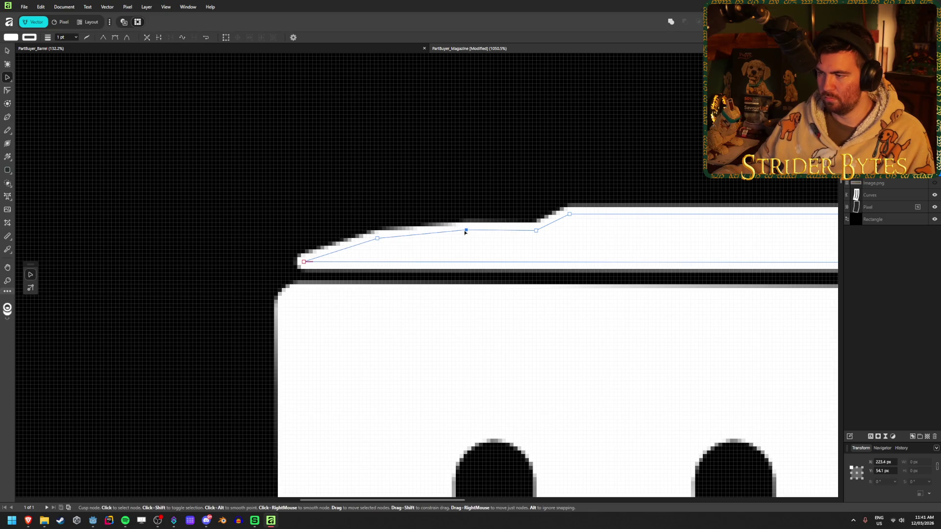
{"action": "key", "text": "ctrl+z"}
{"action": "left_click", "coordinate": [369, 180]}
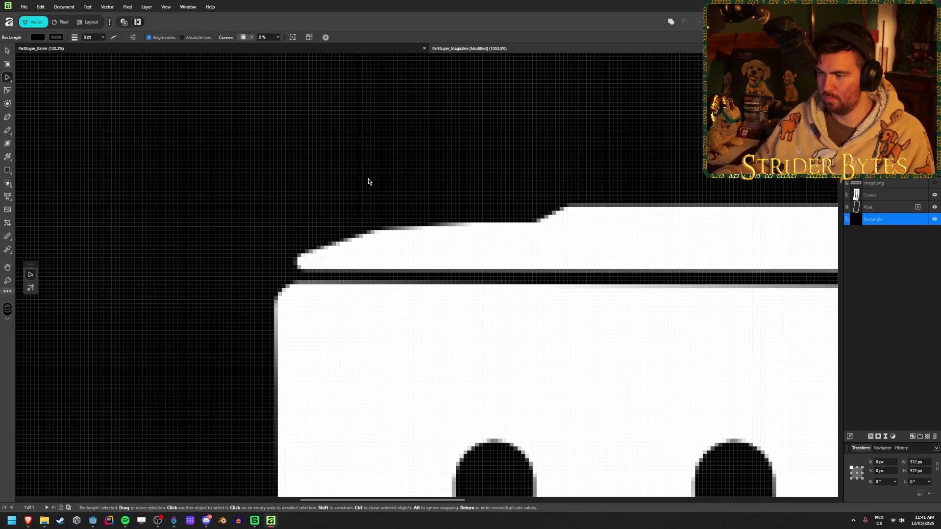
{"action": "scroll", "coordinate": [369, 182], "scroll_direction": "down", "scroll_amount": 10}
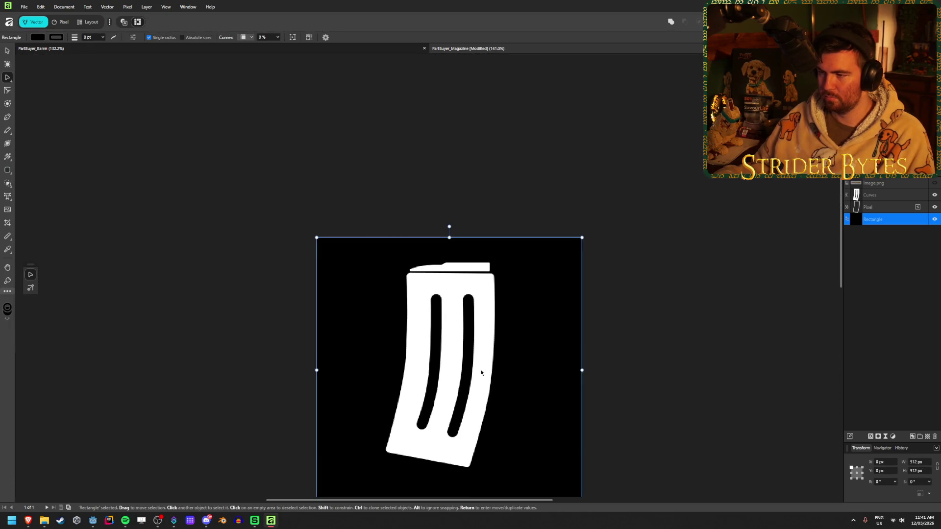
{"action": "scroll", "coordinate": [484, 287], "scroll_direction": "down", "scroll_amount": 1}
{"action": "left_click", "coordinate": [586, 248]}
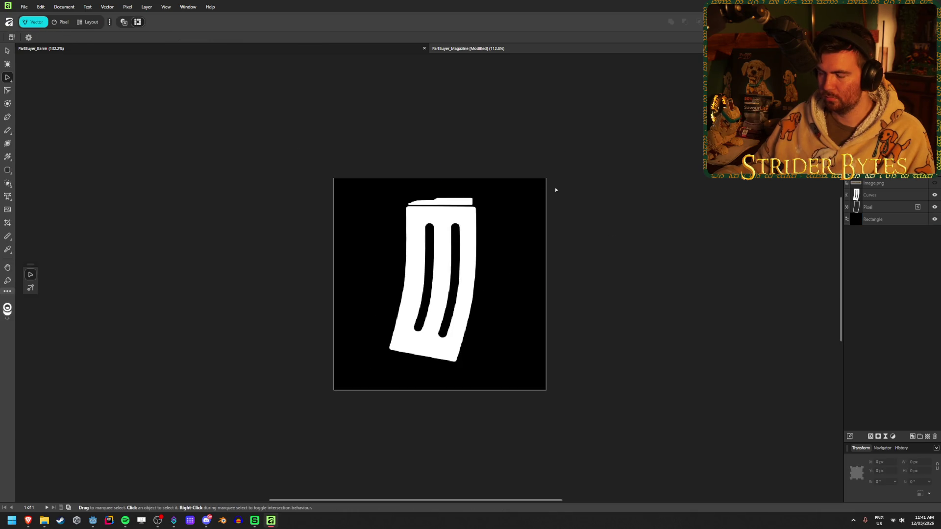
{"action": "scroll", "coordinate": [495, 193], "scroll_direction": "up", "scroll_amount": 7}
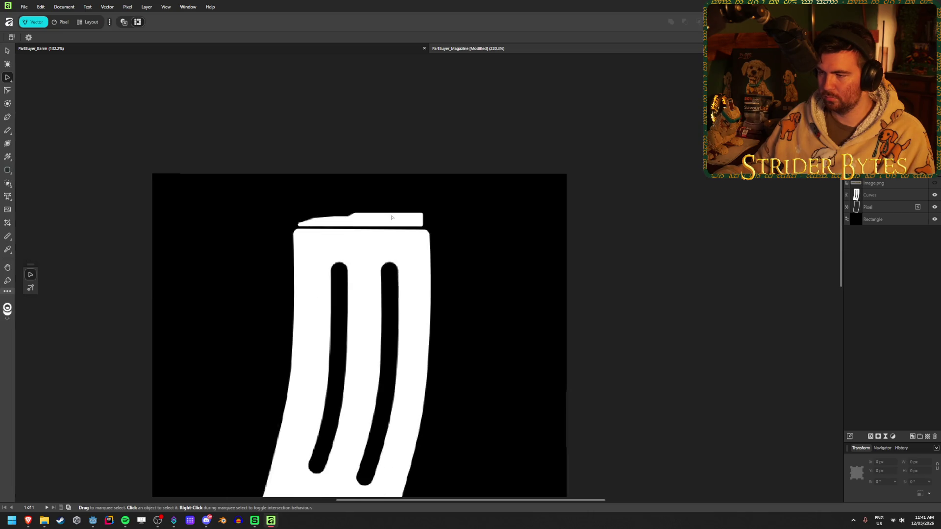
{"action": "scroll", "coordinate": [392, 217], "scroll_direction": "up", "scroll_amount": 2}
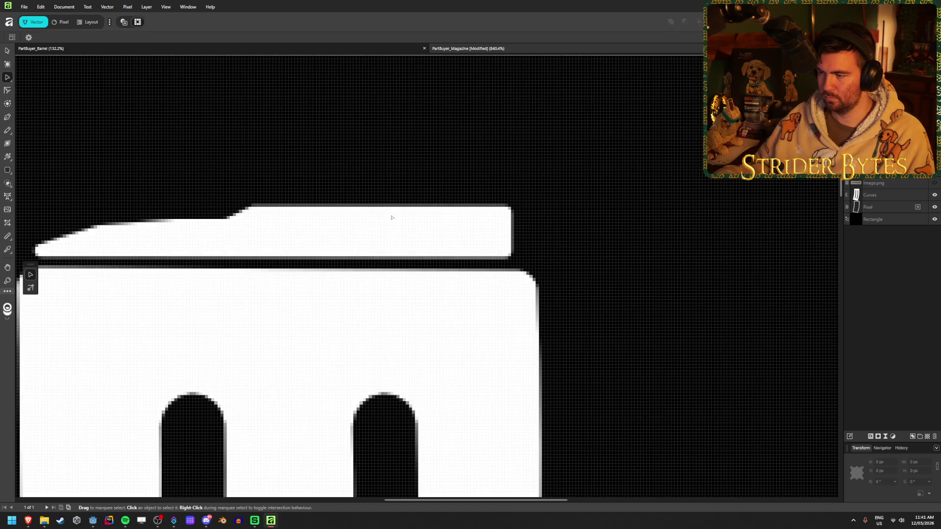
{"action": "scroll", "coordinate": [240, 199], "scroll_direction": "right", "scroll_amount": 2}
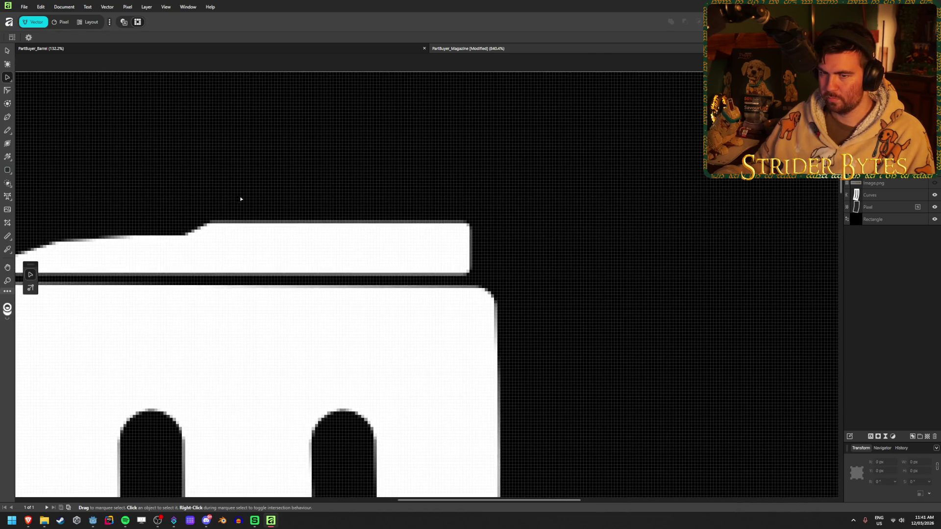
{"action": "left_click", "coordinate": [7, 170]}
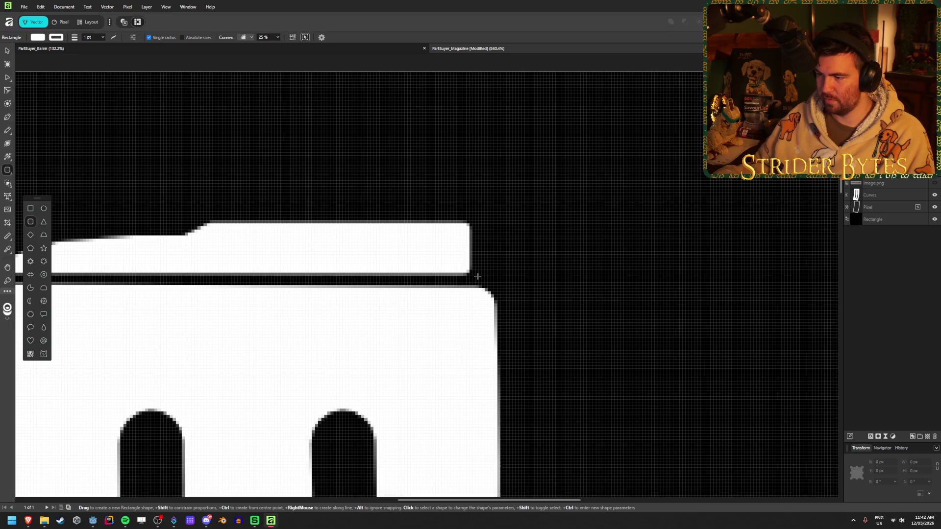
Draw a small rounded rectangle beside the lip's right end and nudge it 2 px right
{"action": "scroll", "coordinate": [488, 275], "scroll_direction": "up", "scroll_amount": 5}
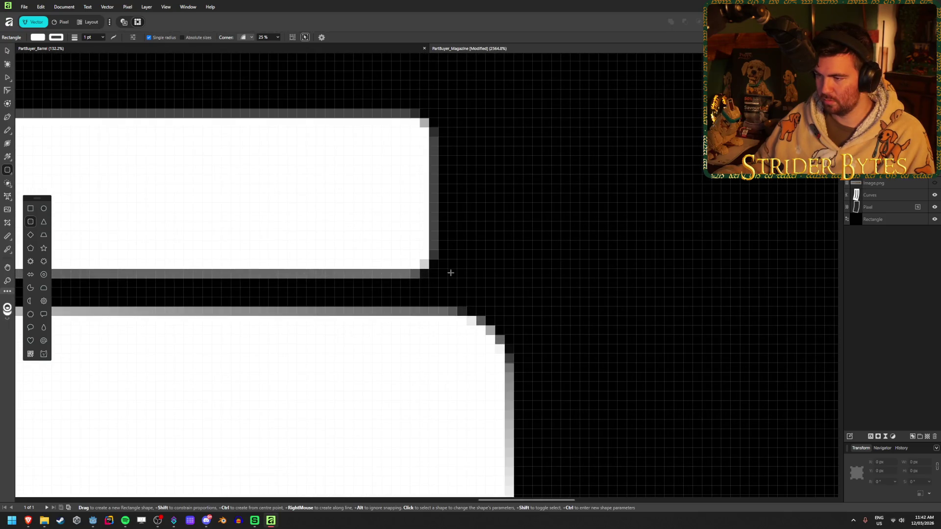
{"action": "mouse_move", "coordinate": [449, 270]}
{"action": "left_mouse_down"}
{"action": "mouse_move", "coordinate": [468, 265]}
{"action": "mouse_move", "coordinate": [500, 205]}
{"action": "mouse_move", "coordinate": [503, 129]}
{"action": "mouse_move", "coordinate": [488, 121]}
{"action": "left_mouse_up"}
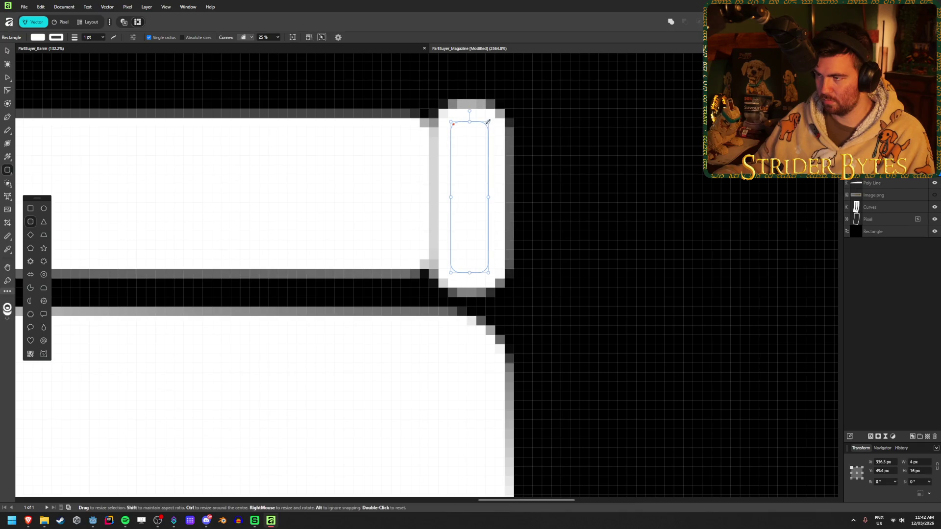
{"action": "key", "text": "v"}
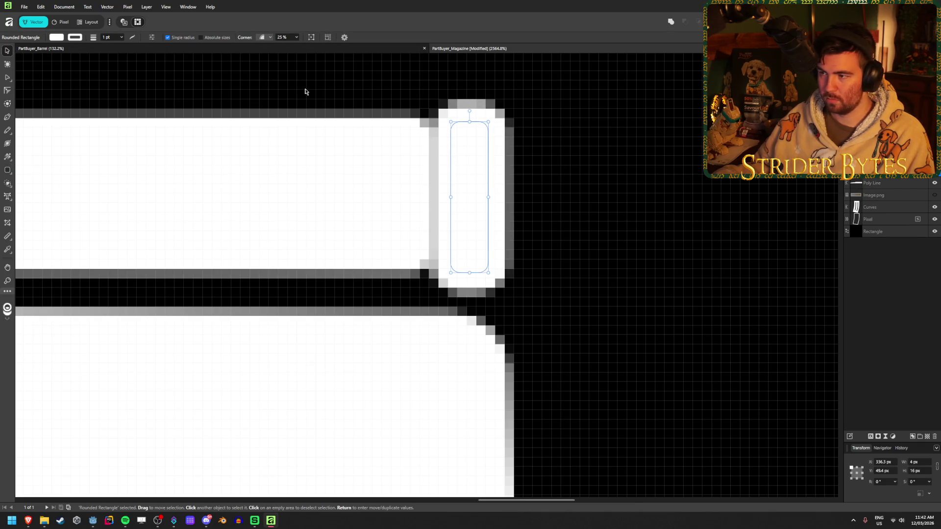
{"action": "key", "text": "Right"}
{"action": "key", "text": "Right"}
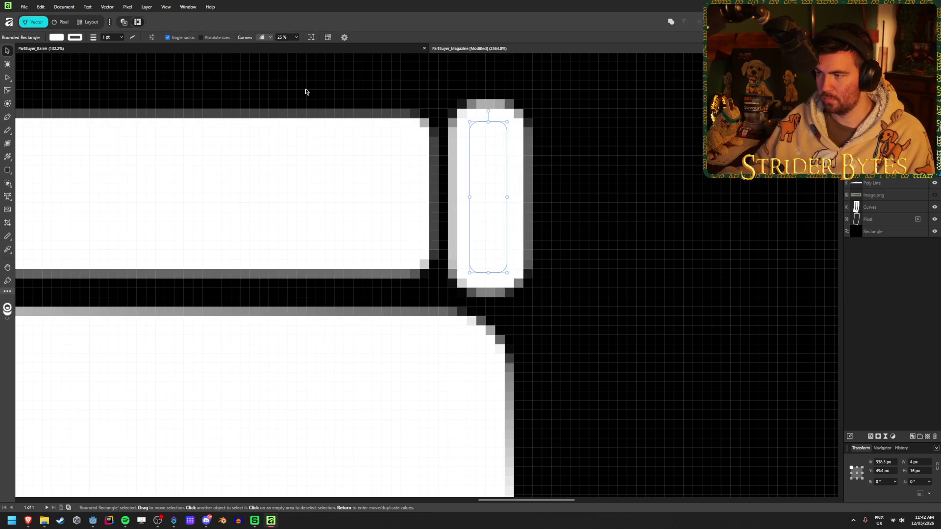
Set the small rectangle's outline to None and nudge it back 1 px left
{"action": "left_click", "coordinate": [108, 38]}
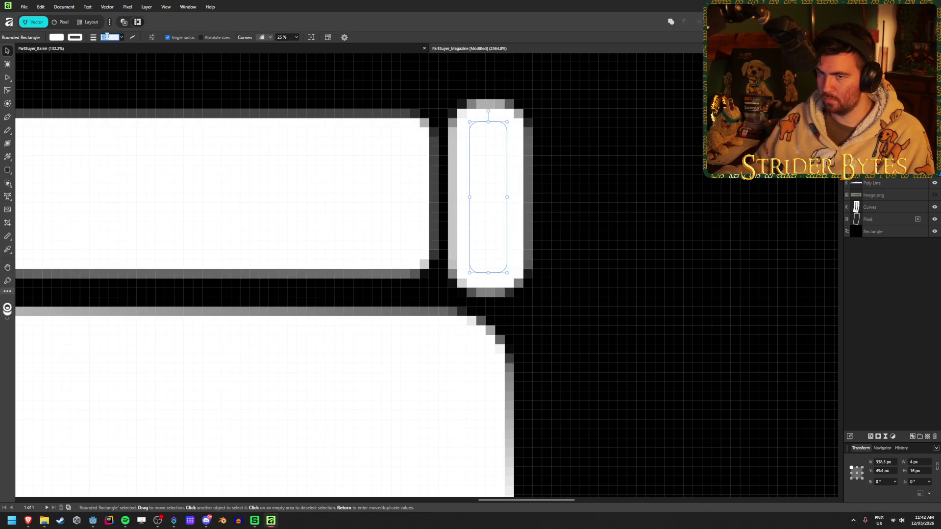
{"action": "left_click", "coordinate": [75, 37]}
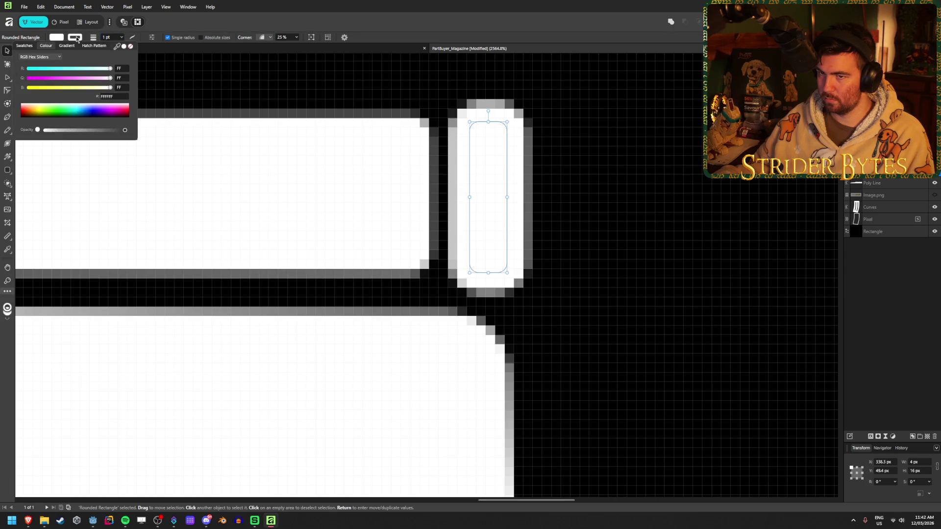
{"action": "left_click", "coordinate": [130, 46]}
{"action": "left_click", "coordinate": [617, 187]}
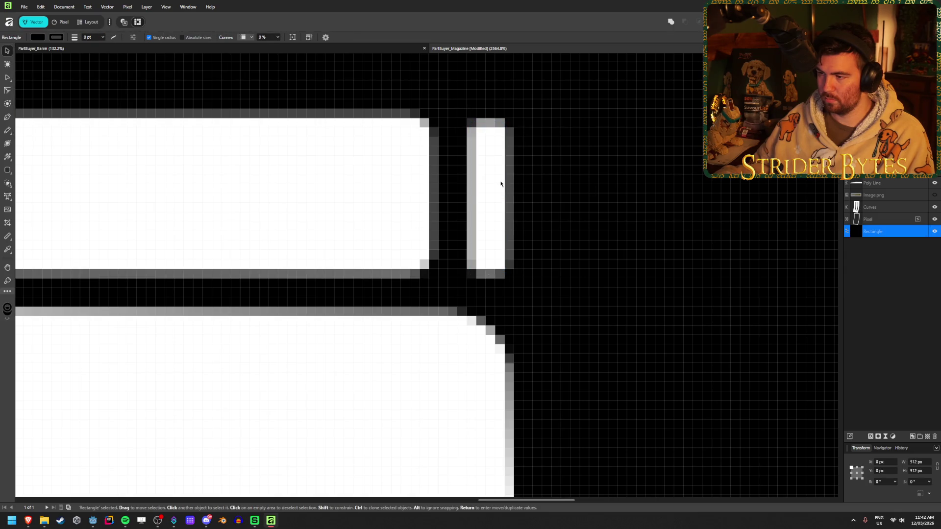
{"action": "left_click", "coordinate": [500, 183]}
{"action": "key", "text": "Left"}
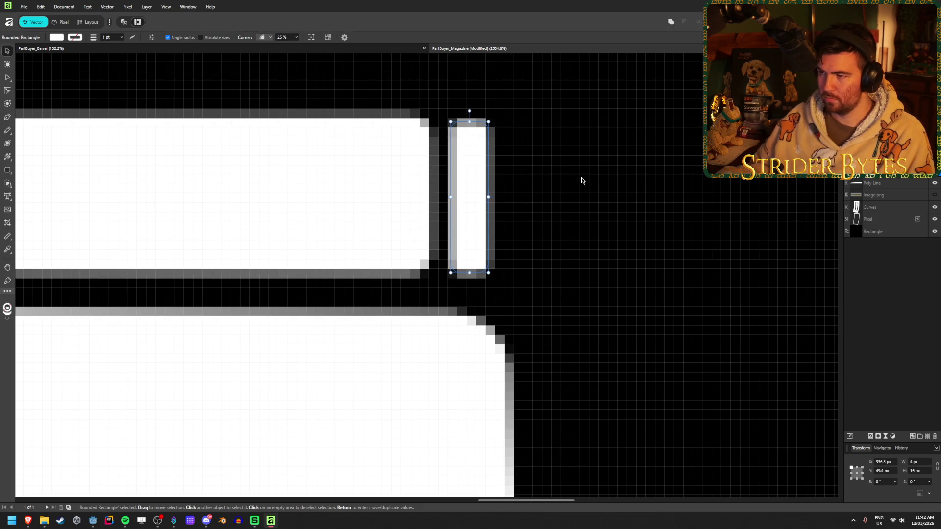
{"action": "left_click", "coordinate": [583, 182]}
{"action": "scroll", "coordinate": [602, 231], "scroll_direction": "down", "scroll_amount": 8}
{"action": "scroll", "coordinate": [330, 338], "scroll_direction": "down", "scroll_amount": 5}
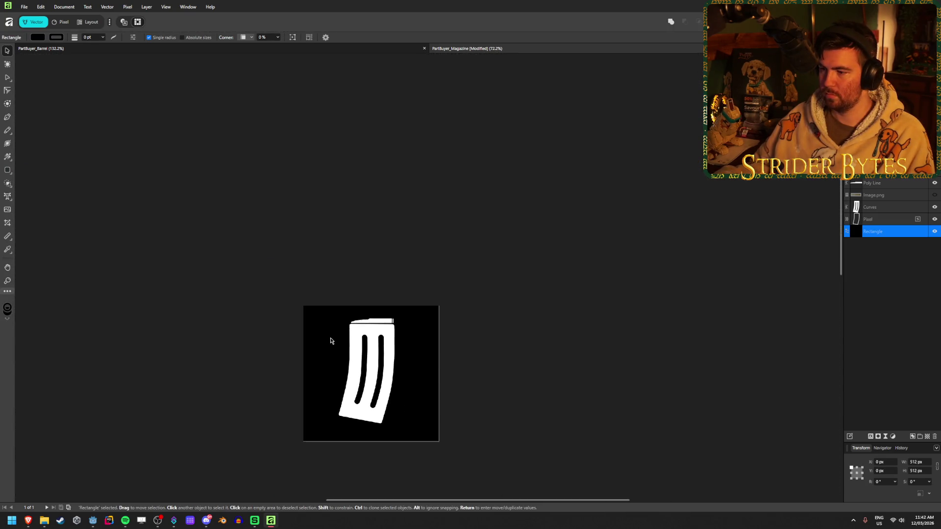
{"action": "left_click", "coordinate": [551, 250]}
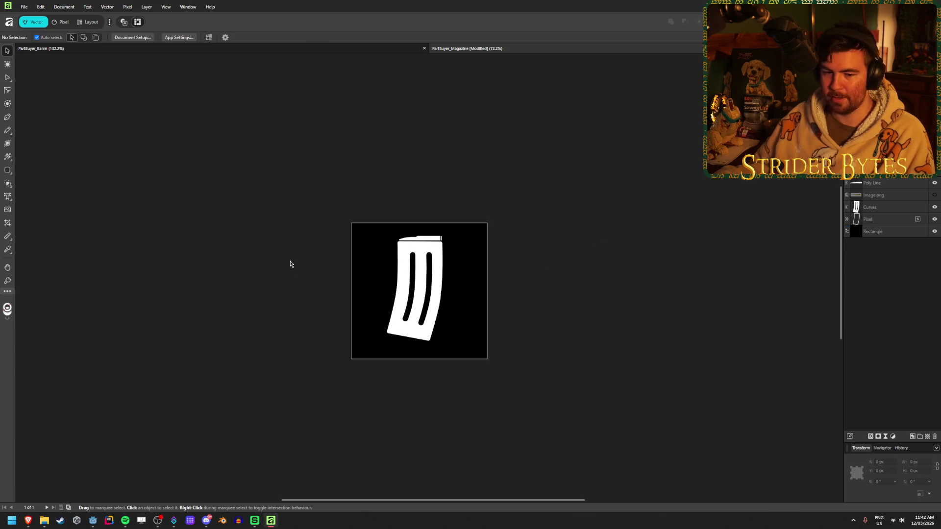
{"action": "left_click_drag", "start_coordinate": [290, 264], "coordinate": [301, 264]}
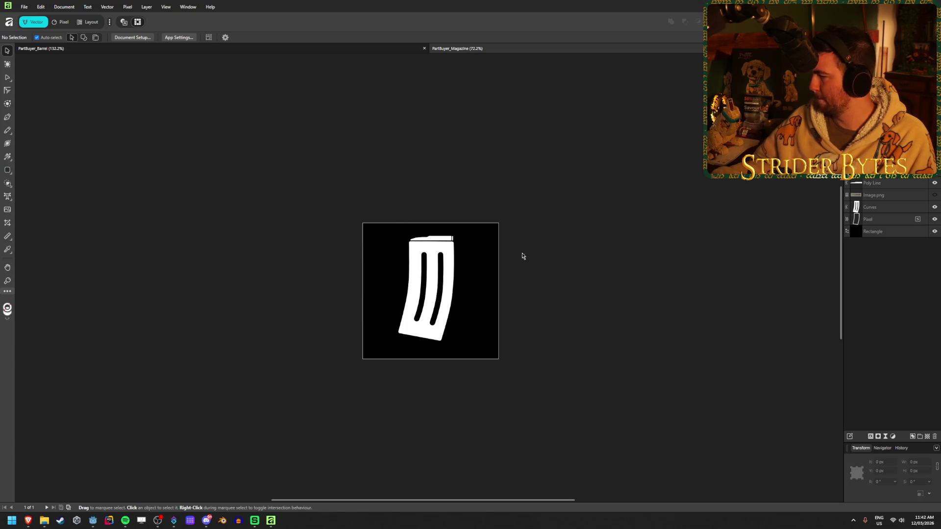
Hide the black background and export, replacing PartBuyer_Magazine.png, then switch to Godot
{"action": "scroll", "coordinate": [370, 320], "scroll_direction": "up", "scroll_amount": 2}
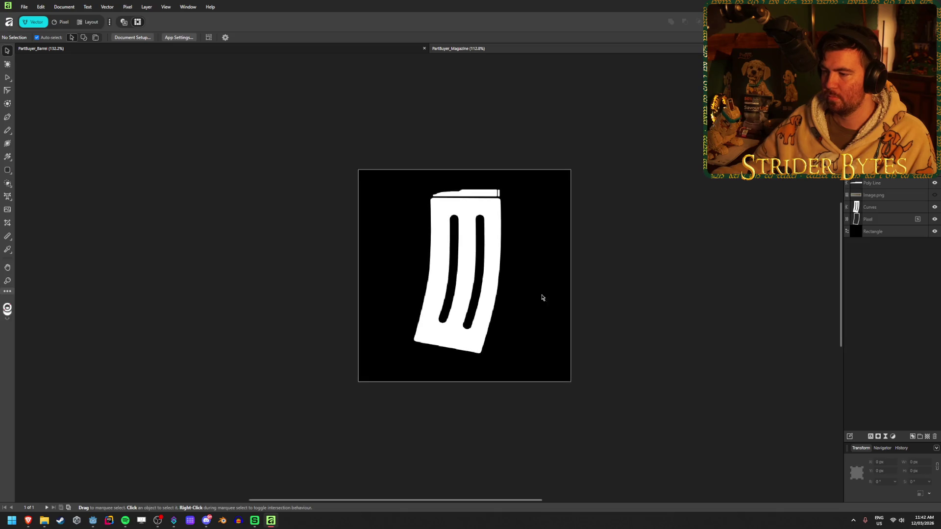
{"action": "scroll", "coordinate": [539, 263], "scroll_direction": "up", "scroll_amount": 1}
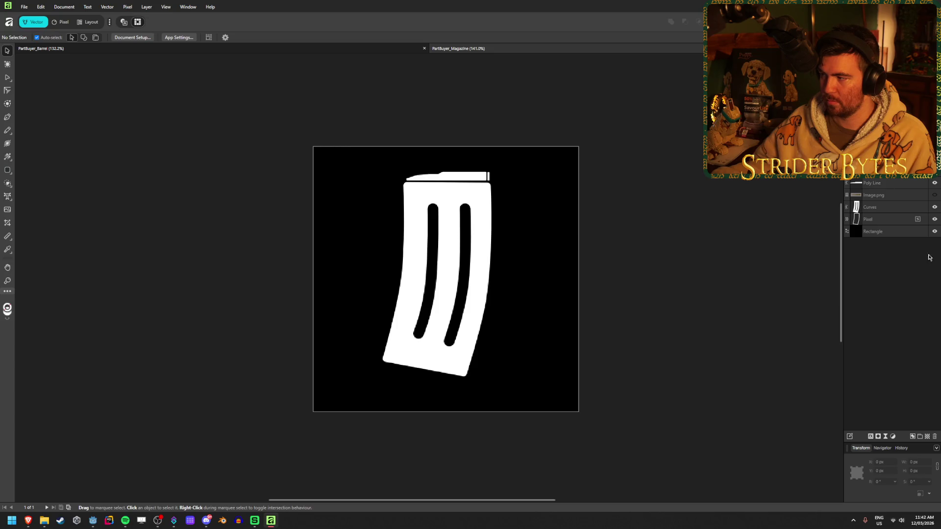
{"action": "left_click", "coordinate": [935, 232]}
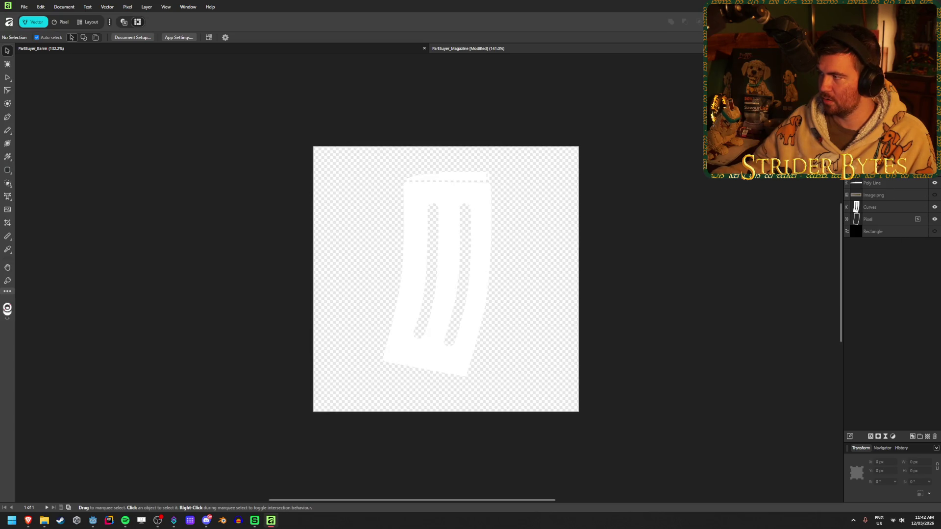
{"action": "key", "text": "ctrl+alt+shift+w"}
{"action": "left_click", "coordinate": [189, 268]}
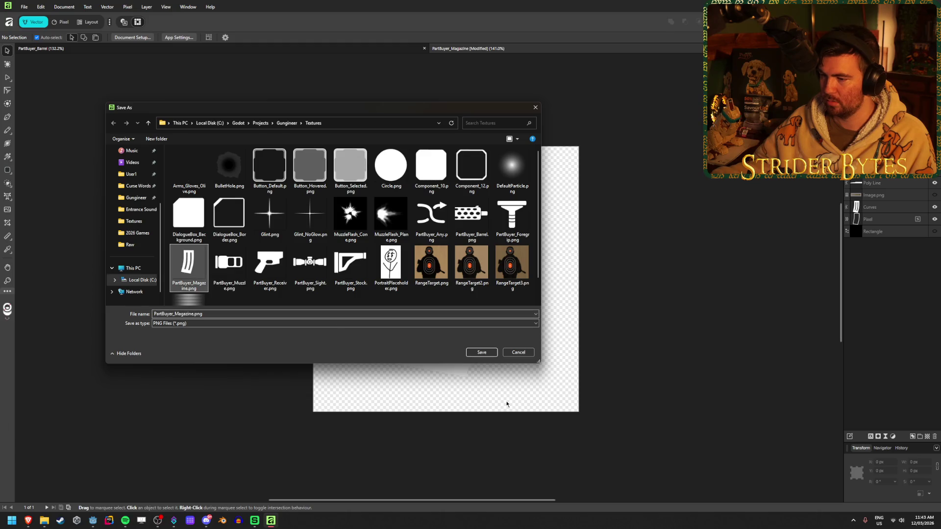
{"action": "left_click", "coordinate": [482, 352]}
{"action": "left_click", "coordinate": [497, 297]}
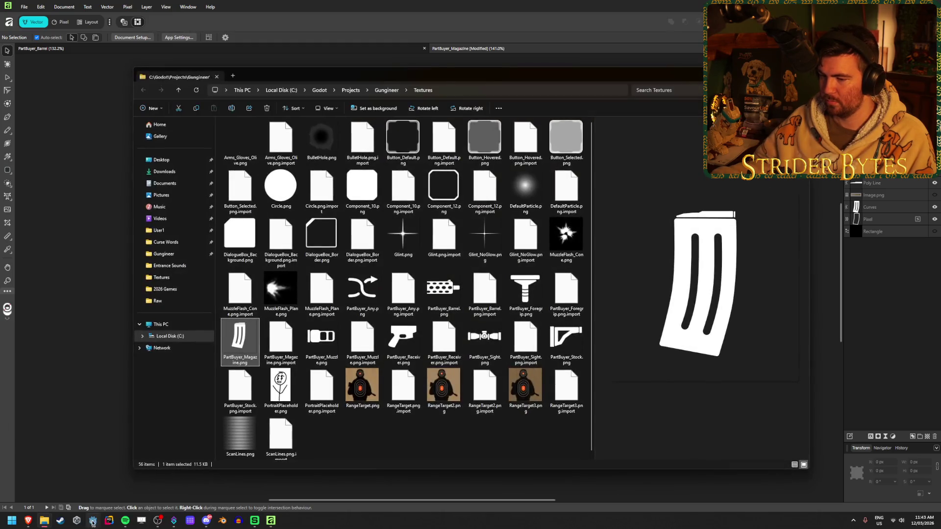
{"action": "left_click", "coordinate": [94, 521]}
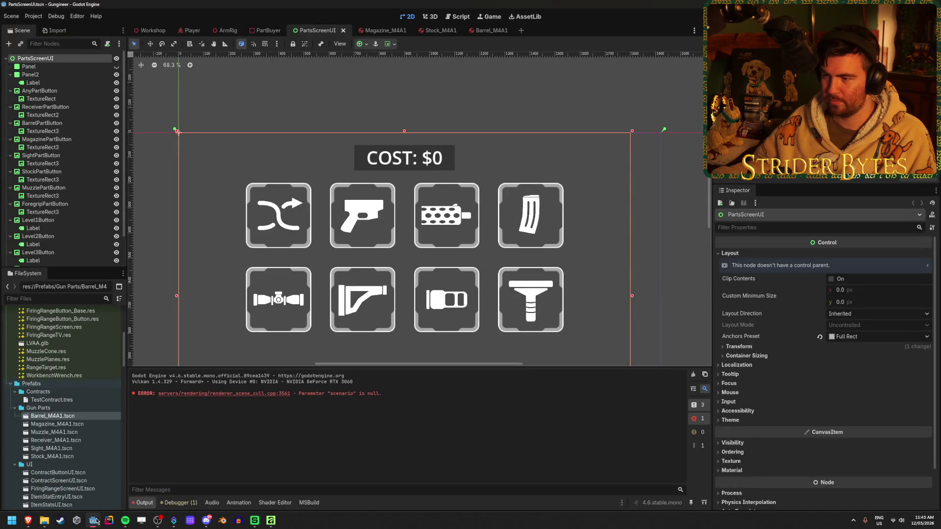
Check the refreshed magazine icon in Godot's part-button grid, then return to Affinity
{"action": "left_click", "coordinate": [670, 229]}
{"action": "scroll", "coordinate": [584, 208], "scroll_direction": "up", "scroll_amount": 6}
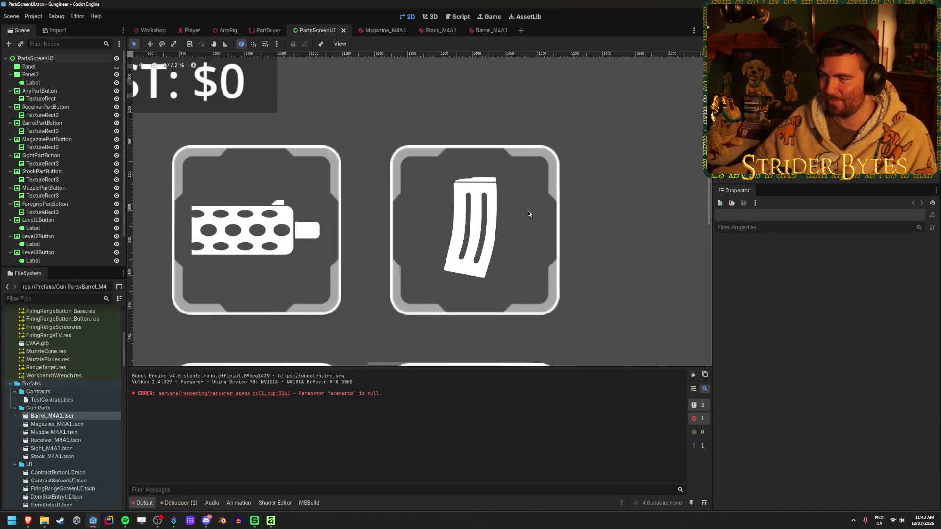
{"action": "scroll", "coordinate": [441, 237], "scroll_direction": "down", "scroll_amount": 5}
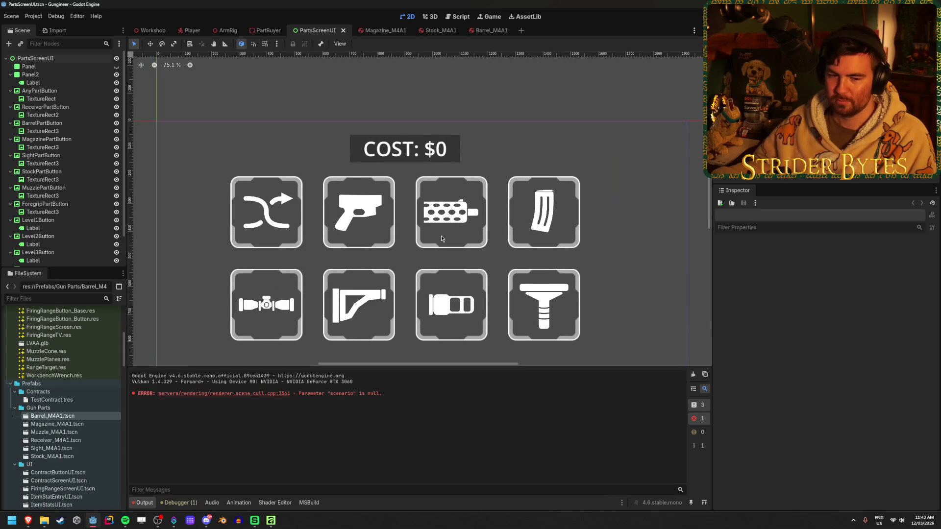
{"action": "key", "text": "alt+Tab"}
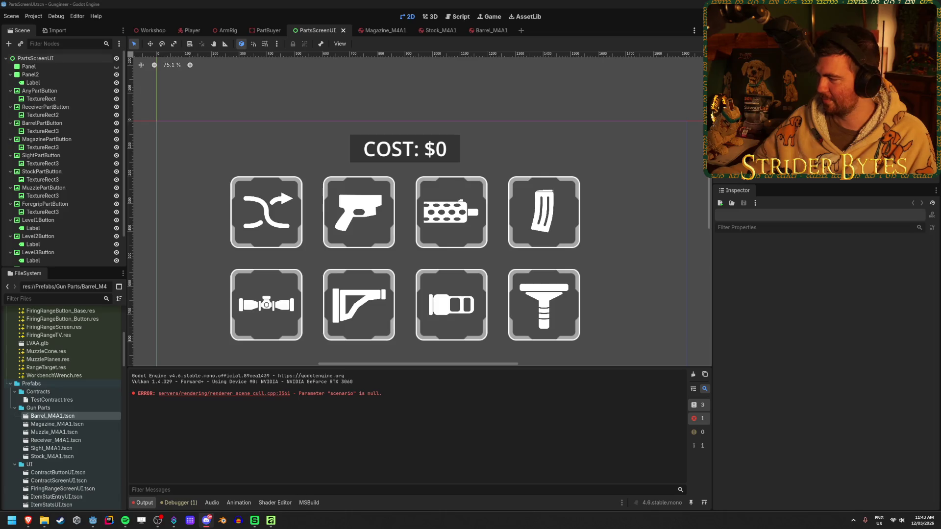
{"action": "key", "text": "alt+Tab"}
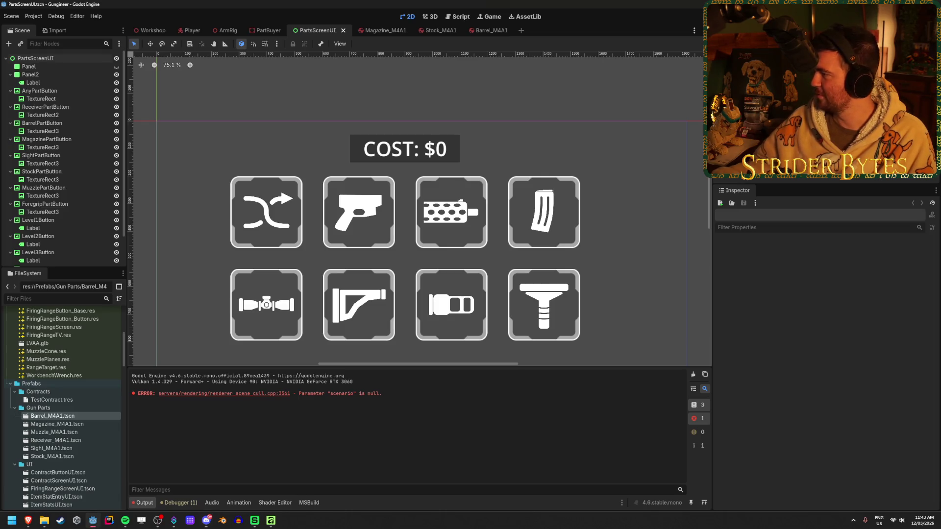
{"action": "key", "text": "alt+Tab"}
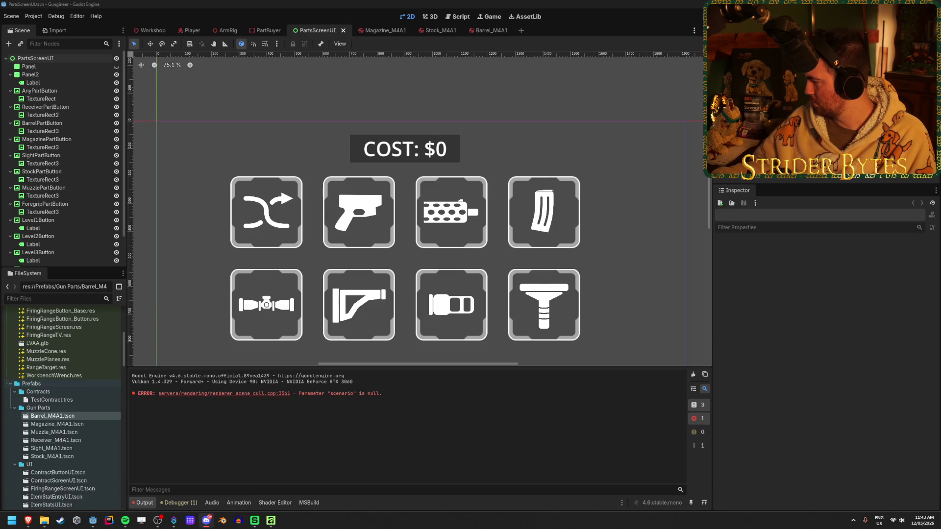
{"action": "key", "text": "alt+Tab"}
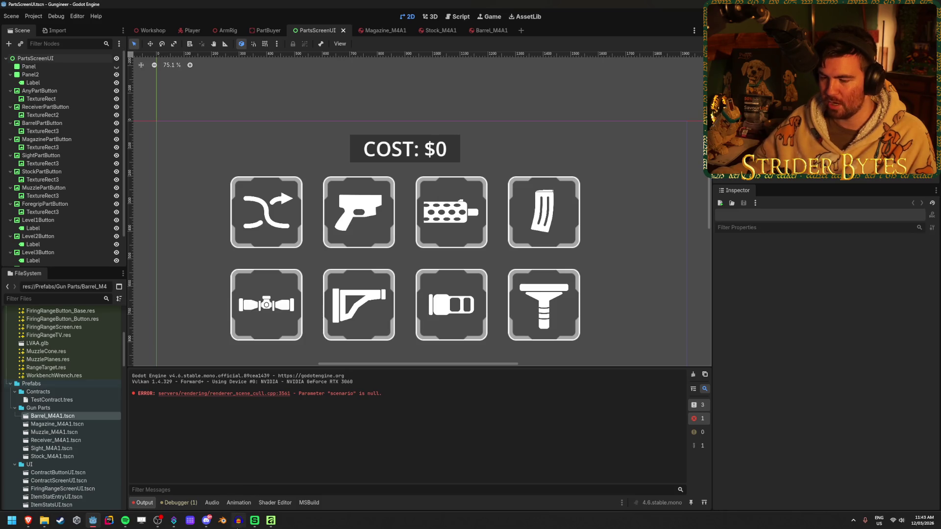
{"action": "left_click", "coordinate": [271, 520]}
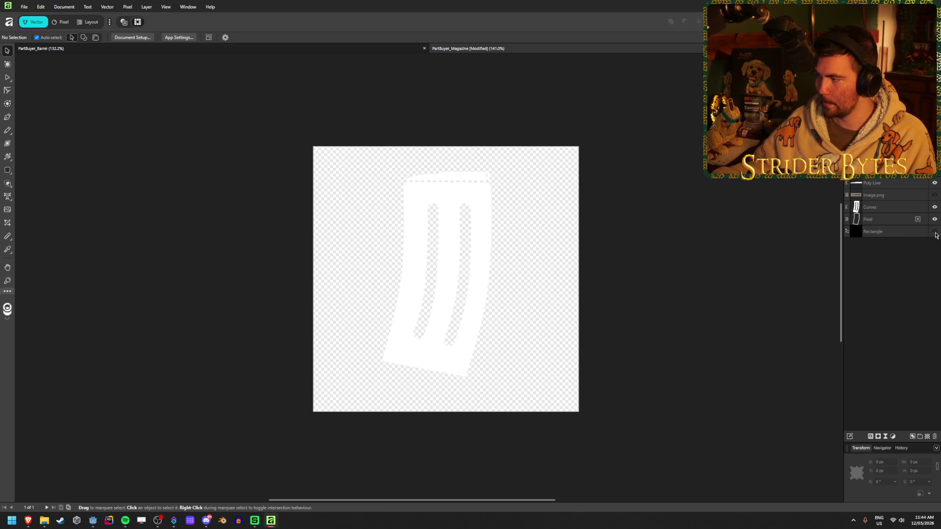
Marquee-select all magazine pieces and flip them horizontally via Layer > Arrange
{"action": "left_click", "coordinate": [935, 232]}
{"action": "left_click", "coordinate": [935, 232]}
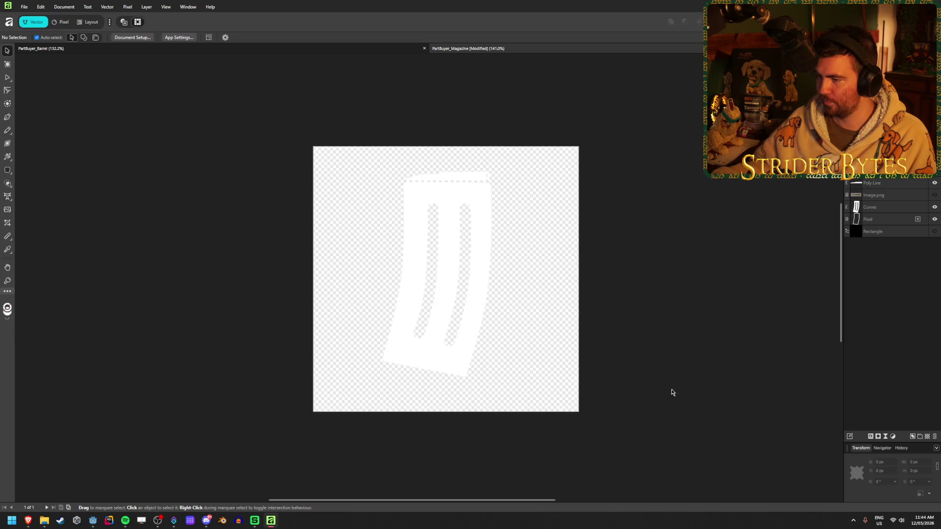
{"action": "left_click_drag", "start_coordinate": [701, 420], "coordinate": [326, 171]}
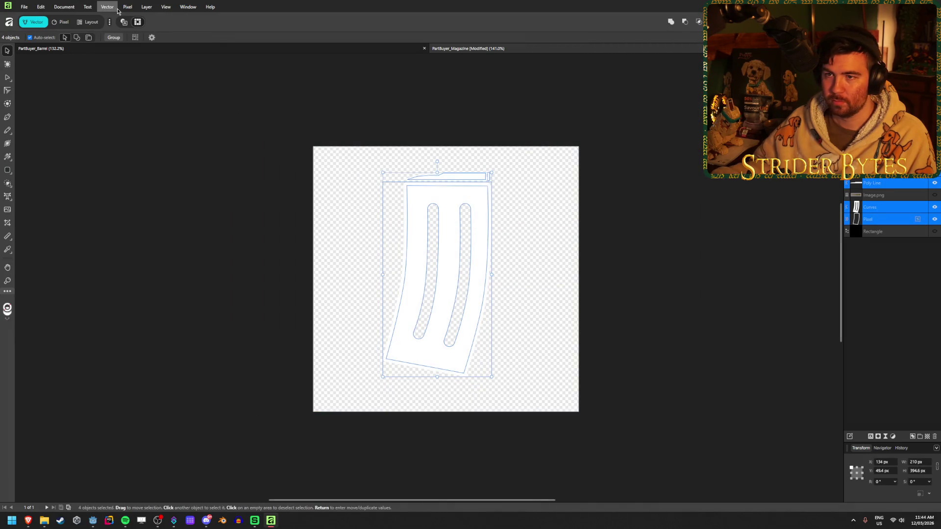
{"action": "left_click", "coordinate": [144, 6]}
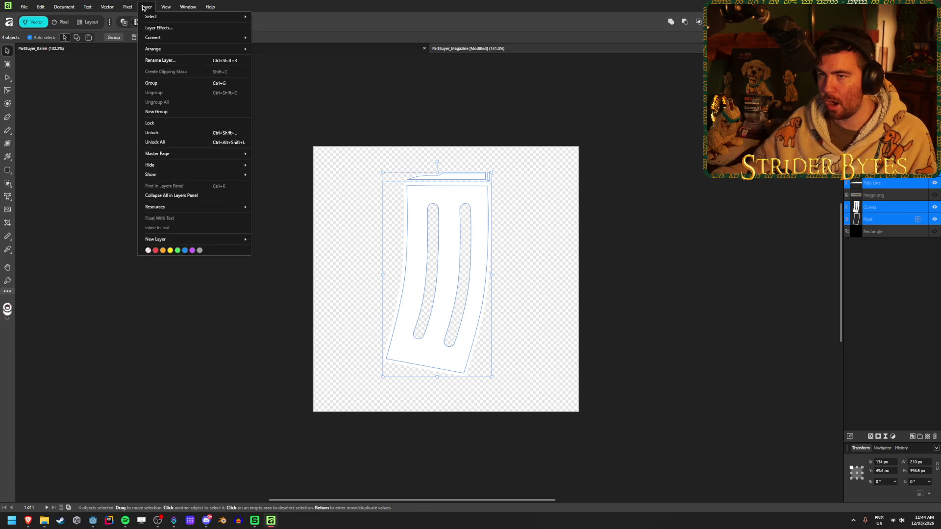
{"action": "mouse_move", "coordinate": [221, 48]}
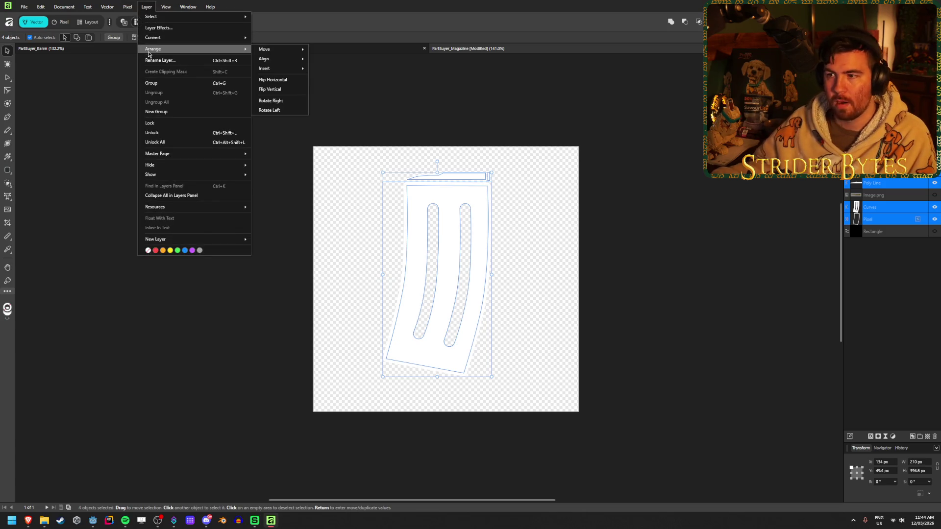
{"action": "left_click", "coordinate": [272, 78]}
{"action": "left_click", "coordinate": [170, 126]}
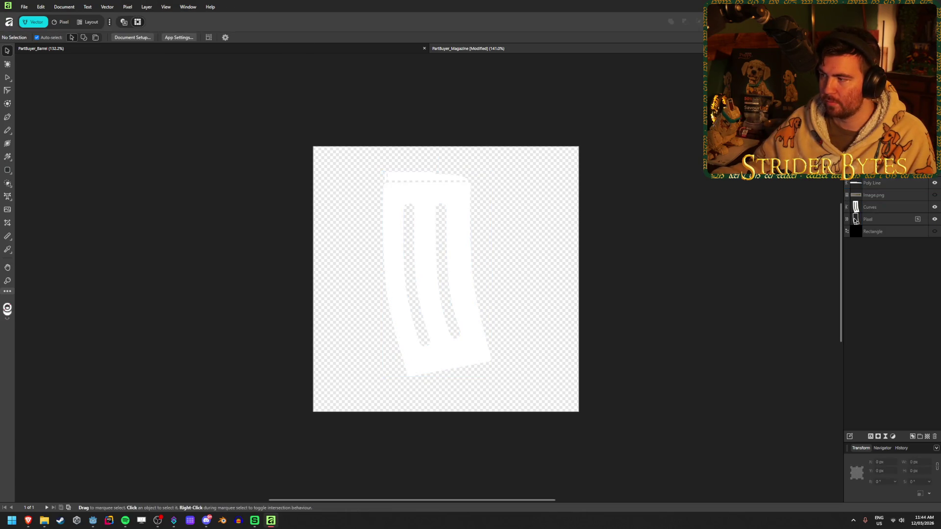
Toggle the black background on and off to compare the flip, leaving it hidden
{"action": "left_click", "coordinate": [935, 232]}
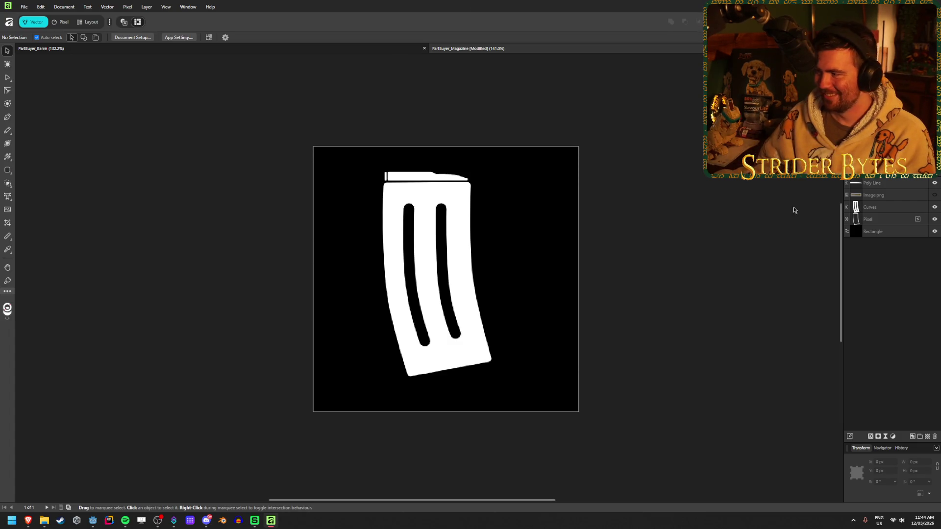
{"action": "left_click", "coordinate": [934, 232]}
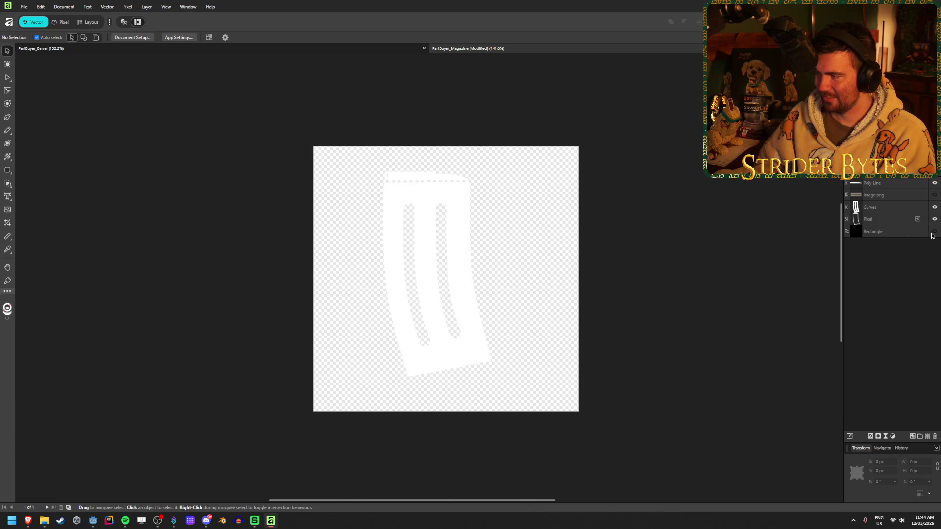
{"action": "left_click", "coordinate": [935, 232]}
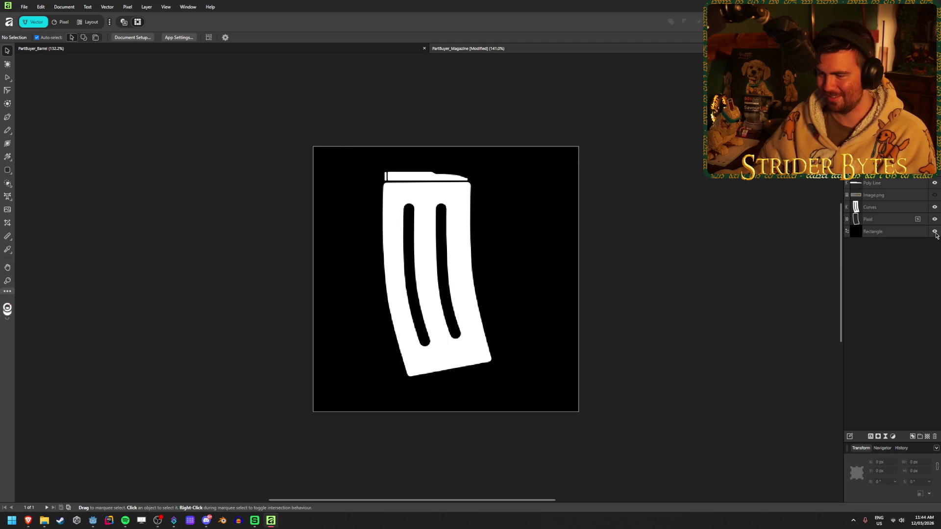
{"action": "left_click", "coordinate": [935, 233]}
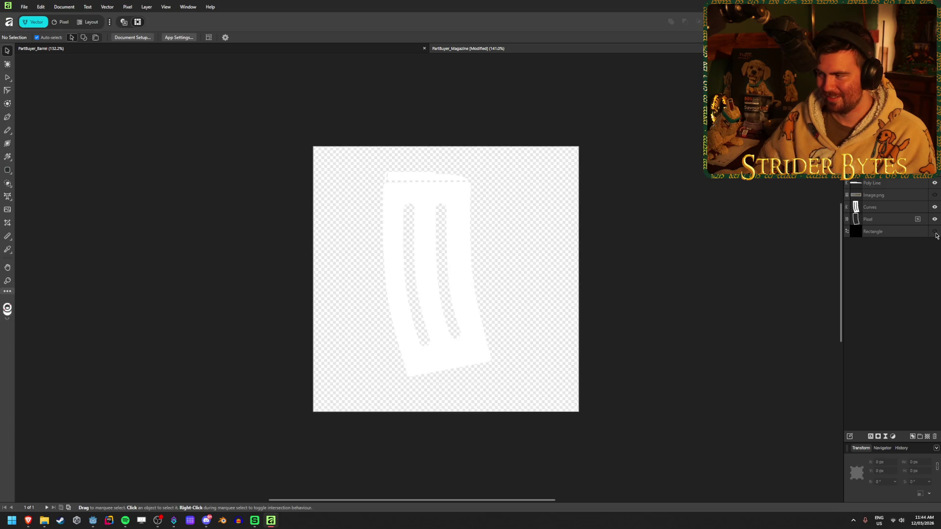
With the background hidden, shift the flipped magazine artwork slightly right
{"action": "left_click", "coordinate": [935, 232]}
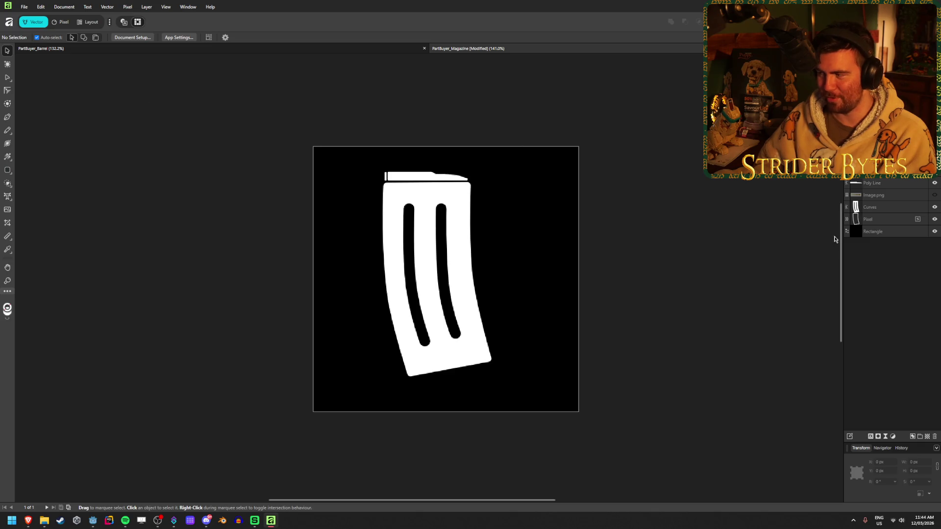
{"action": "left_click", "coordinate": [934, 231]}
{"action": "left_click_drag", "start_coordinate": [696, 416], "coordinate": [330, 146]}
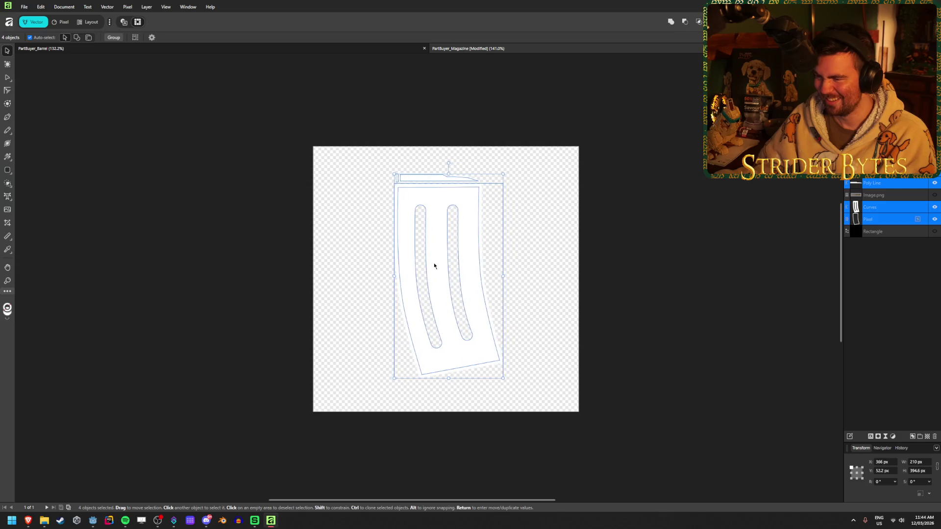
{"action": "left_click", "coordinate": [673, 191]}
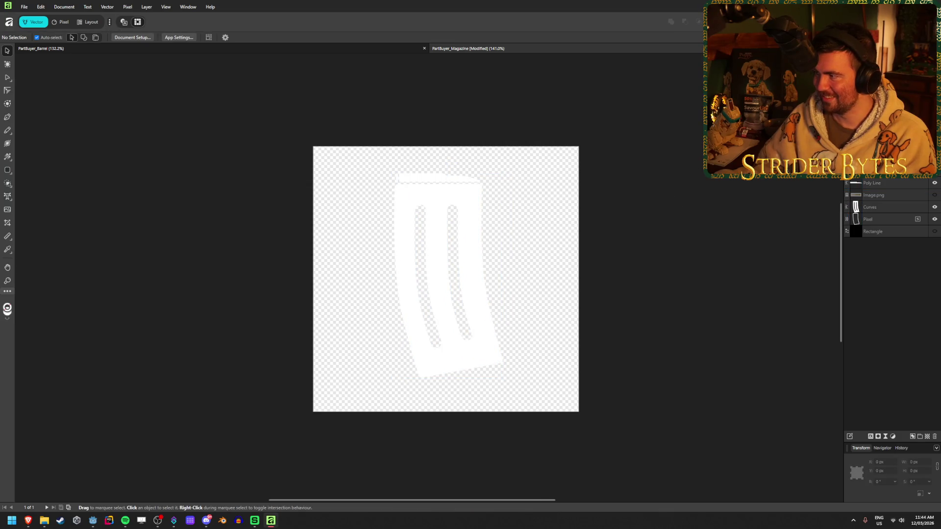
Re-export over PartBuyer_Magazine.png, confirm the replace, and switch to Godot
{"action": "key", "text": "ctrl+alt+shift+s"}
{"action": "left_click", "coordinate": [194, 266]}
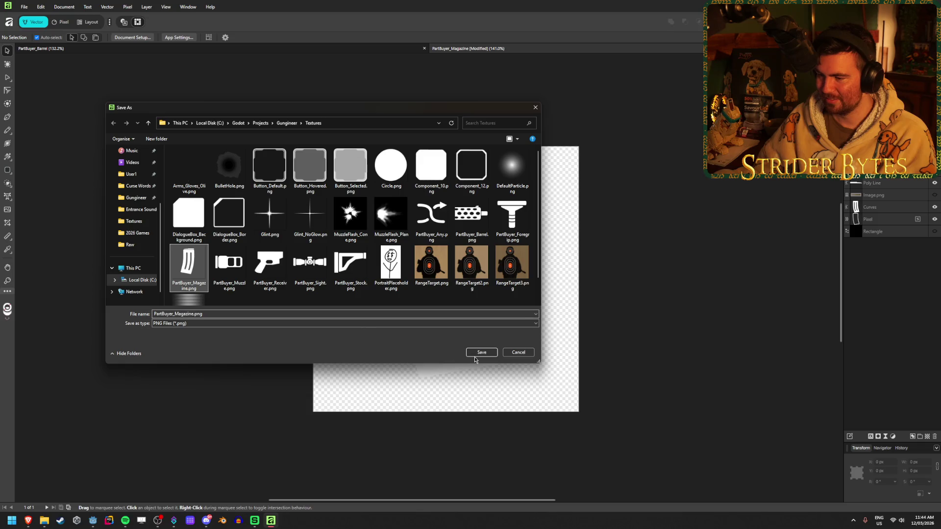
{"action": "left_click", "coordinate": [482, 353]}
{"action": "left_click", "coordinate": [499, 288]}
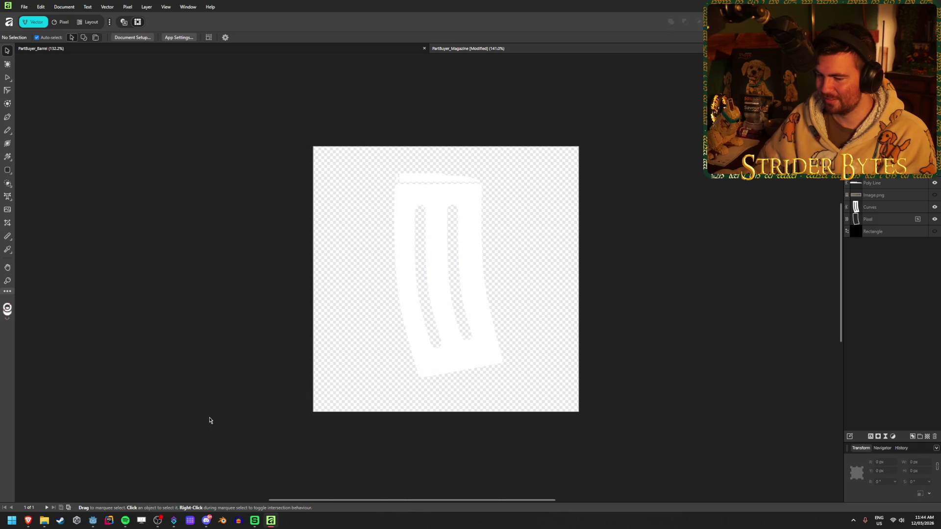
{"action": "left_click", "coordinate": [93, 521]}
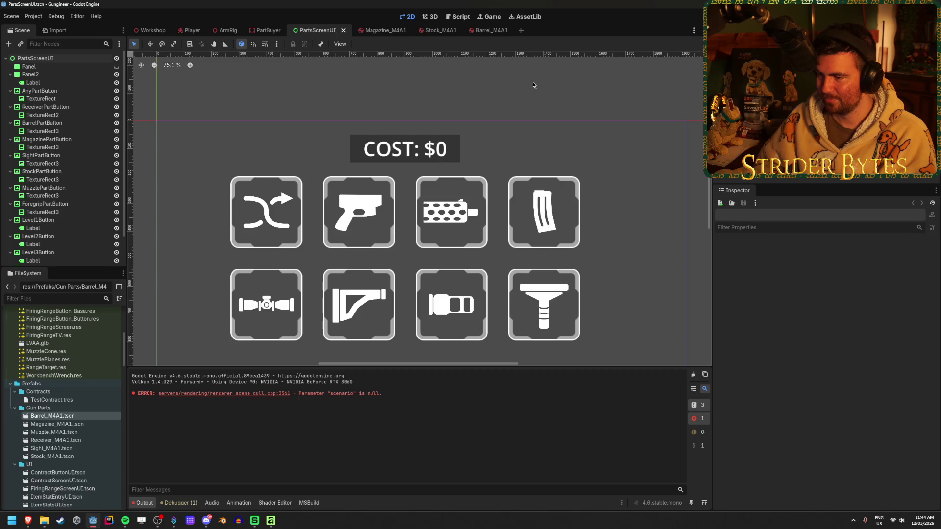
Zoom and pan across the PartsScreenUI part buttons to inspect the redesigned icons
{"action": "scroll", "coordinate": [495, 225], "scroll_direction": "down", "scroll_amount": 2}
{"action": "scroll", "coordinate": [430, 272], "scroll_direction": "up", "scroll_amount": 3}
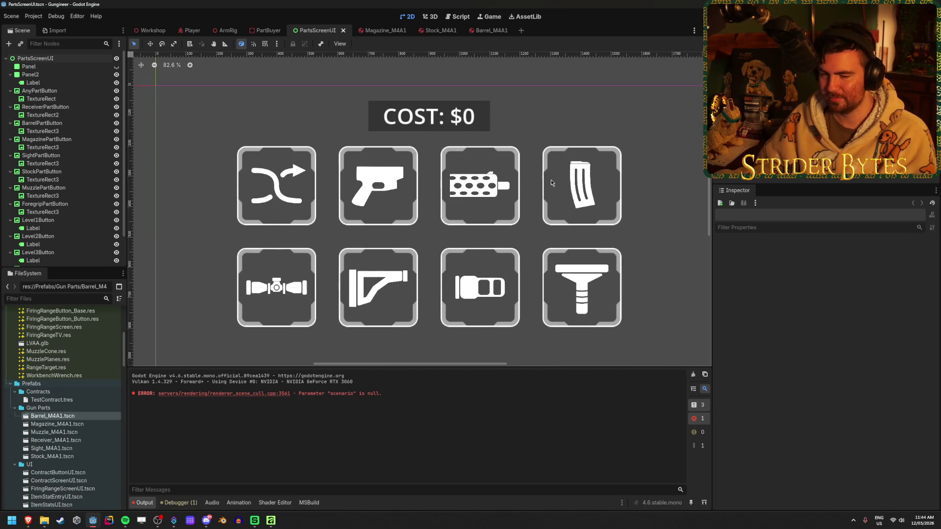
{"action": "scroll", "coordinate": [539, 184], "scroll_direction": "up", "scroll_amount": 1}
{"action": "left_click_drag", "start_coordinate": [509, 200], "coordinate": [531, 189]}
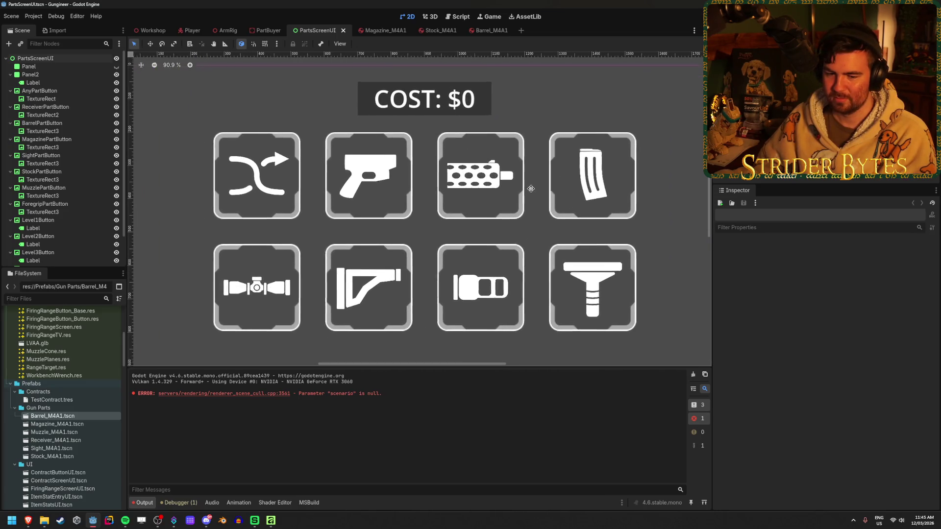
{"action": "scroll", "coordinate": [532, 190], "scroll_direction": "down", "scroll_amount": 1}
{"action": "scroll", "coordinate": [532, 190], "scroll_direction": "up", "scroll_amount": 1}
{"action": "scroll", "coordinate": [533, 191], "scroll_direction": "down", "scroll_amount": 1}
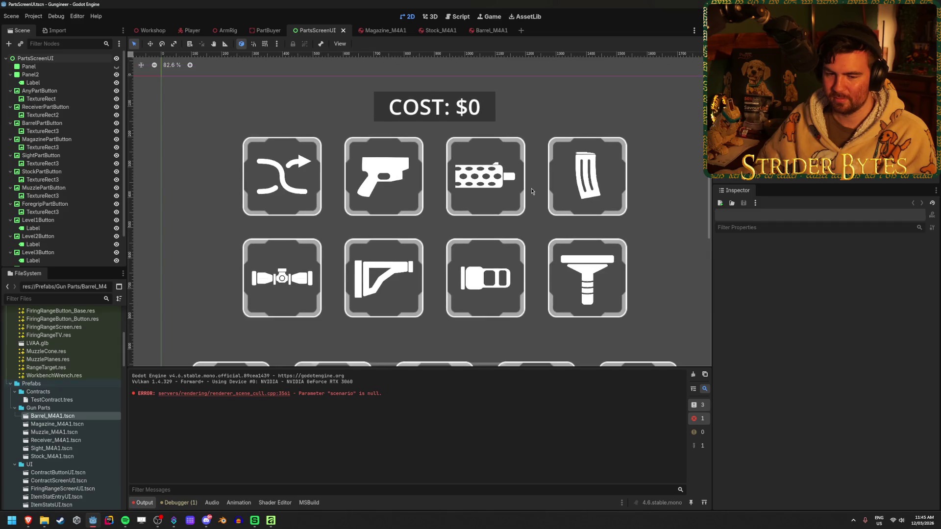
{"action": "scroll", "coordinate": [533, 192], "scroll_direction": "up", "scroll_amount": 1}
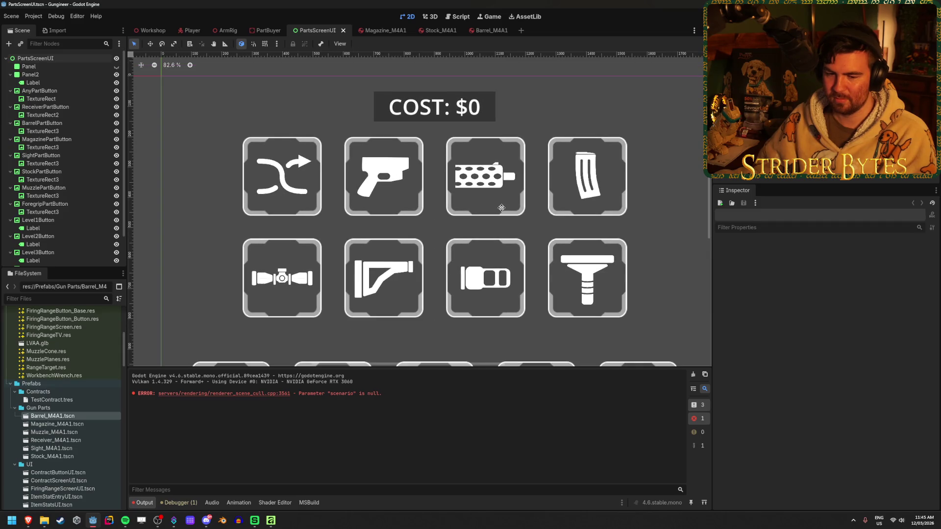
{"action": "scroll", "coordinate": [589, 206], "scroll_direction": "down", "scroll_amount": 1}
{"action": "left_click", "coordinate": [645, 218]}
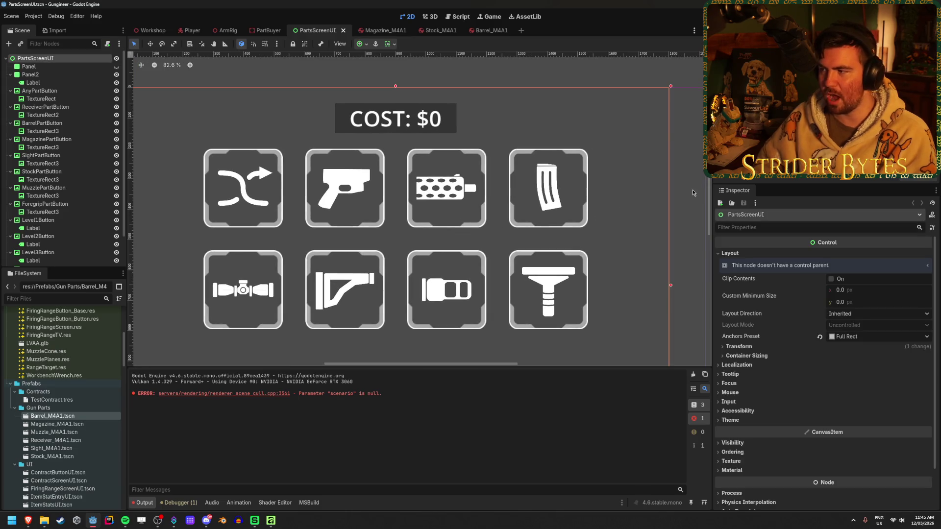
{"action": "key", "text": "Escape"}
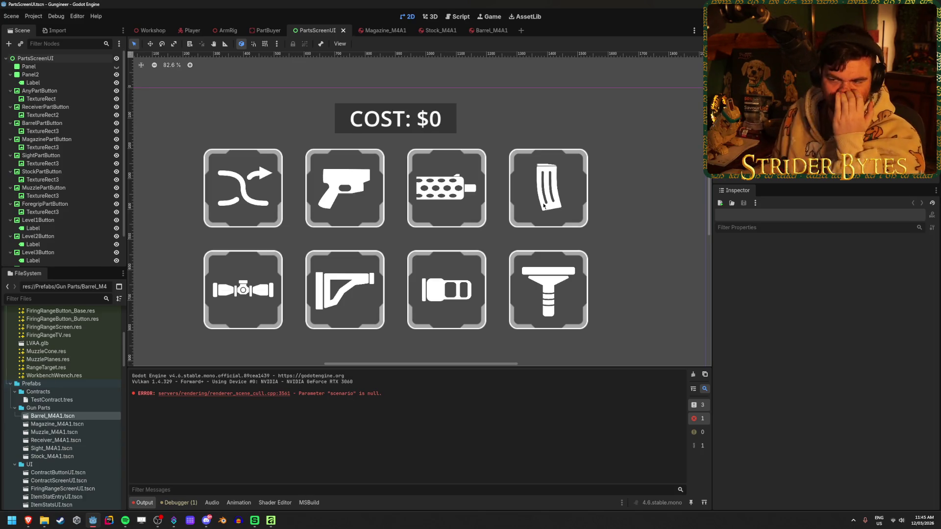
Zoom over the icons once more, then return to Affinity
{"action": "scroll", "coordinate": [425, 170], "scroll_direction": "down", "scroll_amount": 3}
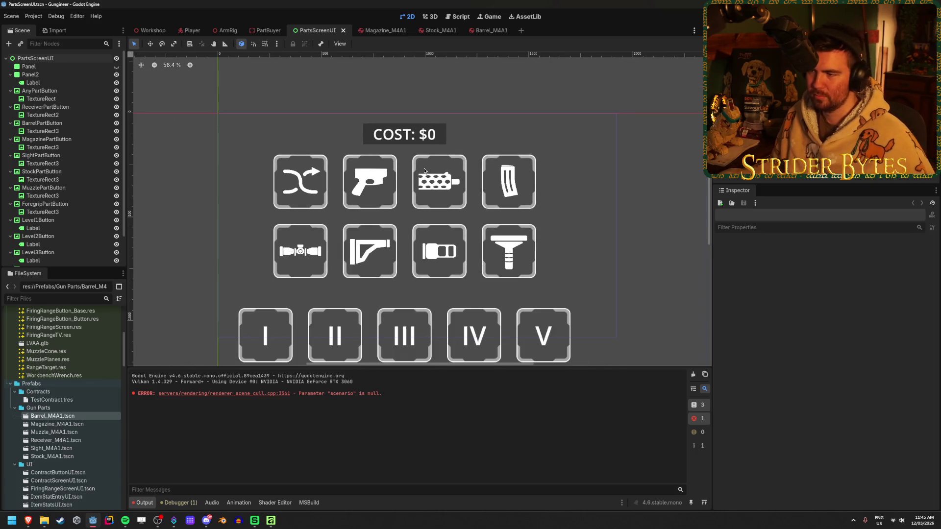
{"action": "scroll", "coordinate": [313, 194], "scroll_direction": "up", "scroll_amount": 4}
{"action": "scroll", "coordinate": [346, 191], "scroll_direction": "up", "scroll_amount": 13}
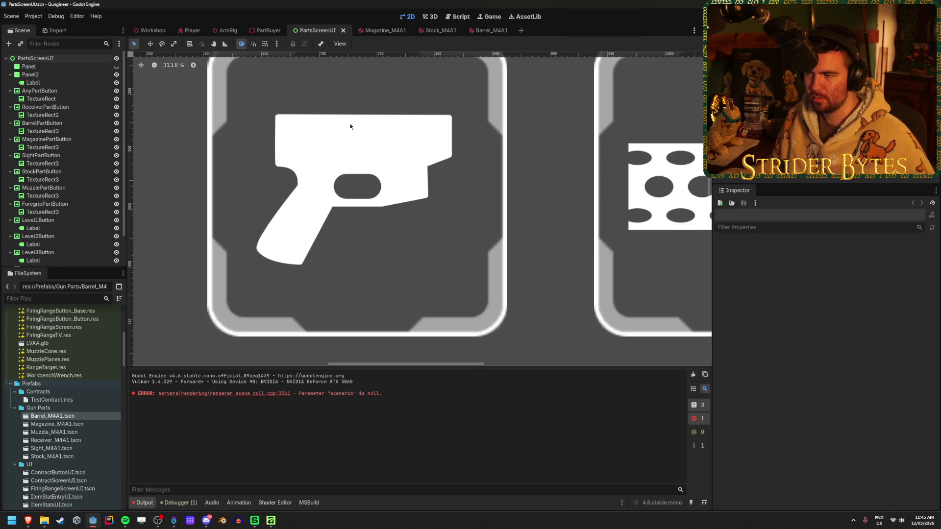
{"action": "scroll", "coordinate": [469, 136], "scroll_direction": "down", "scroll_amount": 10}
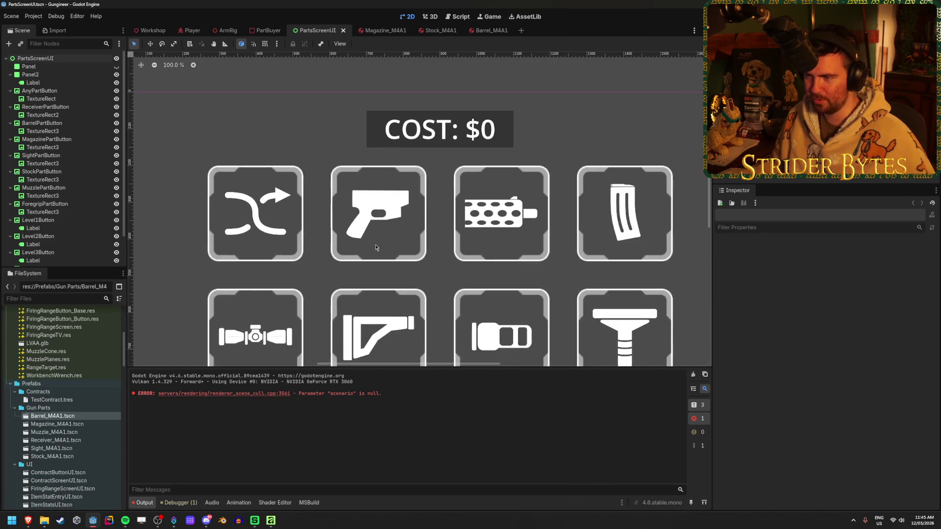
{"action": "left_click", "coordinate": [271, 520]}
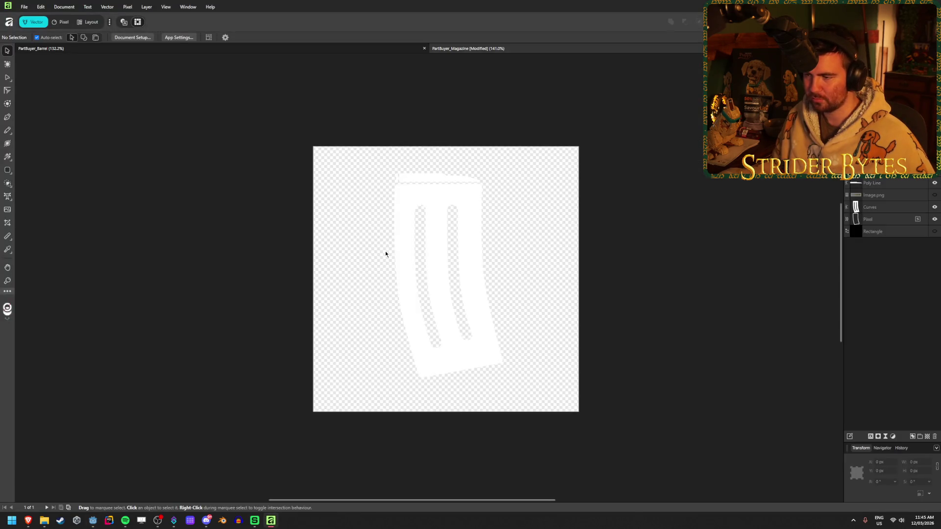
Reopen PartBuyer_Receiver from Open Recent and hide its Image.png reference layer
{"action": "left_click", "coordinate": [22, 7]}
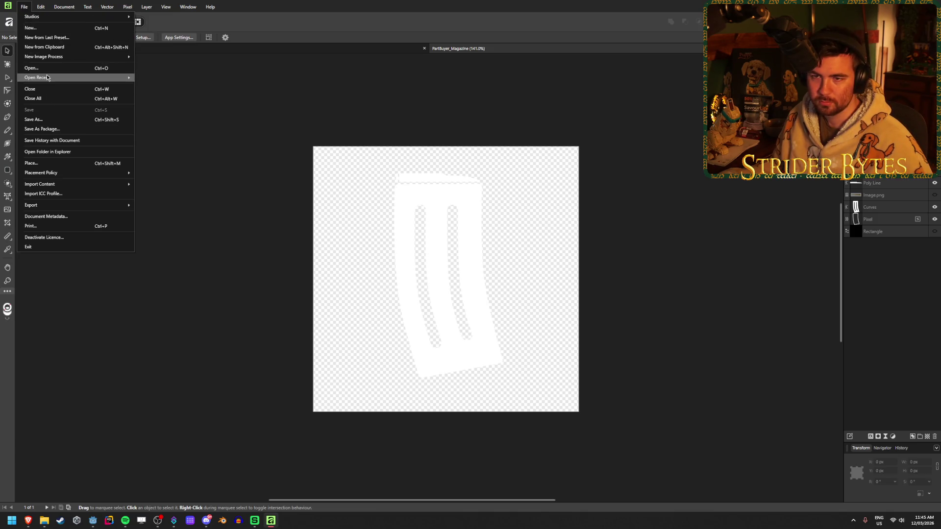
{"action": "mouse_move", "coordinate": [47, 78]}
{"action": "left_click", "coordinate": [189, 136]}
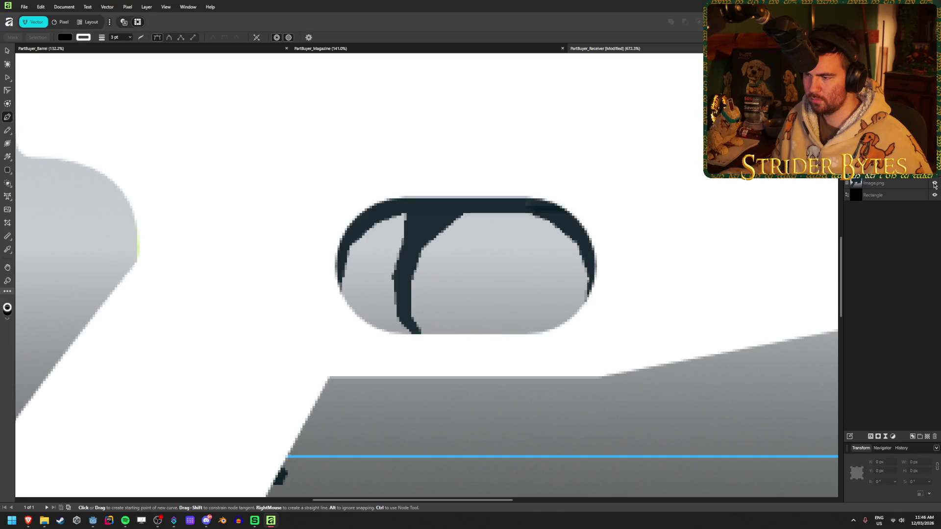
{"action": "left_click", "coordinate": [935, 184]}
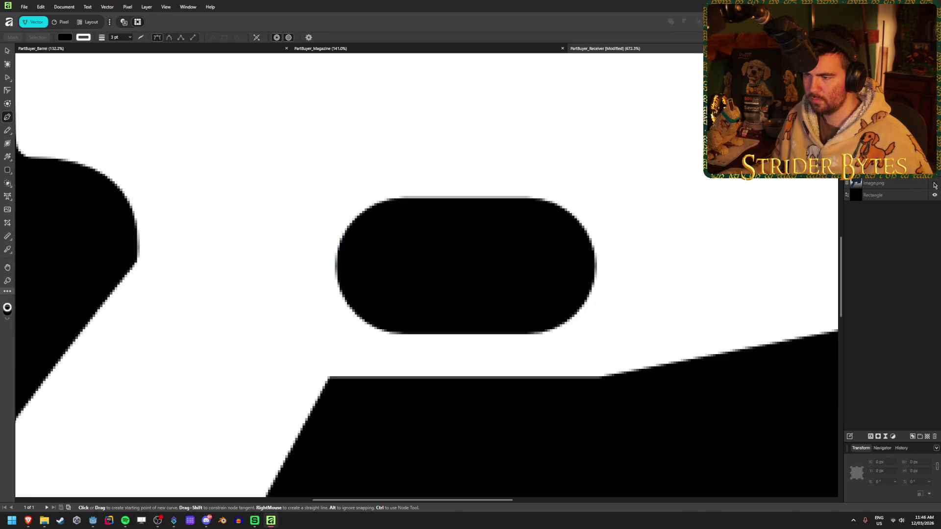
Pen-draw a closed slanted sliver down into the receiver's slot and back up
{"action": "left_click", "coordinate": [397, 208]}
{"action": "left_click", "coordinate": [408, 231]}
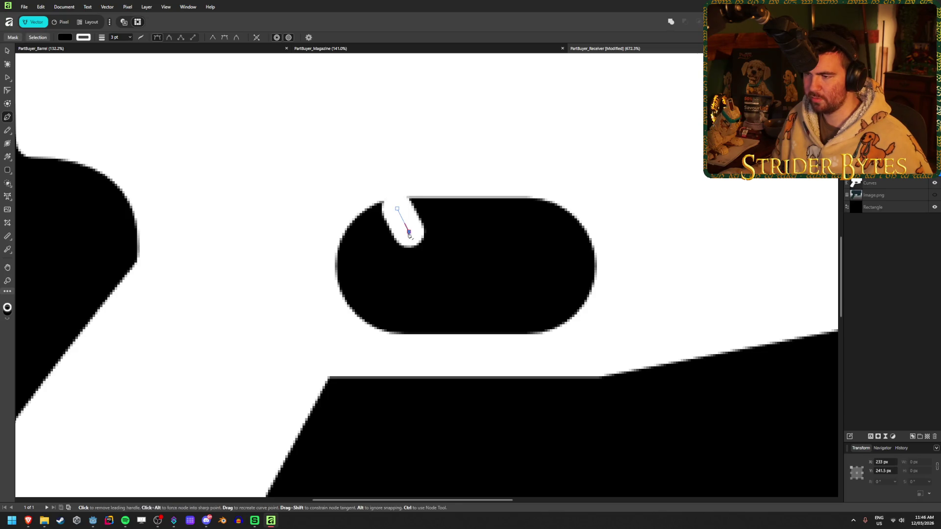
{"action": "left_click", "coordinate": [392, 265]}
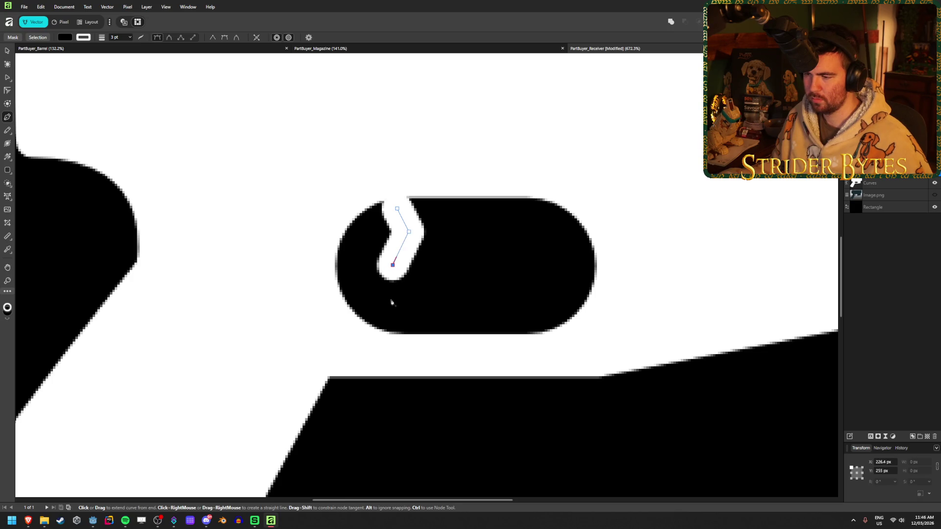
{"action": "left_click", "coordinate": [391, 300]}
{"action": "left_click", "coordinate": [422, 322]}
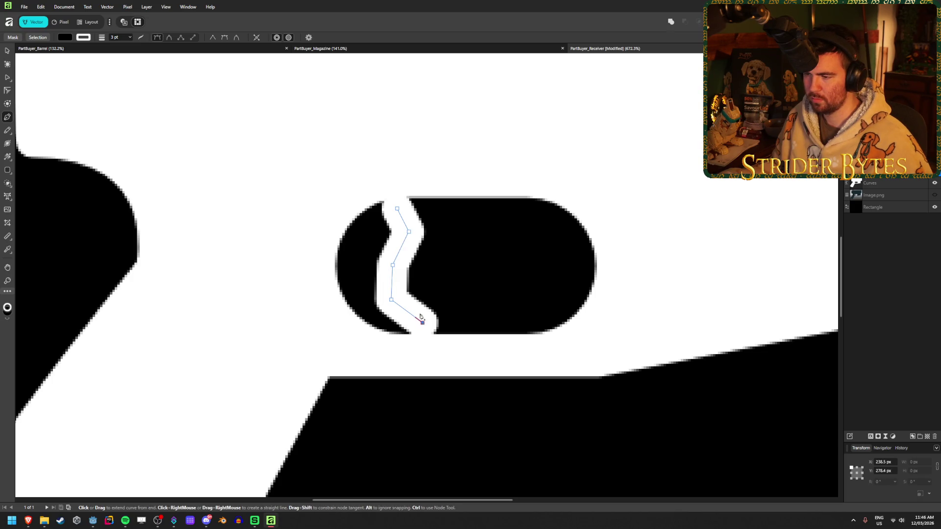
{"action": "left_click", "coordinate": [413, 297]}
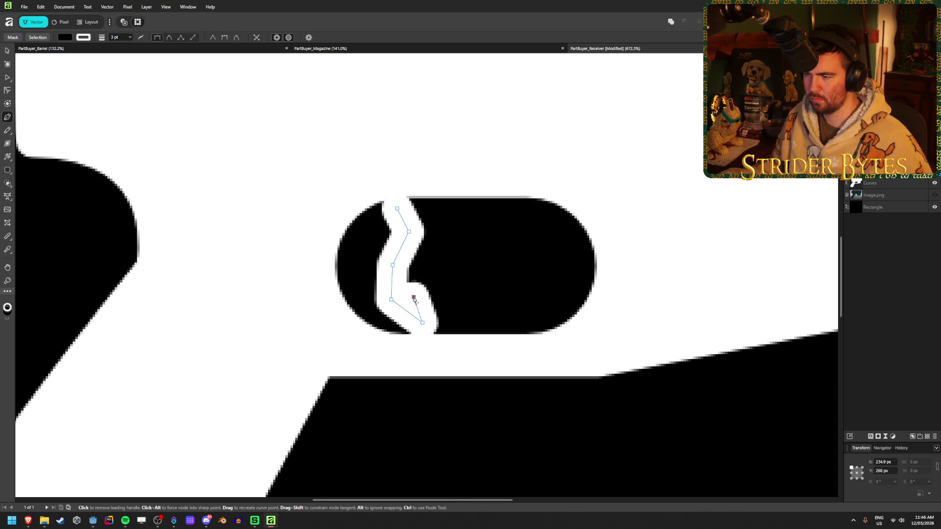
{"action": "left_click", "coordinate": [417, 269]}
{"action": "left_click", "coordinate": [430, 240]}
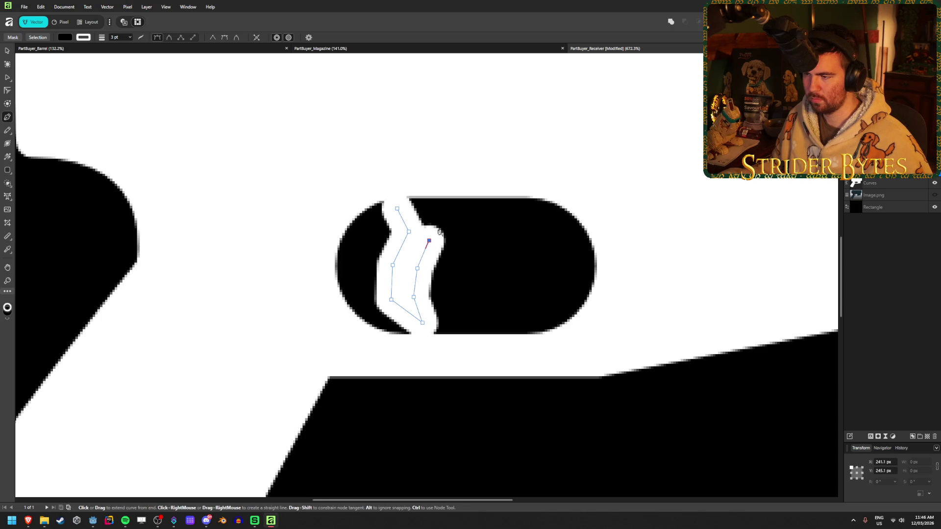
{"action": "left_click", "coordinate": [459, 206]}
{"action": "left_click", "coordinate": [398, 208]}
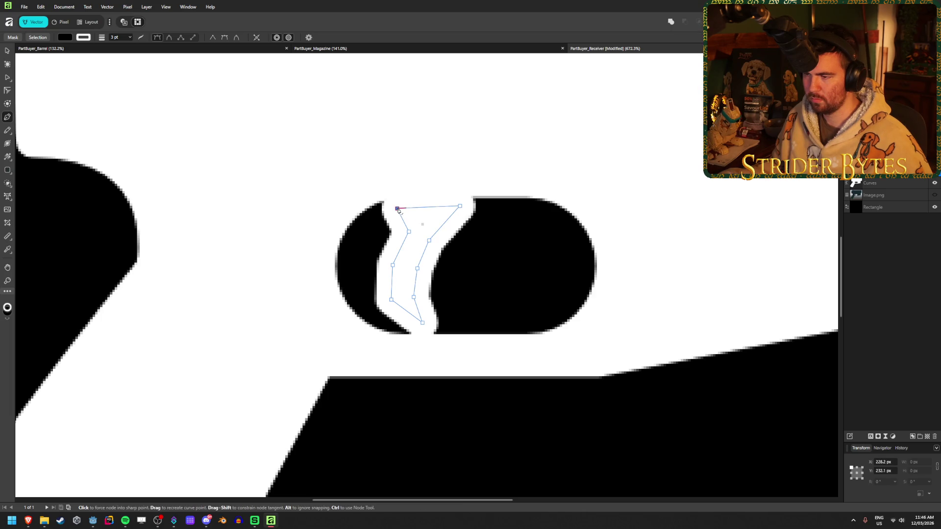
Restore the context toolbar to its docked position in the receiver document
{"action": "key", "text": "v"}
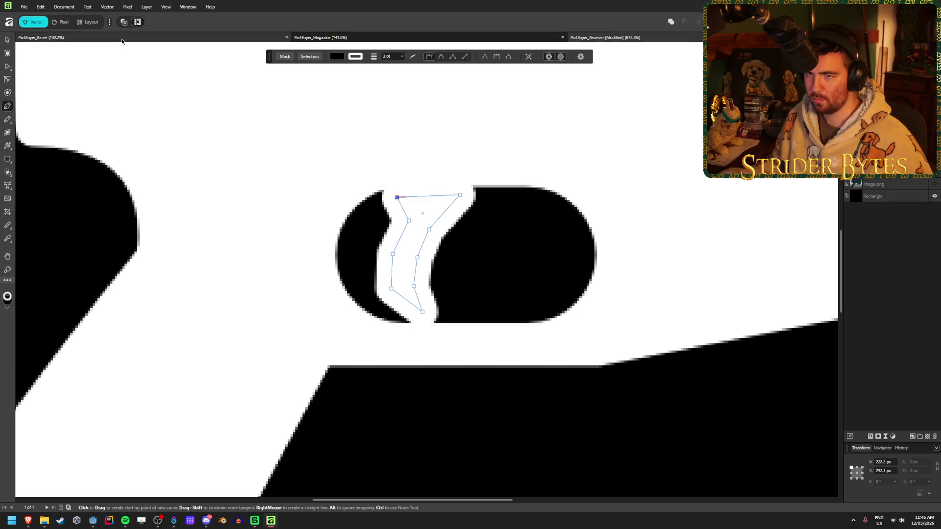
{"action": "key", "text": "ctrl+0"}
{"action": "left_click", "coordinate": [297, 37]}
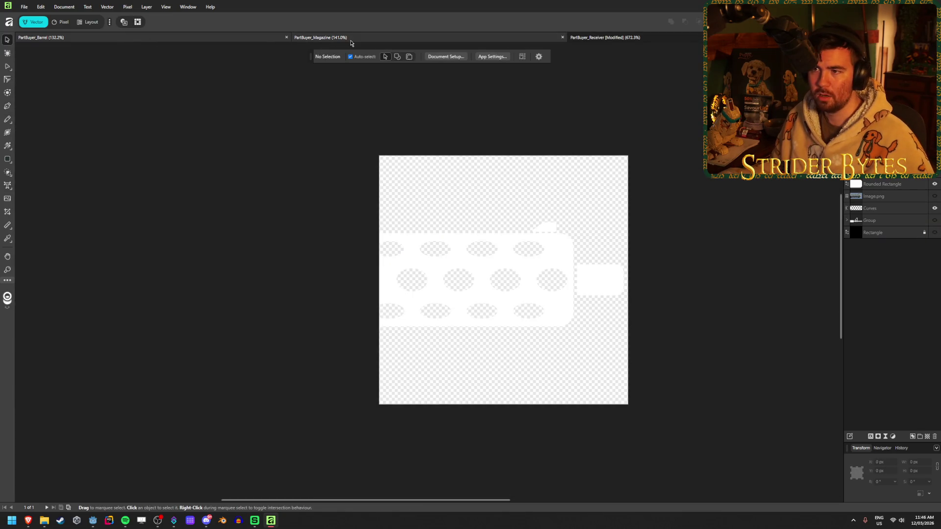
{"action": "left_click", "coordinate": [624, 38]}
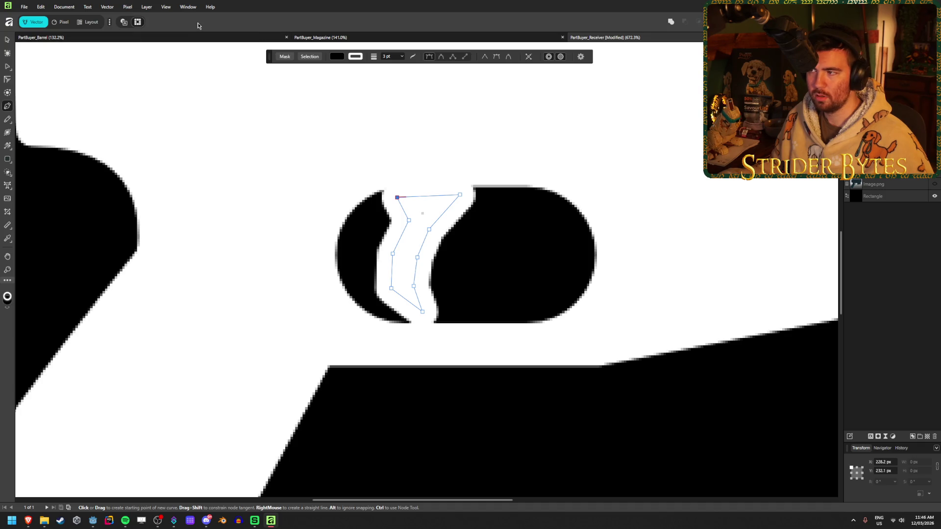
{"action": "mouse_move", "coordinate": [266, 59]}
{"action": "left_mouse_down"}
{"action": "mouse_move", "coordinate": [185, 37]}
{"action": "mouse_move", "coordinate": [51, 28]}
{"action": "mouse_move", "coordinate": [141, 29]}
{"action": "mouse_move", "coordinate": [128, 42]}
{"action": "mouse_move", "coordinate": [74, 43]}
{"action": "mouse_move", "coordinate": [123, 38]}
{"action": "mouse_move", "coordinate": [286, 65]}
{"action": "left_mouse_up"}
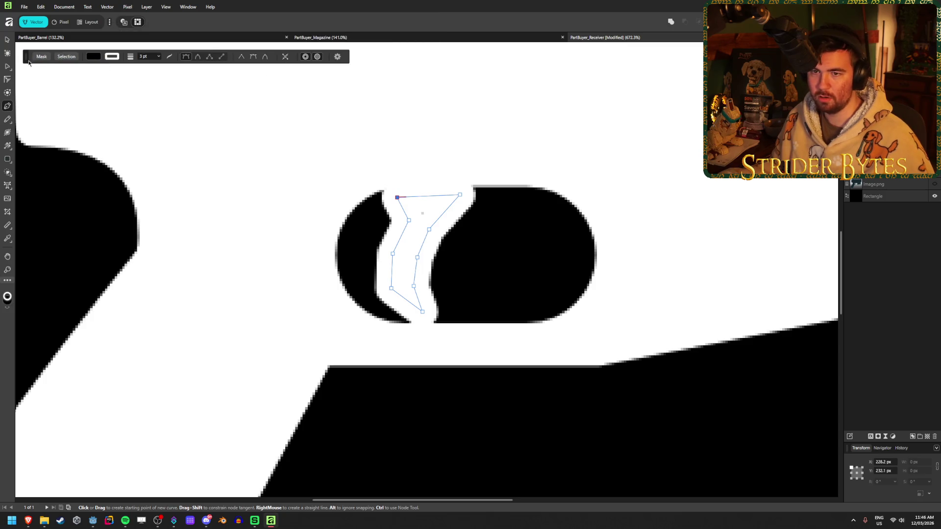
{"action": "mouse_move", "coordinate": [28, 62]}
{"action": "left_mouse_down"}
{"action": "mouse_move", "coordinate": [34, 83]}
{"action": "mouse_move", "coordinate": [51, 36]}
{"action": "mouse_move", "coordinate": [113, 25]}
{"action": "mouse_move", "coordinate": [207, 37]}
{"action": "mouse_move", "coordinate": [137, 78]}
{"action": "mouse_move", "coordinate": [191, 71]}
{"action": "mouse_move", "coordinate": [28, 27]}
{"action": "mouse_move", "coordinate": [31, 57]}
{"action": "mouse_move", "coordinate": [56, 90]}
{"action": "mouse_move", "coordinate": [28, 60]}
{"action": "left_mouse_up"}
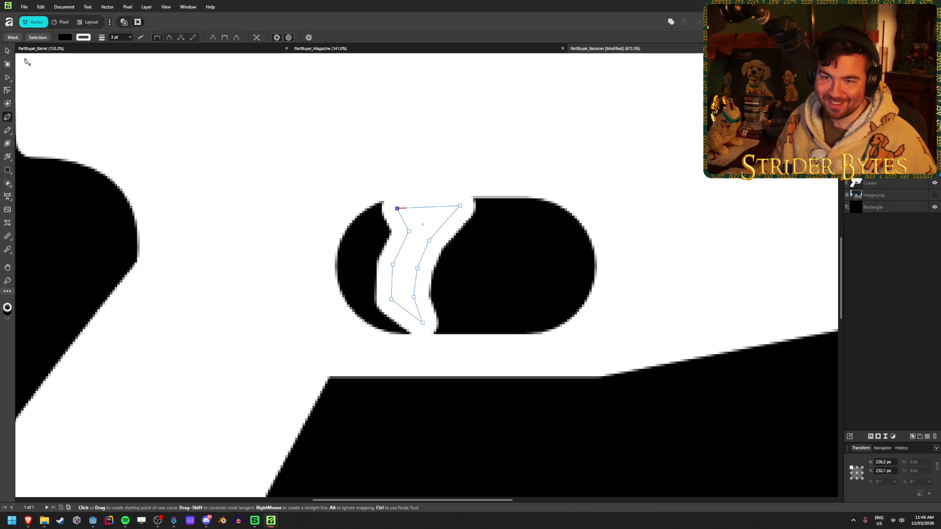
Give the highlight shape a 1 pt outline and white FFFFFF fill, then select it
{"action": "left_click", "coordinate": [117, 38]}
{"action": "type", "text": "1"}
{"action": "key", "text": "Return"}
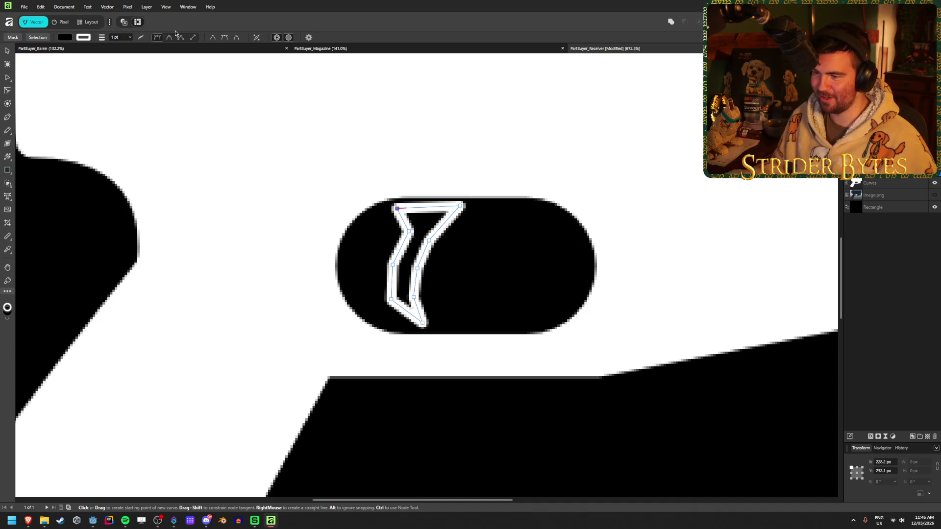
{"action": "left_click", "coordinate": [64, 38]}
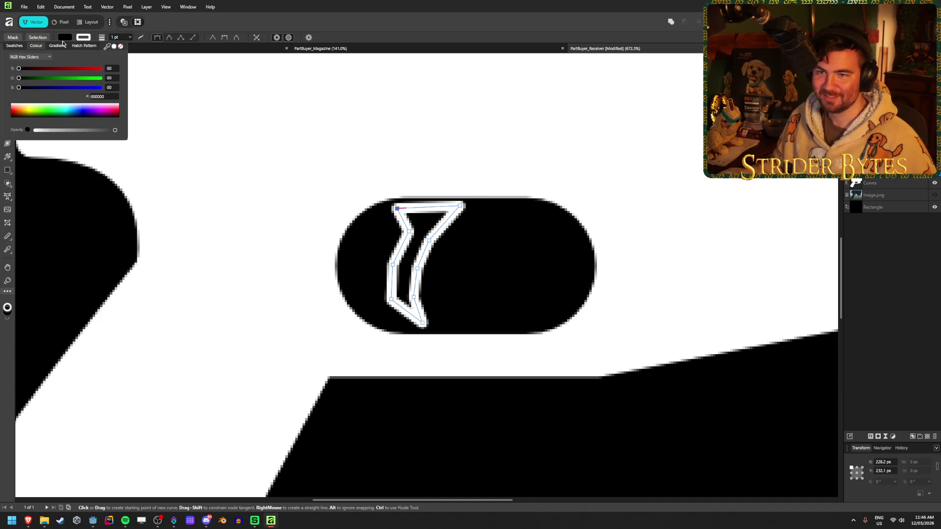
{"action": "left_click", "coordinate": [114, 46]}
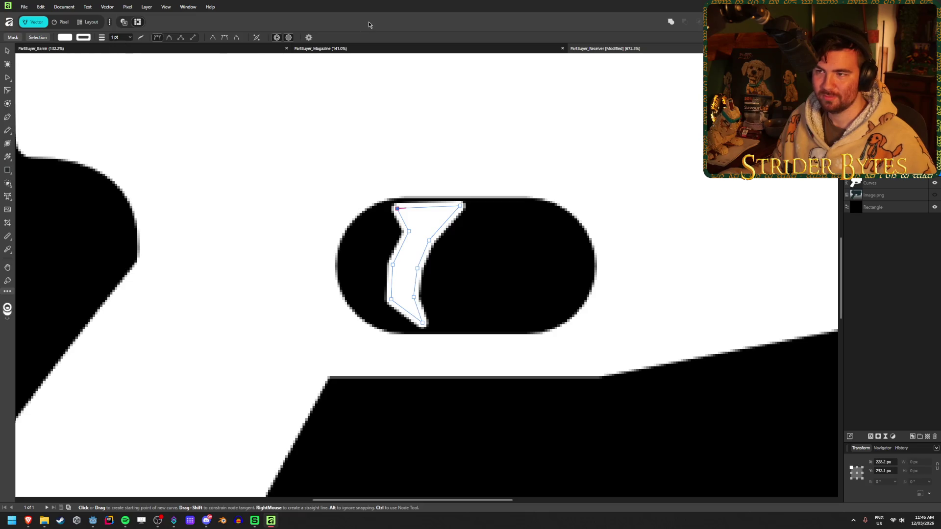
{"action": "left_click", "coordinate": [6, 51]}
{"action": "left_click", "coordinate": [405, 264]}
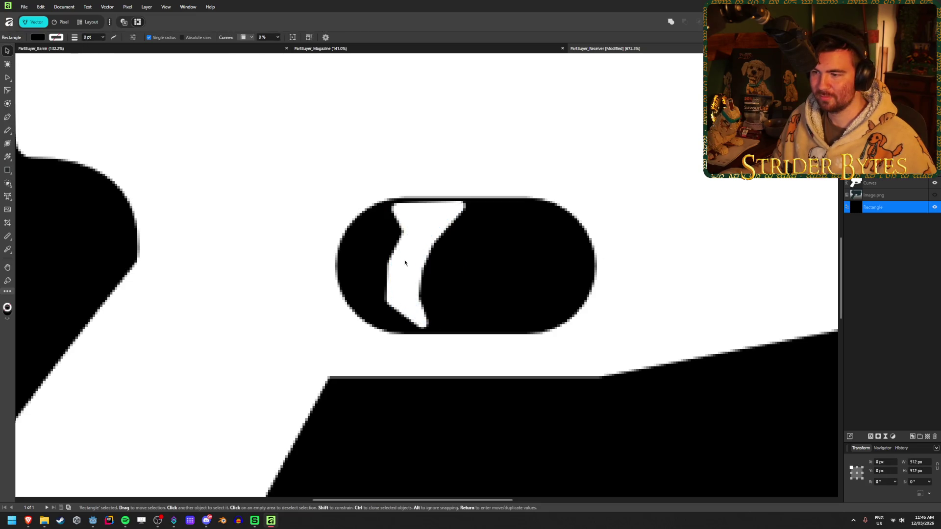
{"action": "left_click", "coordinate": [424, 232]}
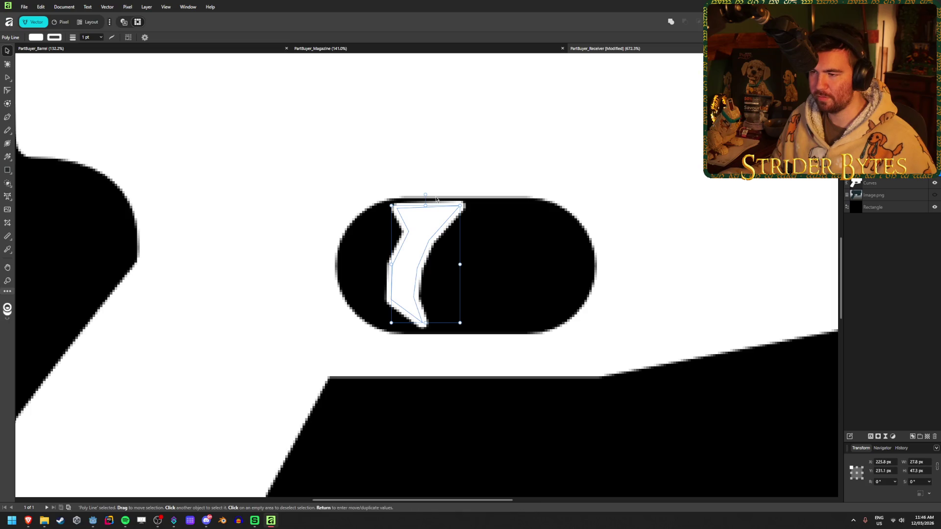
Reposition the highlight's top-right corner node and widen the top of the shape
{"action": "left_click", "coordinate": [8, 78]}
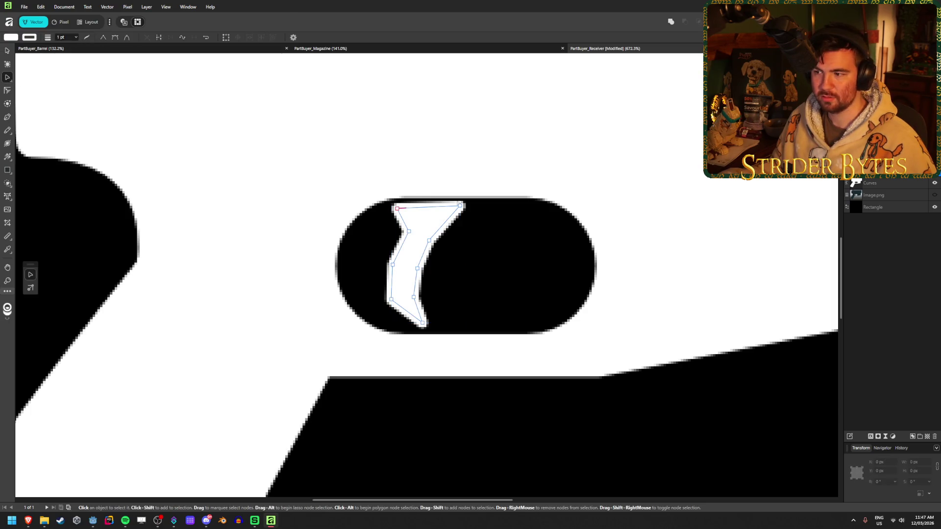
{"action": "scroll", "coordinate": [453, 223], "scroll_direction": "up", "scroll_amount": 2}
{"action": "mouse_move", "coordinate": [463, 191]}
{"action": "left_mouse_down"}
{"action": "mouse_move", "coordinate": [342, 198]}
{"action": "mouse_move", "coordinate": [349, 199]}
{"action": "left_mouse_up"}
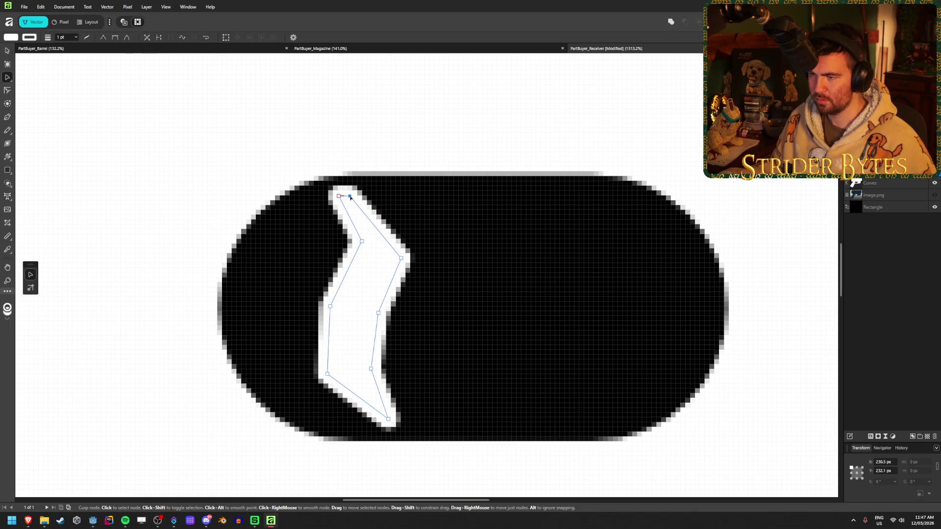
{"action": "left_click_drag", "start_coordinate": [350, 197], "coordinate": [440, 198]}
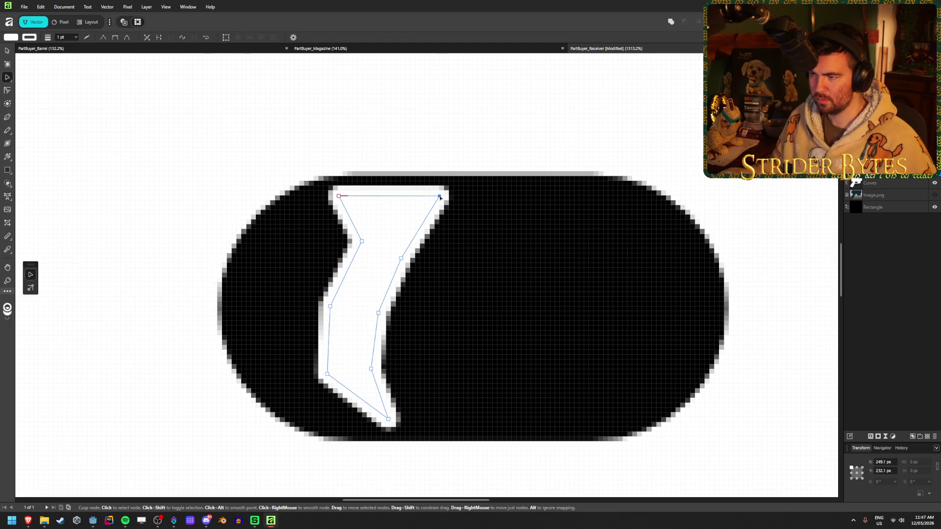
{"action": "left_click", "coordinate": [525, 294]}
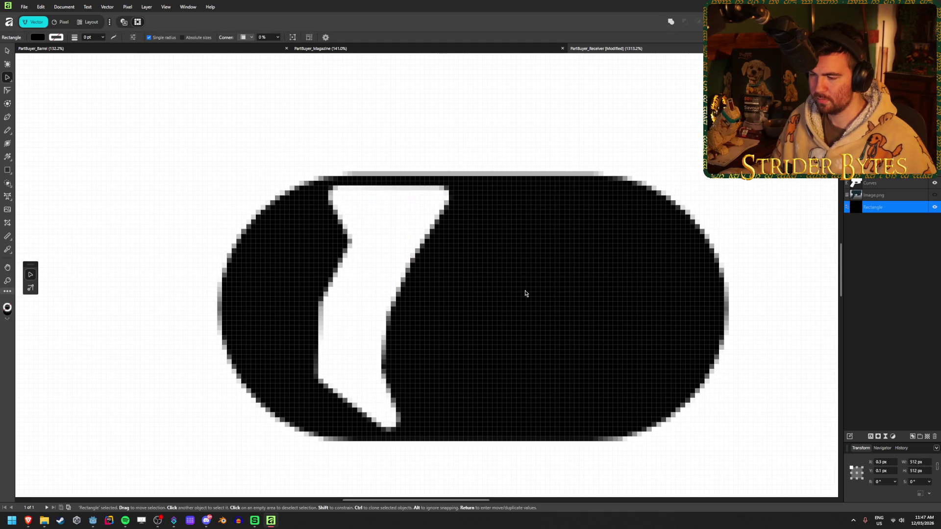
{"action": "scroll", "coordinate": [479, 338], "scroll_direction": "down", "scroll_amount": 5}
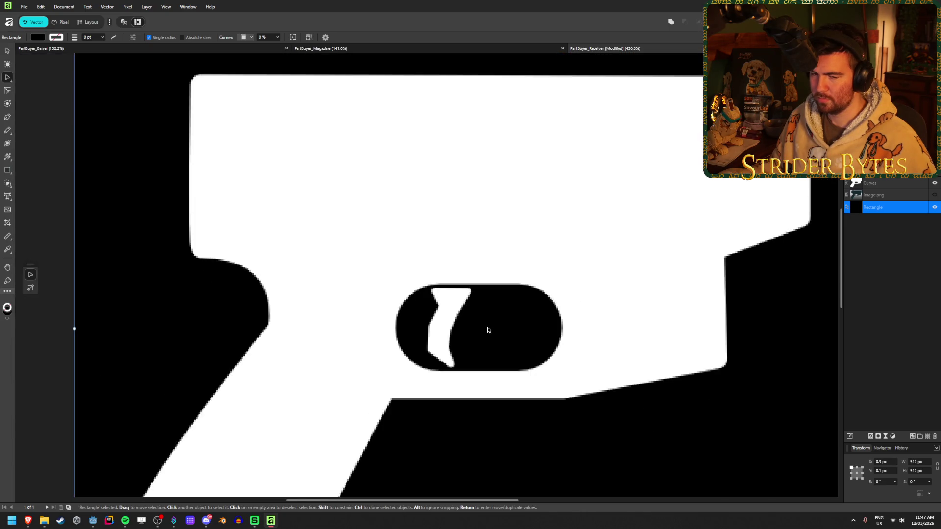
{"action": "scroll", "coordinate": [487, 329], "scroll_direction": "up", "scroll_amount": 3}
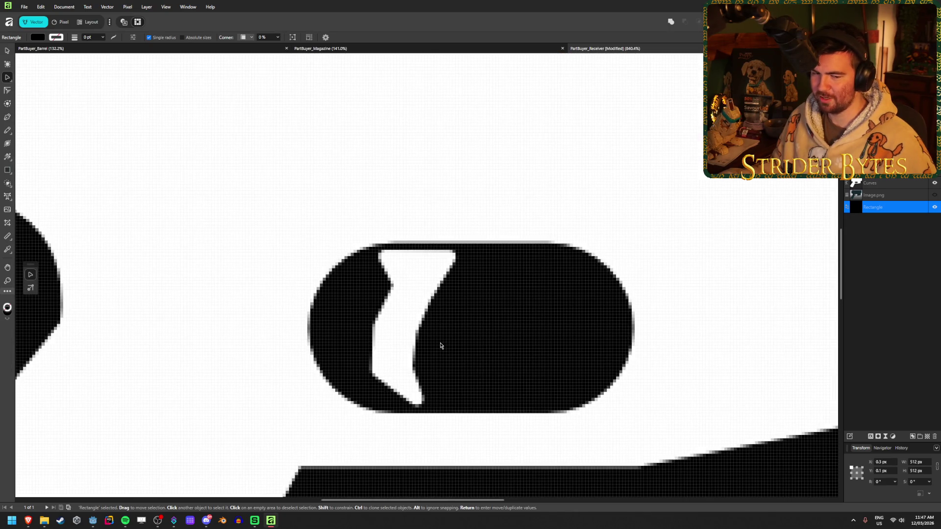
{"action": "scroll", "coordinate": [440, 346], "scroll_direction": "up", "scroll_amount": 1}
Thin the highlight by pulling its left, right, middle and lower nodes inward
{"action": "left_click", "coordinate": [406, 333]}
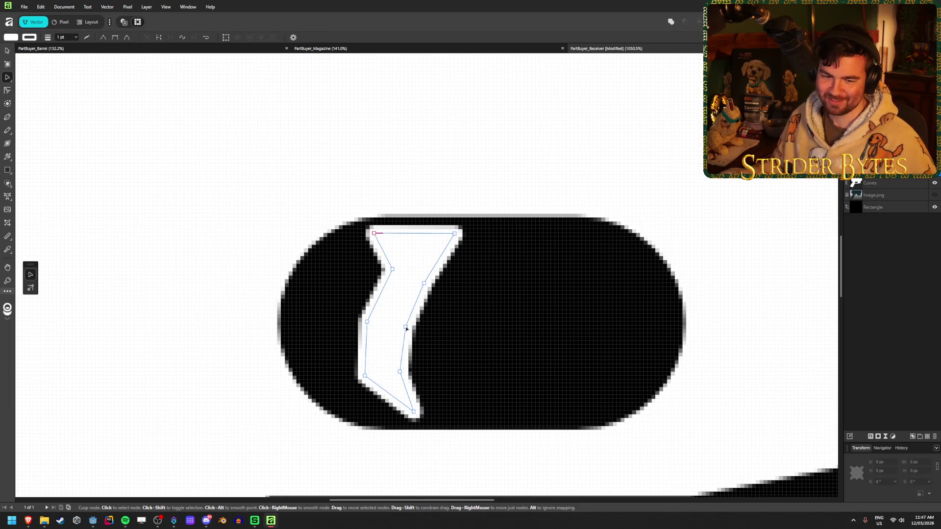
{"action": "left_click_drag", "start_coordinate": [406, 329], "coordinate": [396, 329]}
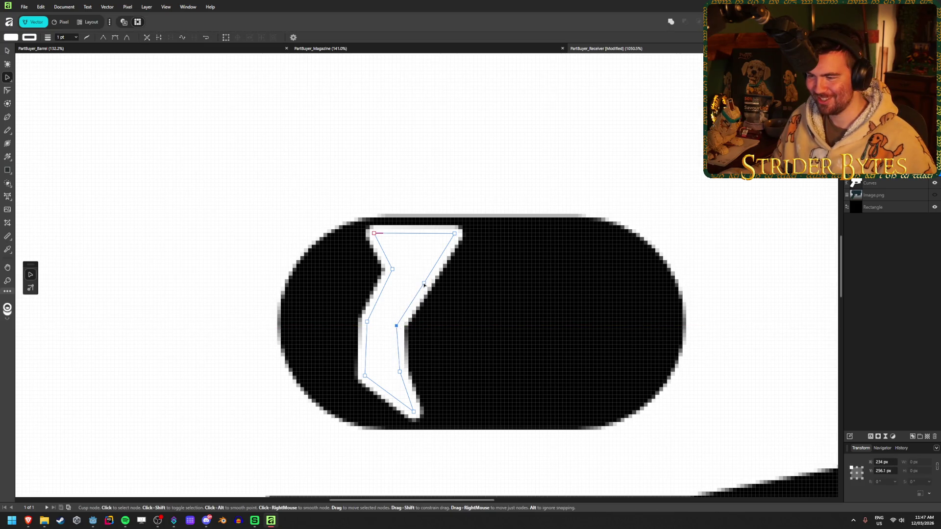
{"action": "left_click_drag", "start_coordinate": [424, 283], "coordinate": [415, 274]}
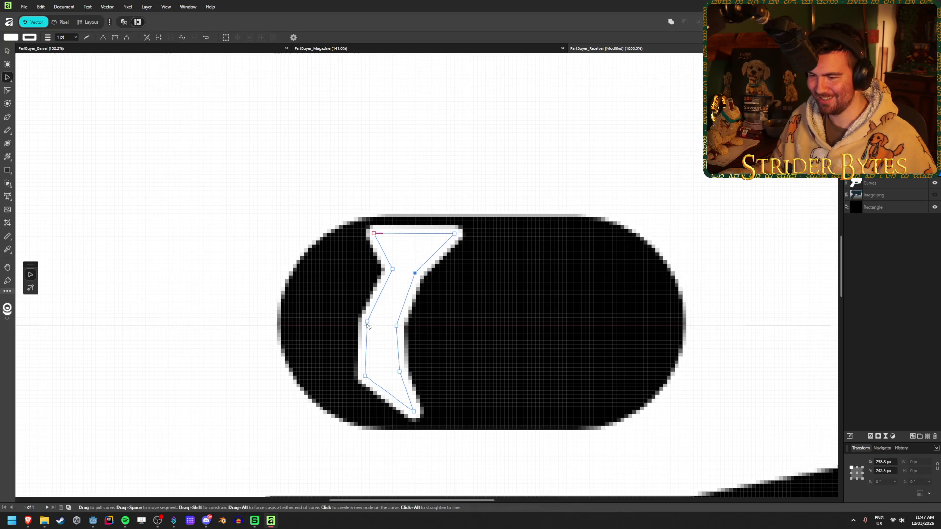
{"action": "left_click_drag", "start_coordinate": [368, 323], "coordinate": [372, 324]}
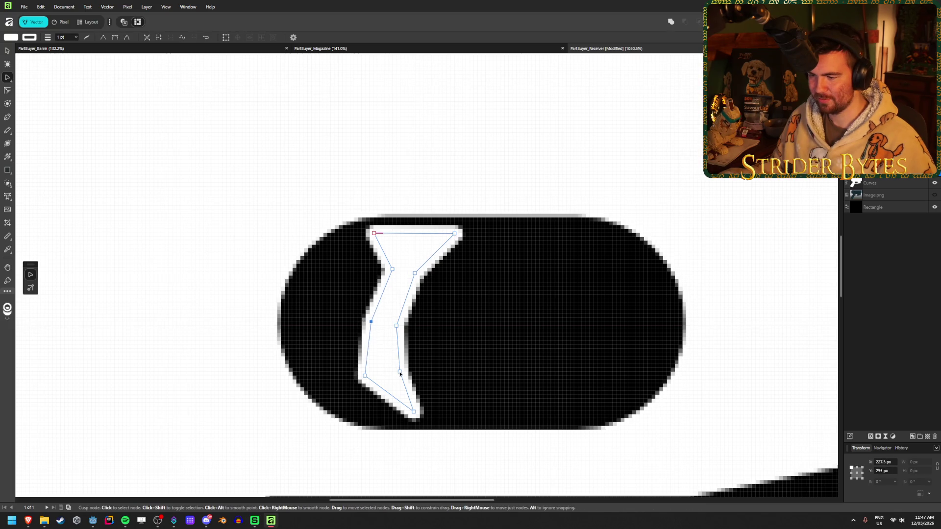
{"action": "left_click_drag", "start_coordinate": [400, 372], "coordinate": [374, 372]}
{"action": "left_click", "coordinate": [495, 311]}
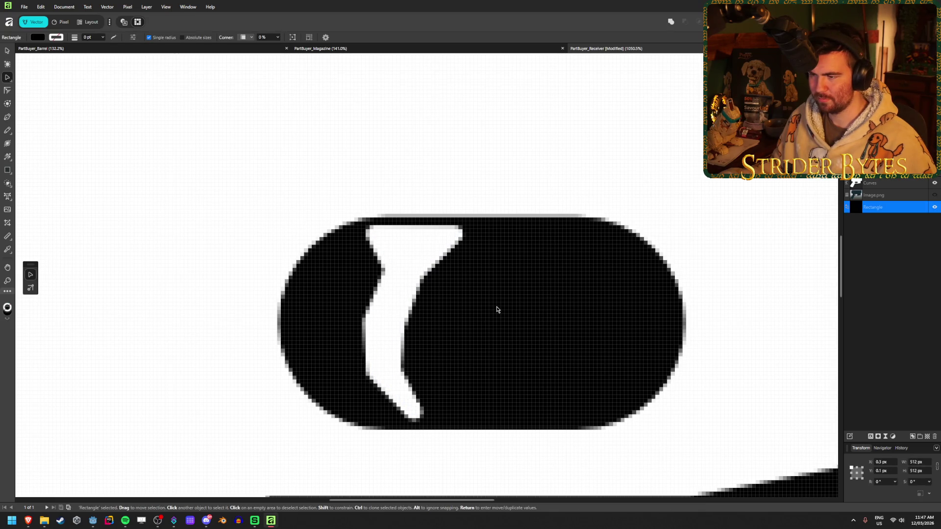
{"action": "scroll", "coordinate": [493, 343], "scroll_direction": "down", "scroll_amount": 10}
{"action": "scroll", "coordinate": [487, 402], "scroll_direction": "up", "scroll_amount": 10}
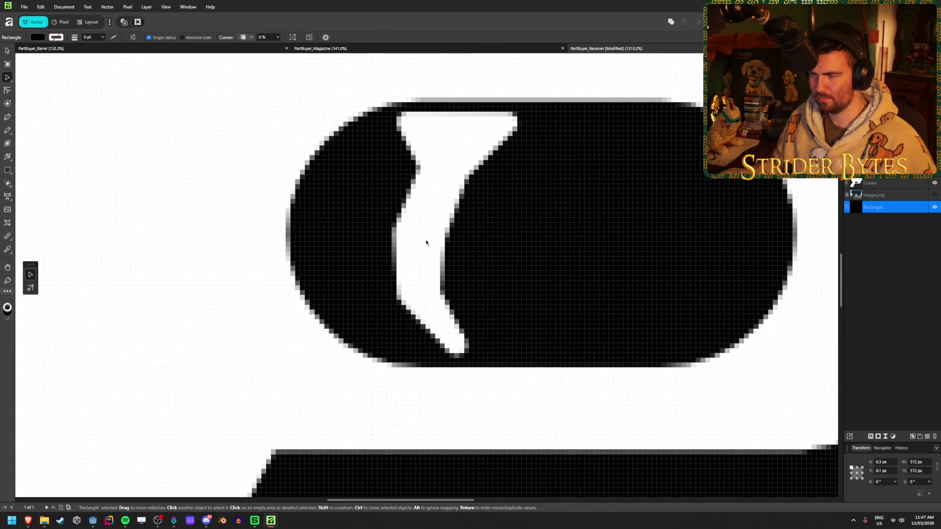
Add a node on the highlight's left edge and reshape its curve down to the bottom tip
{"action": "left_click", "coordinate": [426, 242]}
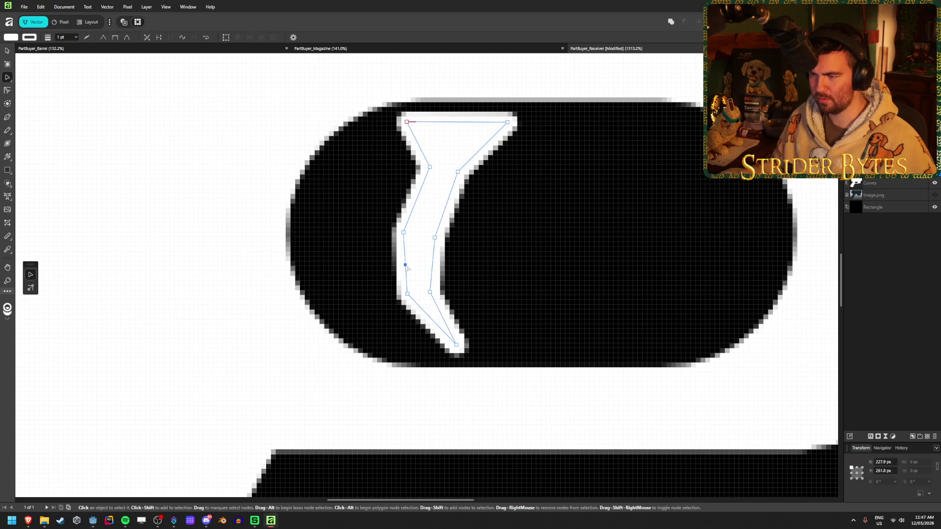
{"action": "left_click", "coordinate": [405, 267]}
{"action": "mouse_move", "coordinate": [406, 267]}
{"action": "left_mouse_down"}
{"action": "mouse_move", "coordinate": [395, 266]}
{"action": "mouse_move", "coordinate": [406, 217]}
{"action": "left_mouse_up"}
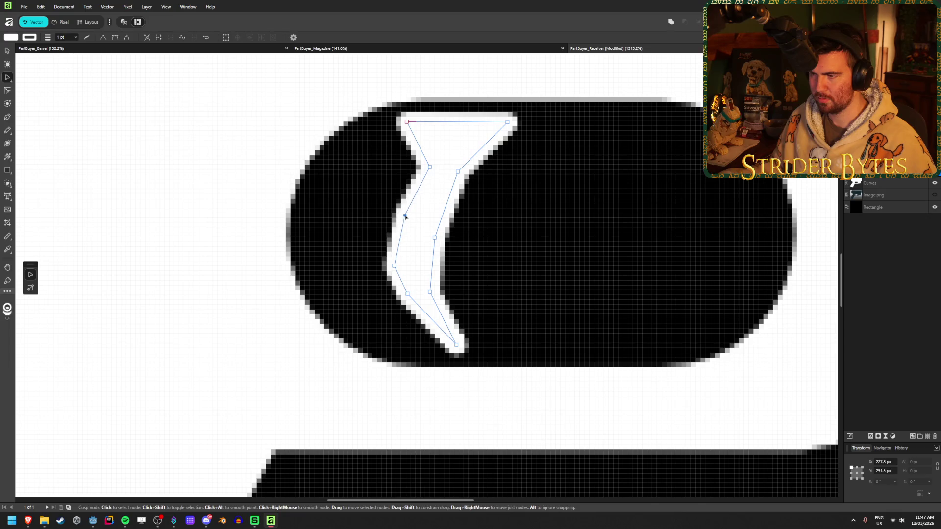
{"action": "left_click_drag", "start_coordinate": [430, 167], "coordinate": [417, 168]}
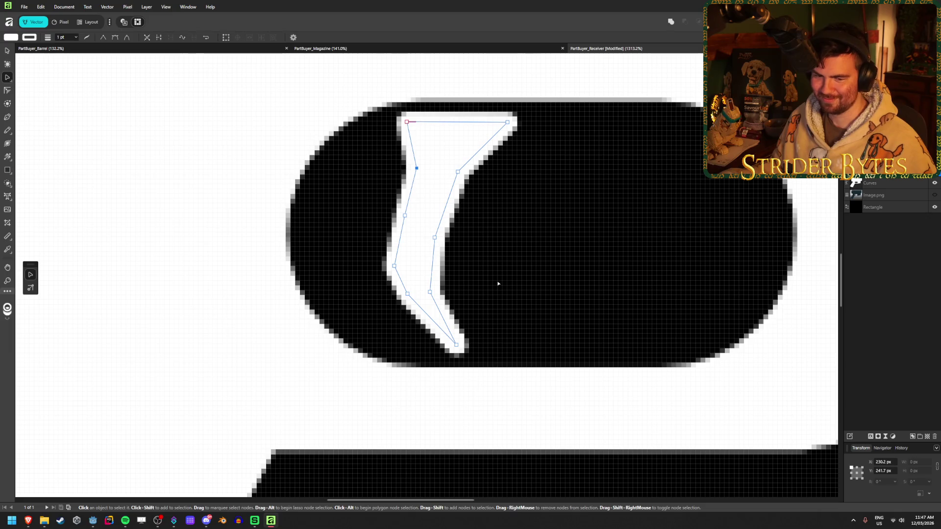
{"action": "left_click_drag", "start_coordinate": [455, 345], "coordinate": [454, 341]}
{"action": "mouse_move", "coordinate": [431, 293]}
{"action": "left_mouse_down"}
{"action": "mouse_move", "coordinate": [408, 299]}
{"action": "mouse_move", "coordinate": [408, 308]}
{"action": "left_mouse_up"}
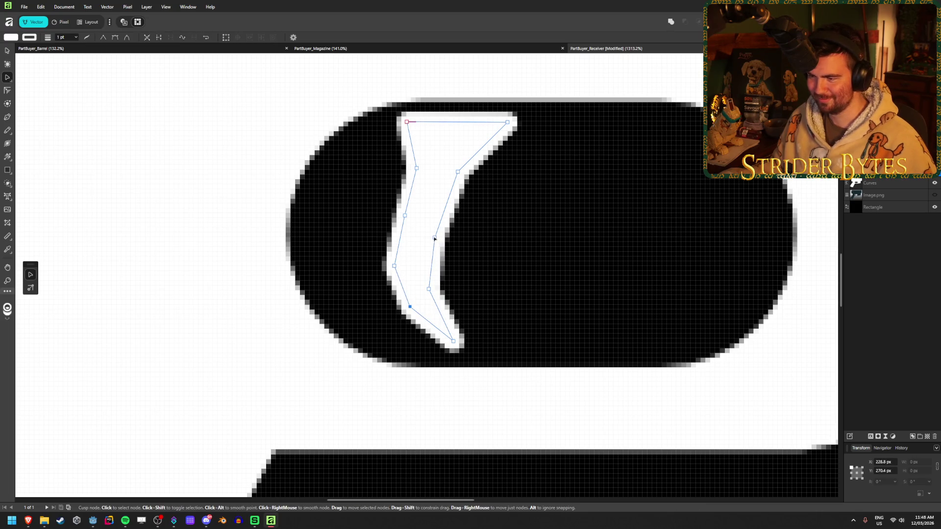
{"action": "mouse_move", "coordinate": [434, 238]}
{"action": "left_mouse_down"}
{"action": "mouse_move", "coordinate": [426, 241]}
{"action": "mouse_move", "coordinate": [403, 214]}
{"action": "left_mouse_up"}
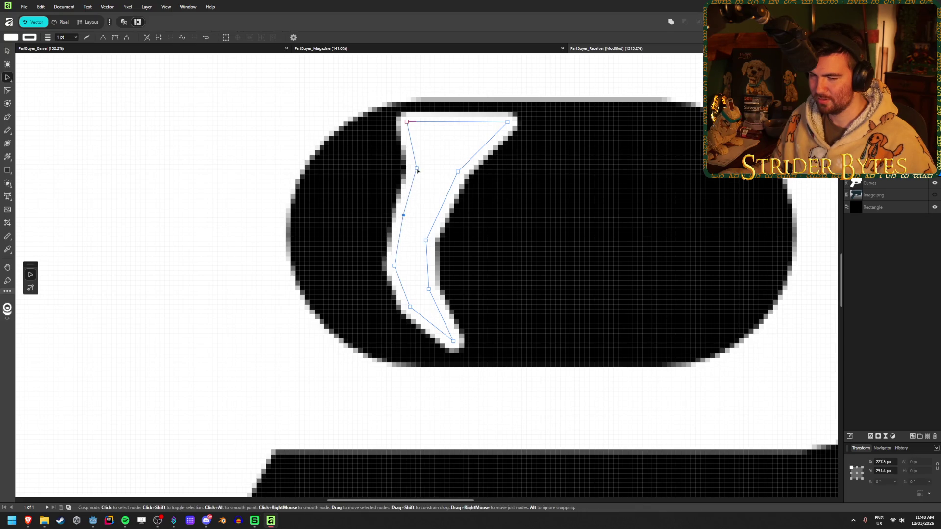
{"action": "key", "text": "ctrl+0"}
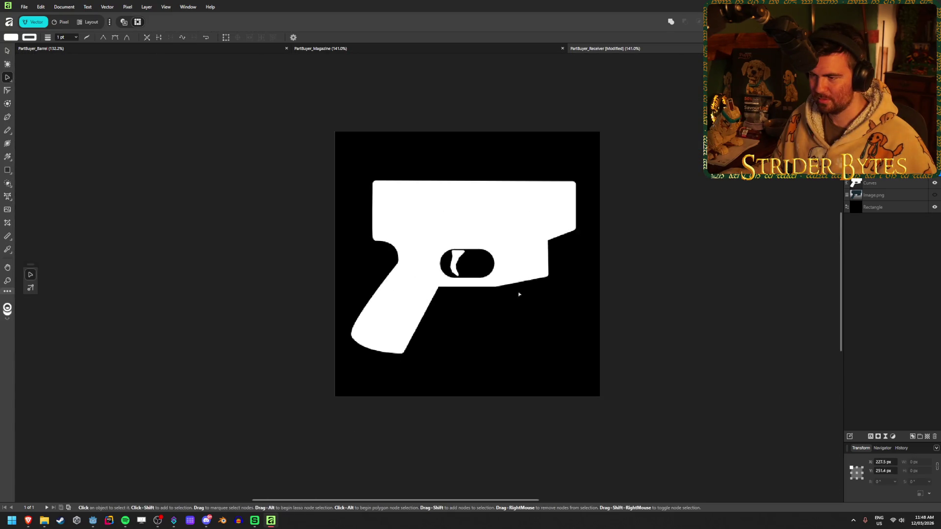
Drag the highlight's top-left node outward to widen its top
{"action": "left_click", "coordinate": [207, 184]}
{"action": "key", "text": "v"}
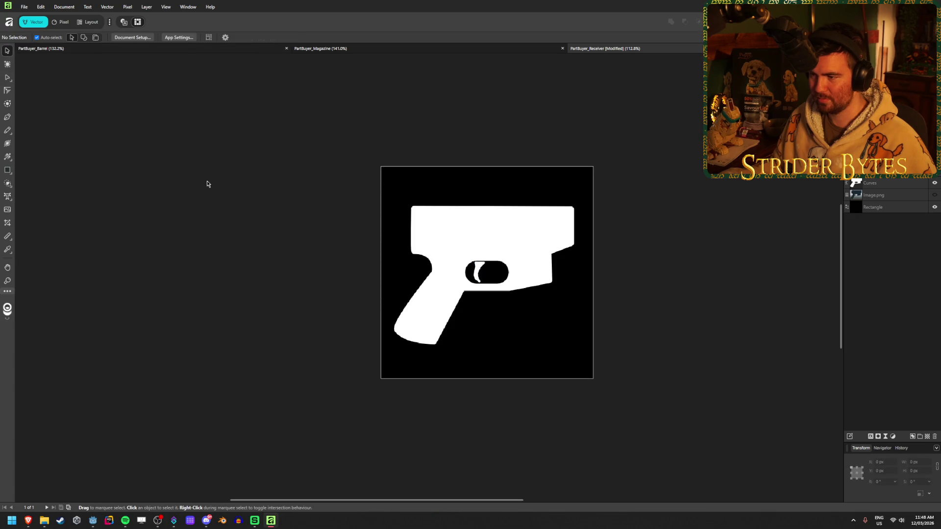
{"action": "scroll", "coordinate": [494, 246], "scroll_direction": "up", "scroll_amount": 5}
{"action": "scroll", "coordinate": [430, 340], "scroll_direction": "up", "scroll_amount": 3}
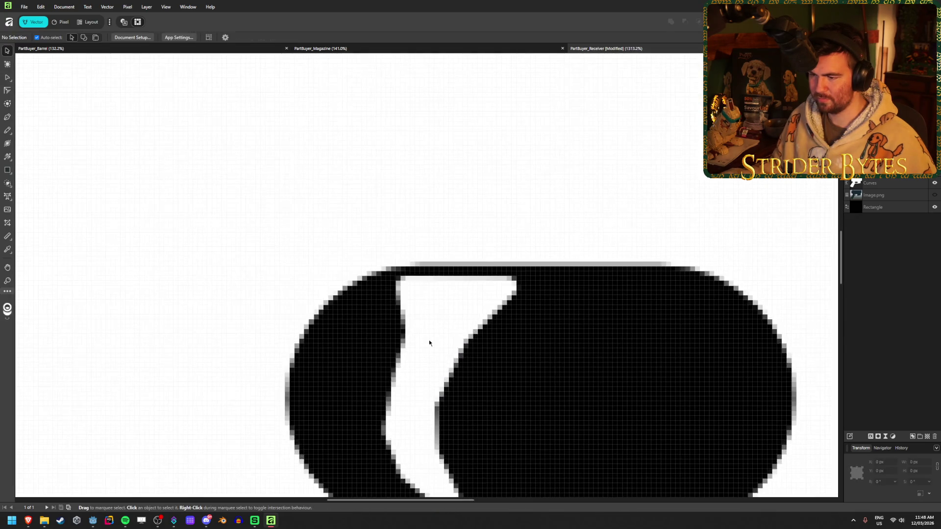
{"action": "left_click", "coordinate": [430, 338]}
{"action": "left_click", "coordinate": [8, 77]}
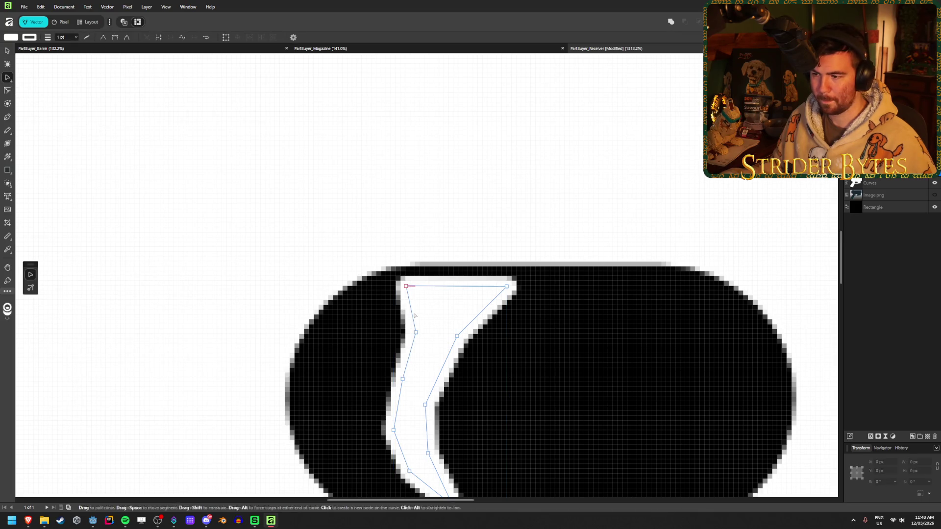
{"action": "mouse_move", "coordinate": [406, 287]}
{"action": "left_mouse_down"}
{"action": "mouse_move", "coordinate": [392, 289]}
{"action": "mouse_move", "coordinate": [400, 288]}
{"action": "left_mouse_up"}
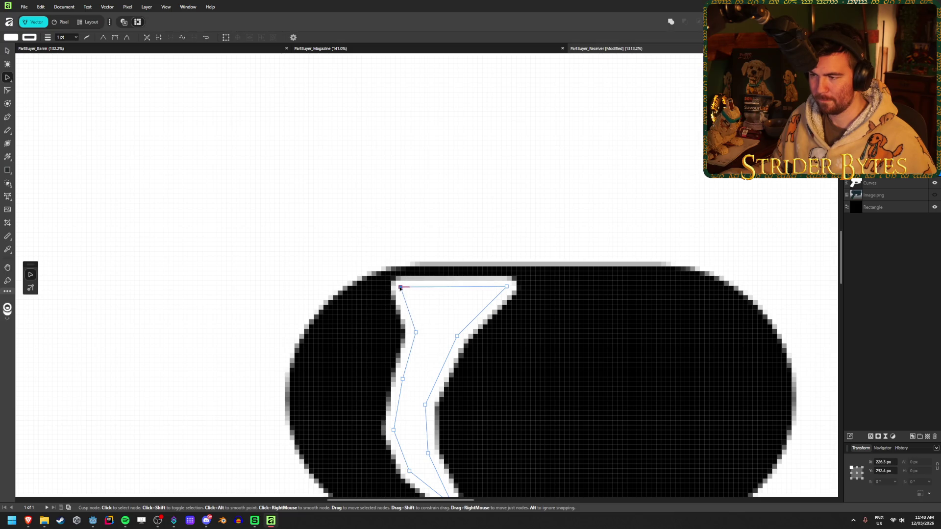
Move the whole white highlight about 4.5 px right within the oval slot
{"action": "key", "text": "v"}
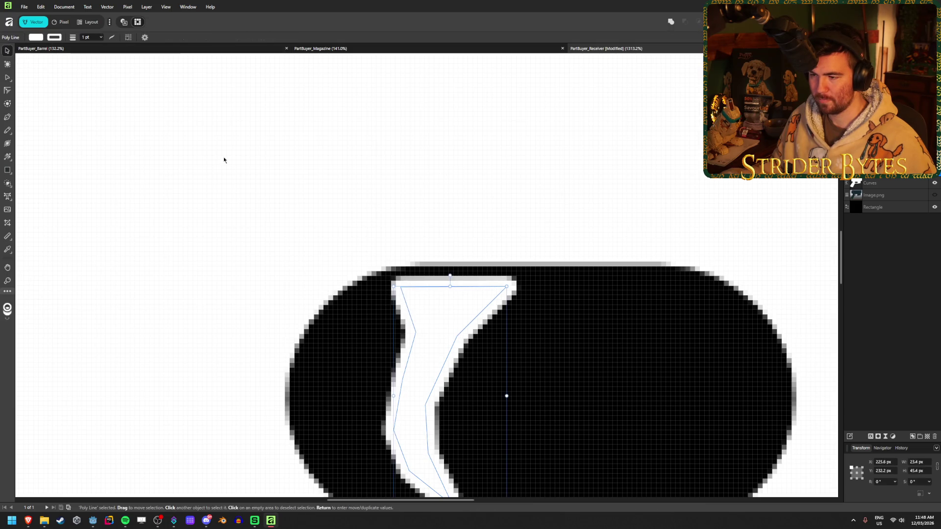
{"action": "left_click_drag", "start_coordinate": [436, 332], "coordinate": [459, 334]}
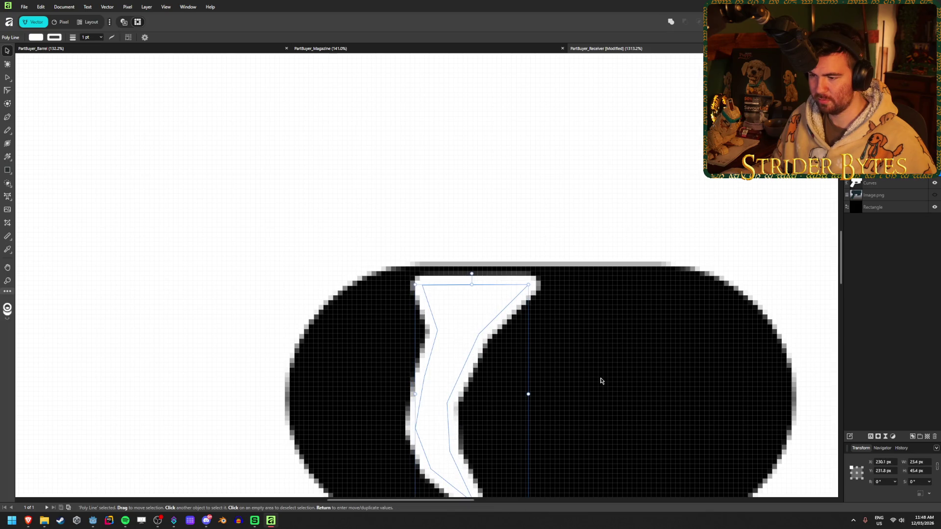
{"action": "scroll", "coordinate": [601, 381], "scroll_direction": "down", "scroll_amount": 2}
{"action": "scroll", "coordinate": [601, 381], "scroll_direction": "down", "scroll_amount": 1}
{"action": "scroll", "coordinate": [602, 380], "scroll_direction": "up", "scroll_amount": 1}
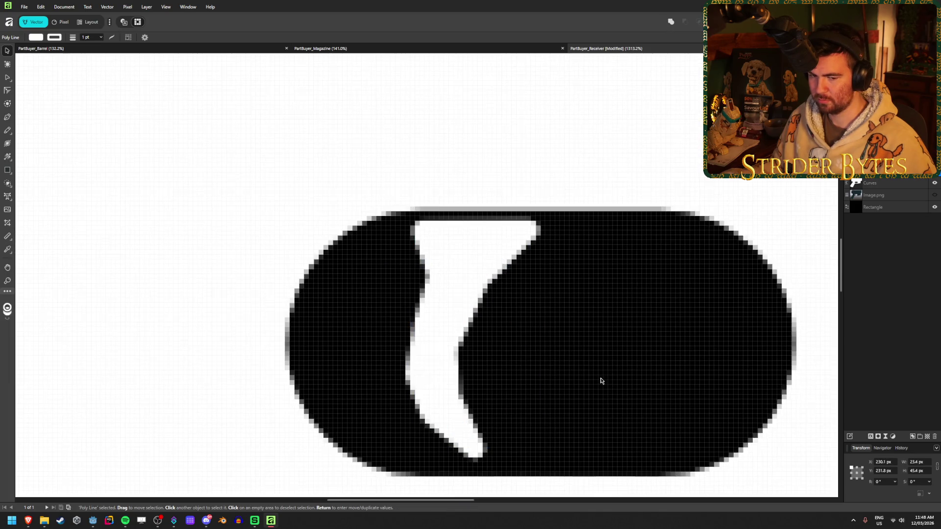
Reselect the highlight with the Node Tool for further node editing
{"action": "left_click", "coordinate": [620, 348]}
{"action": "scroll", "coordinate": [613, 350], "scroll_direction": "down", "scroll_amount": 5}
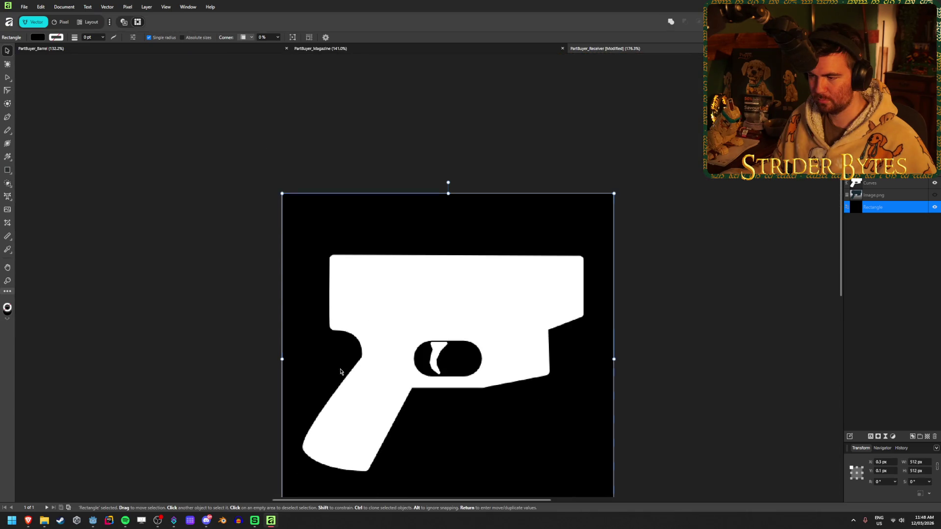
{"action": "scroll", "coordinate": [564, 338], "scroll_direction": "up", "scroll_amount": 3}
{"action": "scroll", "coordinate": [534, 325], "scroll_direction": "up", "scroll_amount": 1}
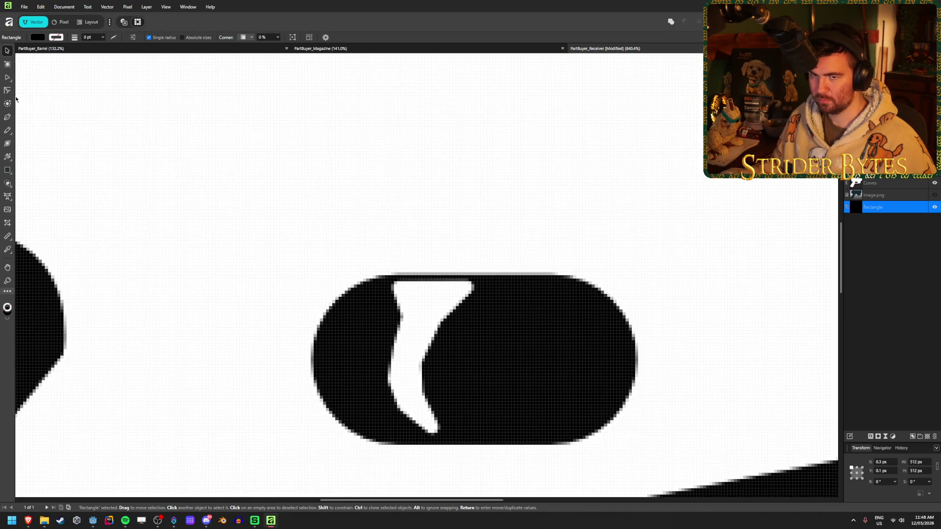
{"action": "left_click", "coordinate": [9, 79]}
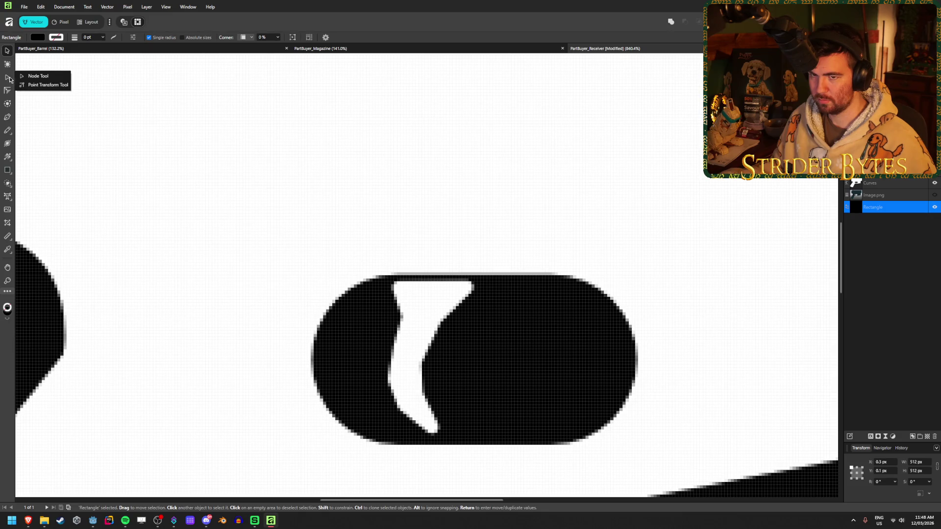
{"action": "left_click", "coordinate": [26, 77]}
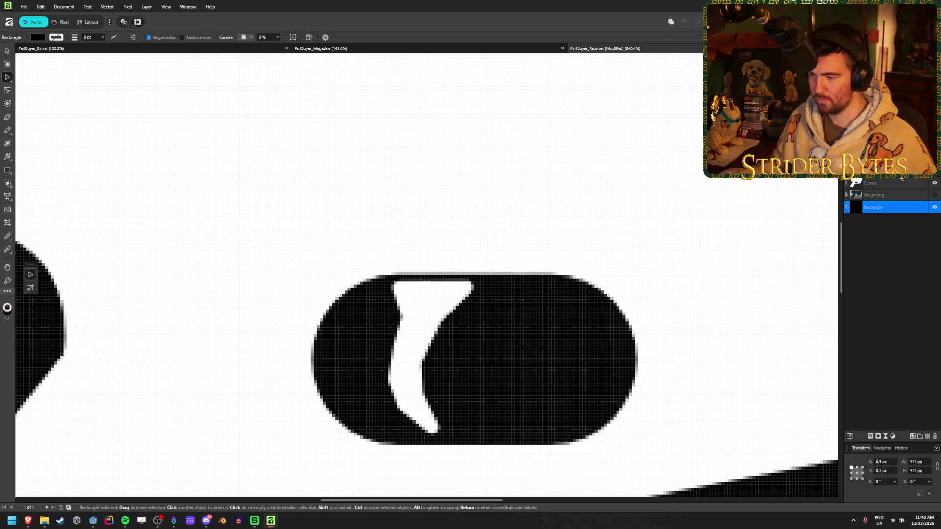
{"action": "left_click", "coordinate": [409, 390]}
{"action": "scroll", "coordinate": [410, 389], "scroll_direction": "up", "scroll_amount": 3}
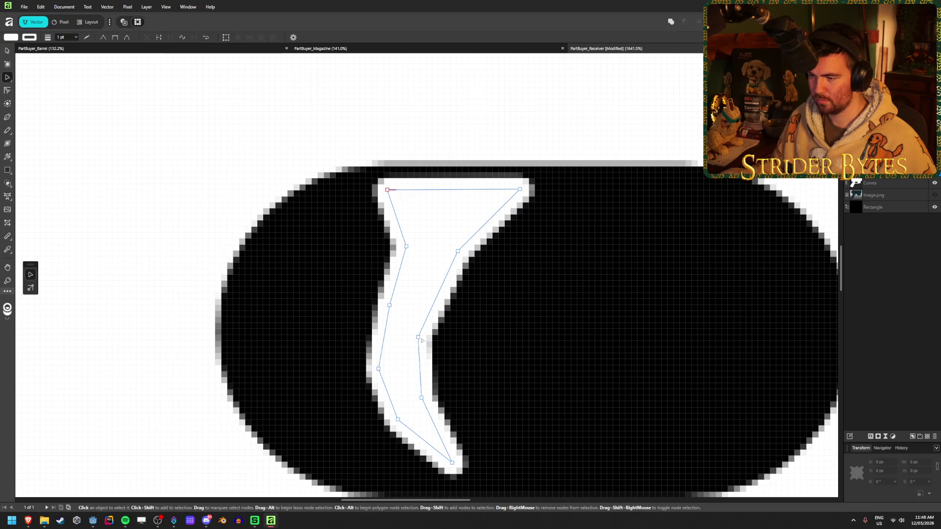
Add two right-edge nodes and pull the highlight's nodes left to slim the crescent
{"action": "mouse_move", "coordinate": [422, 341]}
{"action": "left_mouse_down"}
{"action": "mouse_move", "coordinate": [431, 331]}
{"action": "mouse_move", "coordinate": [466, 343]}
{"action": "mouse_move", "coordinate": [405, 337]}
{"action": "mouse_move", "coordinate": [422, 341]}
{"action": "mouse_move", "coordinate": [429, 324]}
{"action": "left_mouse_up"}
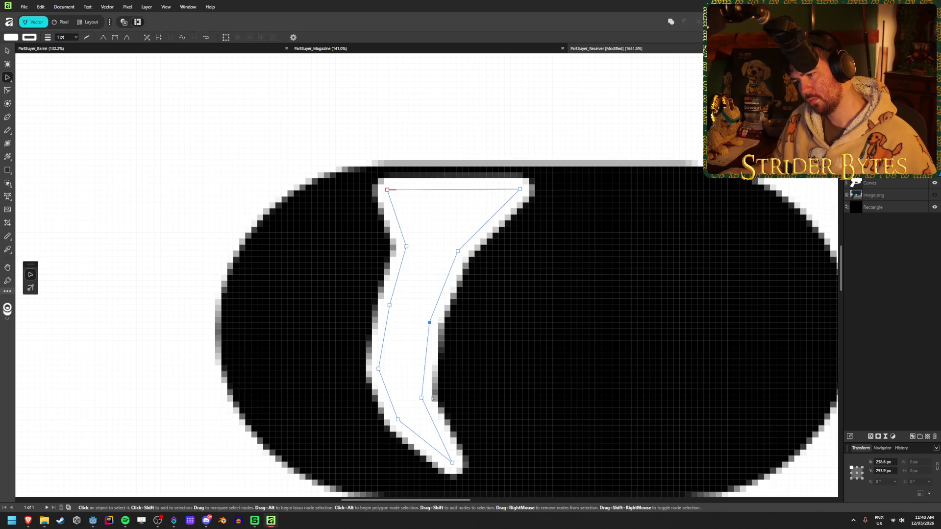
{"action": "mouse_move", "coordinate": [422, 398]}
{"action": "left_mouse_down"}
{"action": "mouse_move", "coordinate": [435, 391]}
{"action": "mouse_move", "coordinate": [420, 397]}
{"action": "mouse_move", "coordinate": [460, 455]}
{"action": "left_mouse_up"}
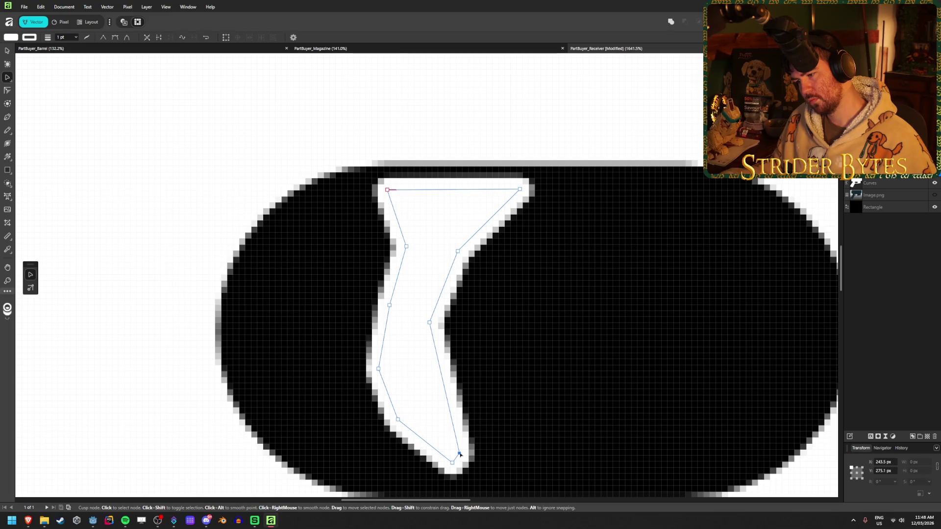
{"action": "left_click", "coordinate": [446, 402]}
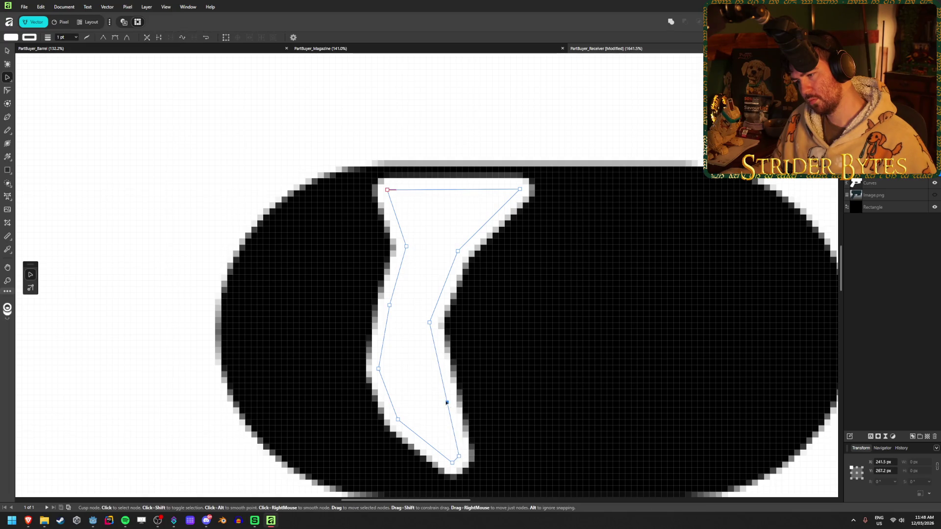
{"action": "mouse_move", "coordinate": [446, 403]}
{"action": "left_mouse_down"}
{"action": "mouse_move", "coordinate": [417, 396]}
{"action": "mouse_move", "coordinate": [418, 368]}
{"action": "left_mouse_up"}
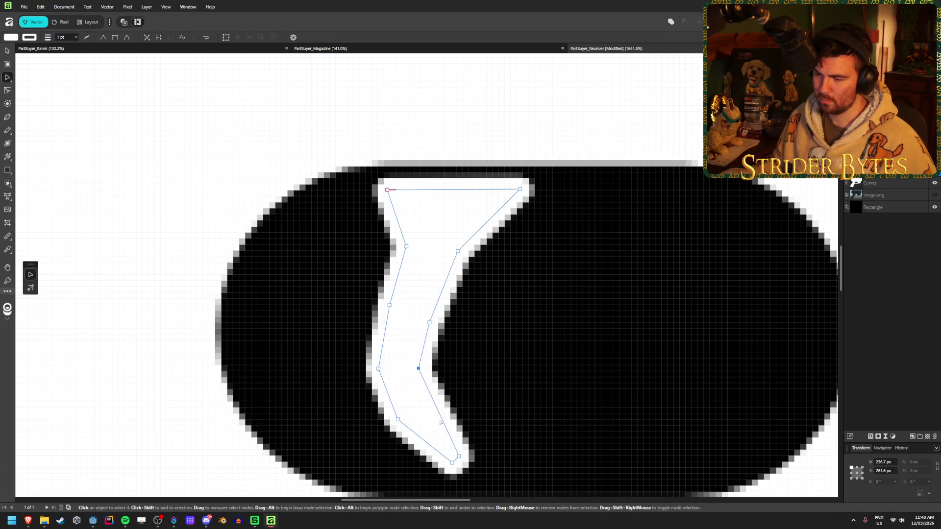
{"action": "left_click", "coordinate": [441, 415]}
{"action": "left_click_drag", "start_coordinate": [440, 415], "coordinate": [423, 415]}
{"action": "left_click_drag", "start_coordinate": [418, 369], "coordinate": [410, 368]}
{"action": "left_click_drag", "start_coordinate": [430, 323], "coordinate": [423, 308]}
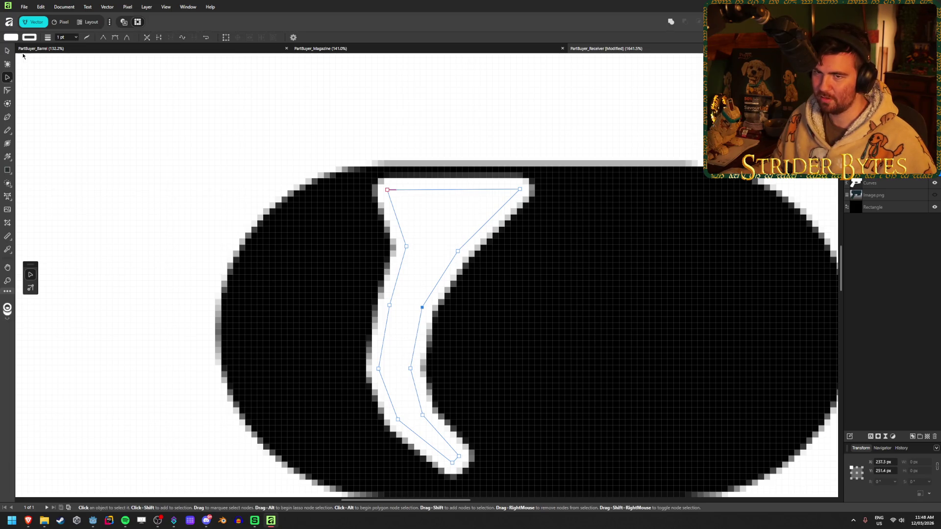
Toggle the Image.png reference on and off to compare it with the slot highlight
{"action": "key", "text": "v"}
{"action": "left_click", "coordinate": [630, 279]}
{"action": "scroll", "coordinate": [437, 382], "scroll_direction": "down", "scroll_amount": 10}
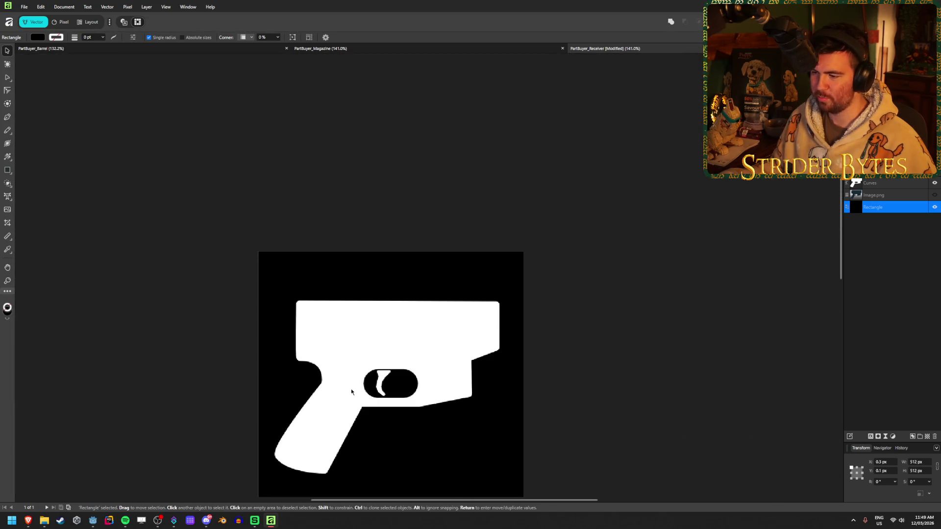
{"action": "scroll", "coordinate": [387, 468], "scroll_direction": "down", "scroll_amount": 5}
{"action": "scroll", "coordinate": [384, 459], "scroll_direction": "up", "scroll_amount": 6}
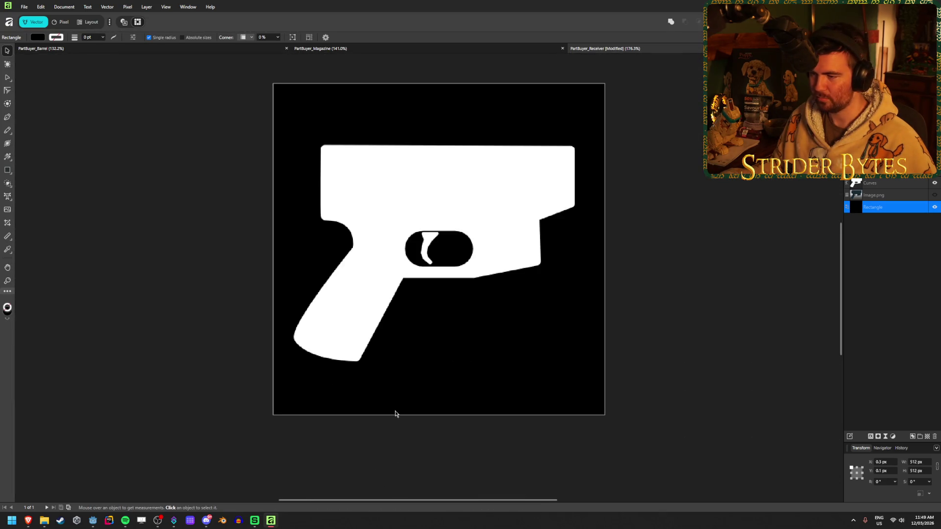
{"action": "left_click", "coordinate": [200, 196]}
{"action": "scroll", "coordinate": [445, 299], "scroll_direction": "up", "scroll_amount": 3}
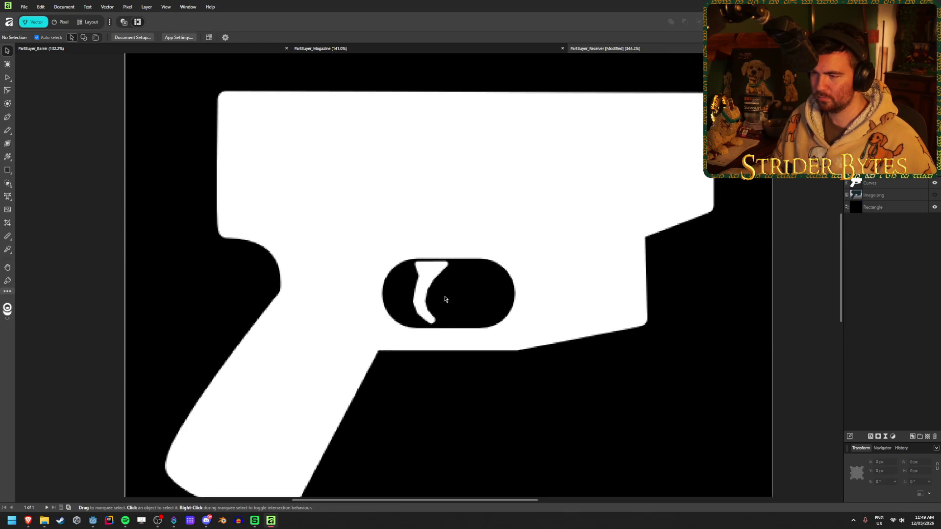
{"action": "scroll", "coordinate": [445, 299], "scroll_direction": "up", "scroll_amount": 3}
{"action": "left_click", "coordinate": [934, 196]}
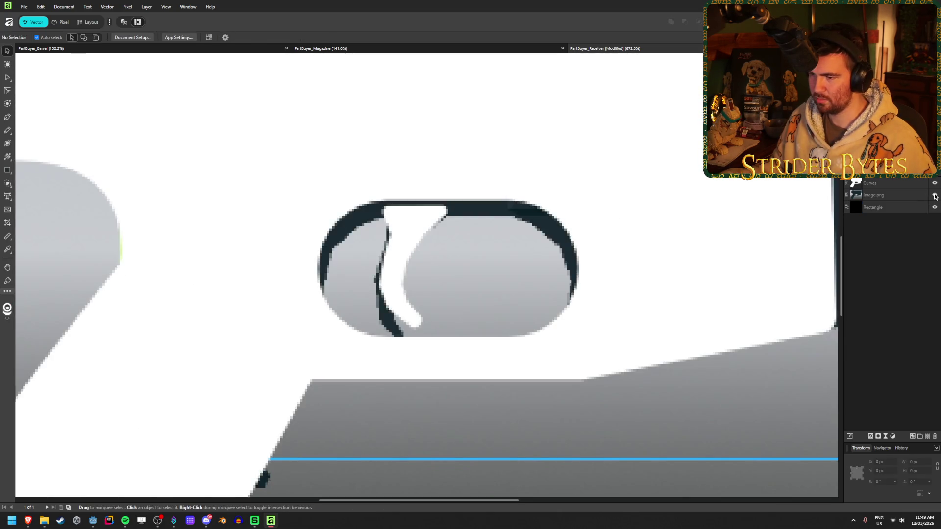
{"action": "left_click", "coordinate": [935, 196]}
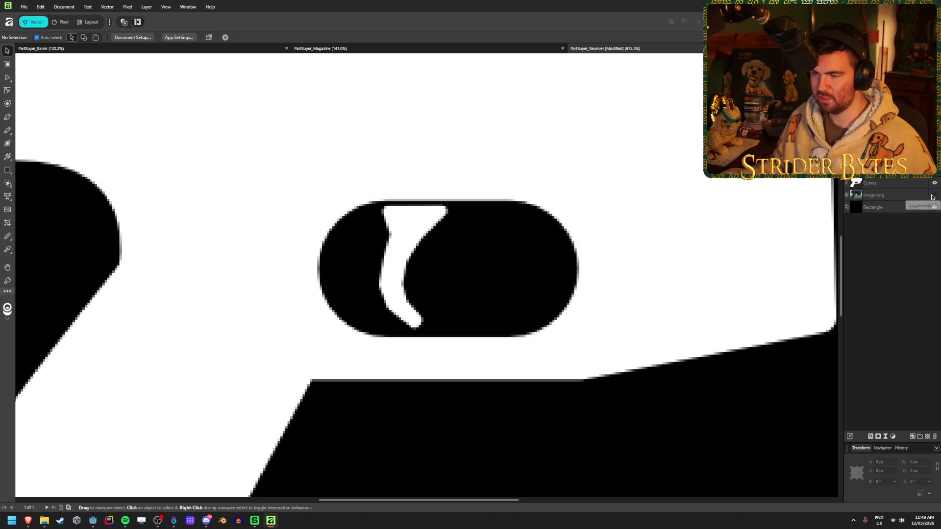
{"action": "scroll", "coordinate": [395, 332], "scroll_direction": "up", "scroll_amount": 1}
{"action": "scroll", "coordinate": [384, 330], "scroll_direction": "up", "scroll_amount": 3}
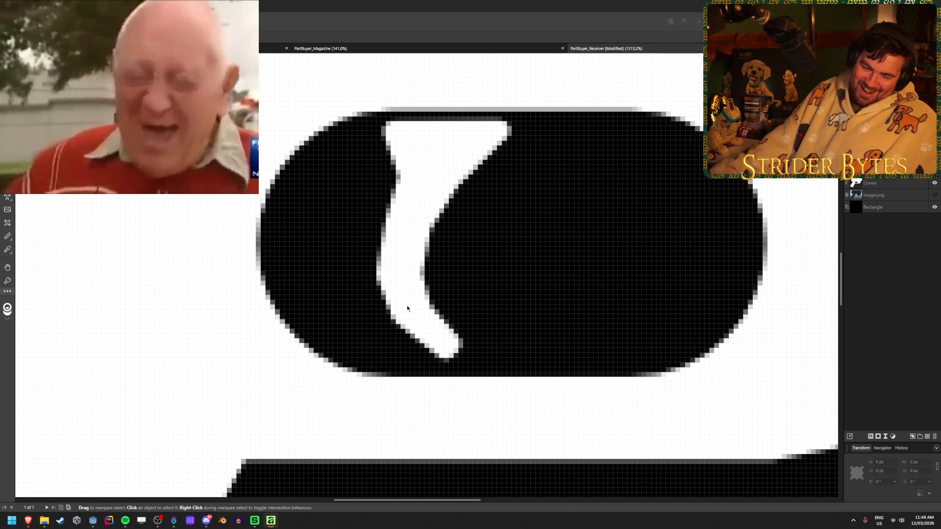
Drag the highlight's bottom tip nodes inward to taper the tip to a narrower point
{"action": "left_click", "coordinate": [407, 306]}
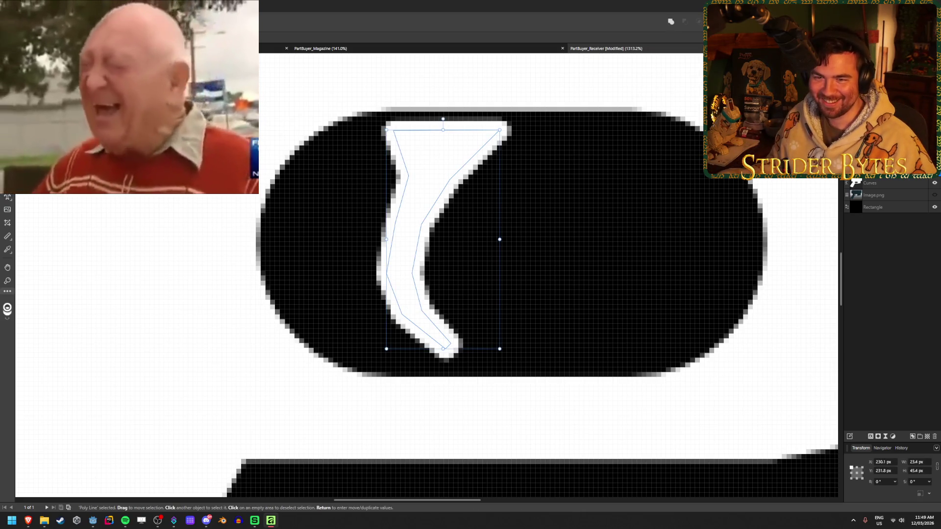
{"action": "key", "text": "a"}
{"action": "mouse_move", "coordinate": [428, 333]}
{"action": "left_mouse_down"}
{"action": "mouse_move", "coordinate": [468, 363]}
{"action": "mouse_move", "coordinate": [429, 350]}
{"action": "left_mouse_up"}
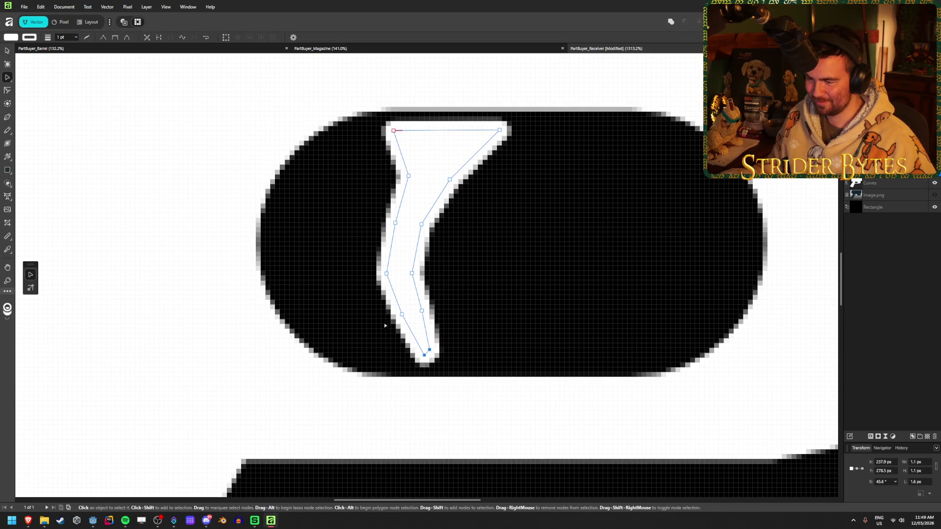
{"action": "left_click_drag", "start_coordinate": [387, 328], "coordinate": [420, 312]}
{"action": "left_click", "coordinate": [495, 288]}
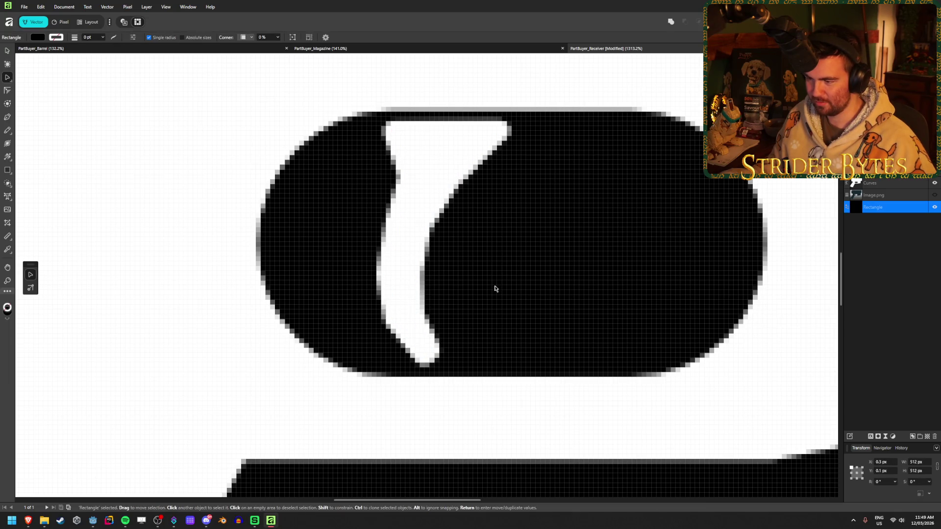
{"action": "scroll", "coordinate": [494, 289], "scroll_direction": "down", "scroll_amount": 10}
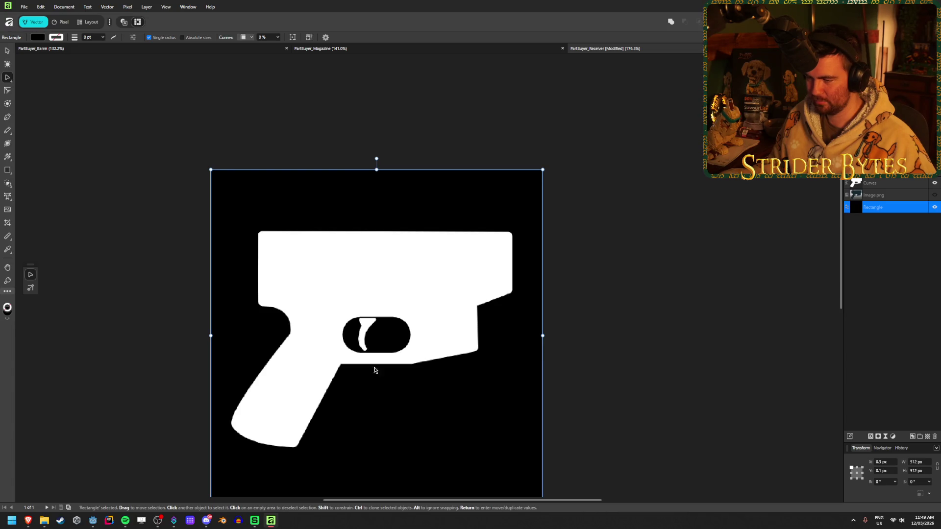
{"action": "scroll", "coordinate": [375, 370], "scroll_direction": "up", "scroll_amount": 10}
Pull several right-edge nodes of the highlight leftward to thin its middle section
{"action": "left_click", "coordinate": [389, 311]}
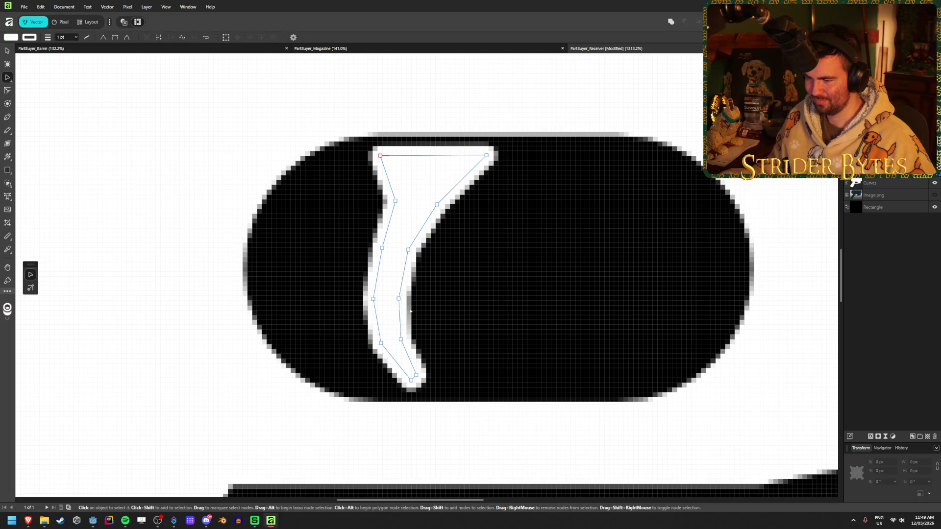
{"action": "left_click_drag", "start_coordinate": [405, 299], "coordinate": [392, 300]}
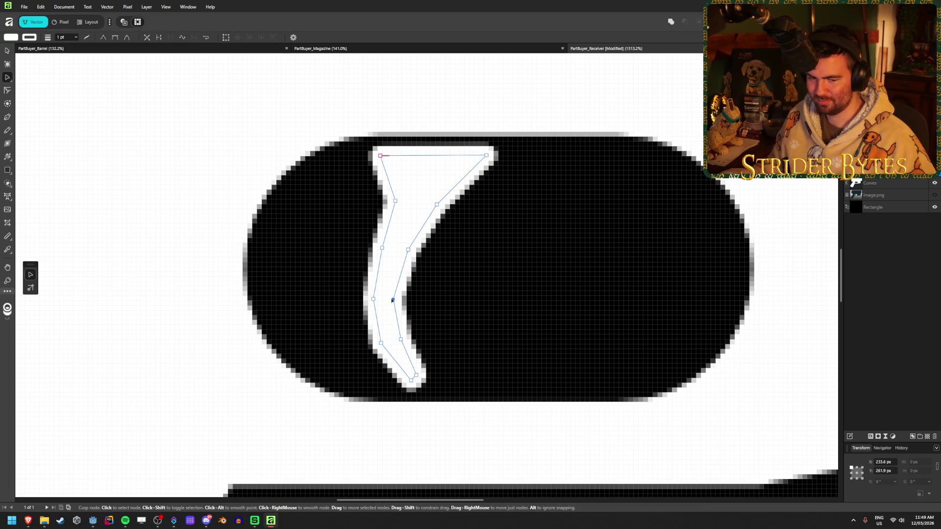
{"action": "left_click", "coordinate": [406, 332]}
{"action": "left_click", "coordinate": [399, 341]}
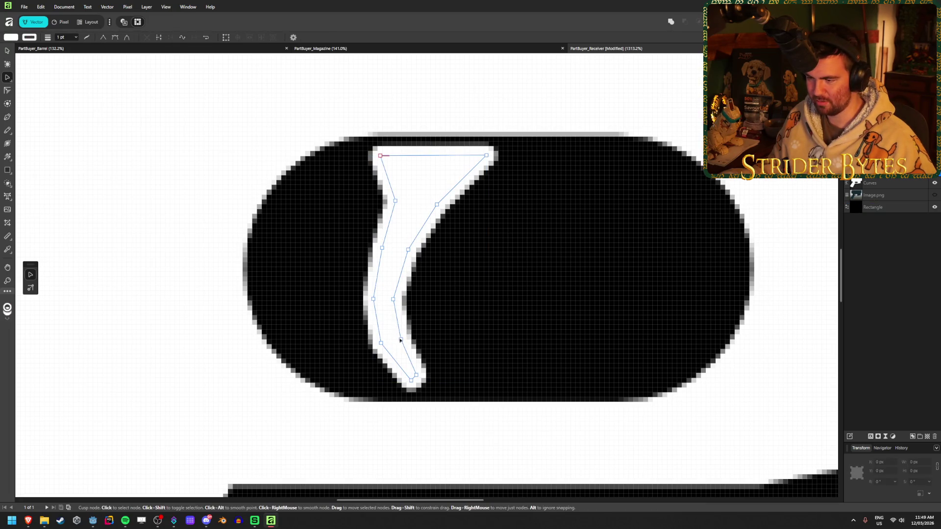
{"action": "left_click_drag", "start_coordinate": [400, 339], "coordinate": [396, 341]}
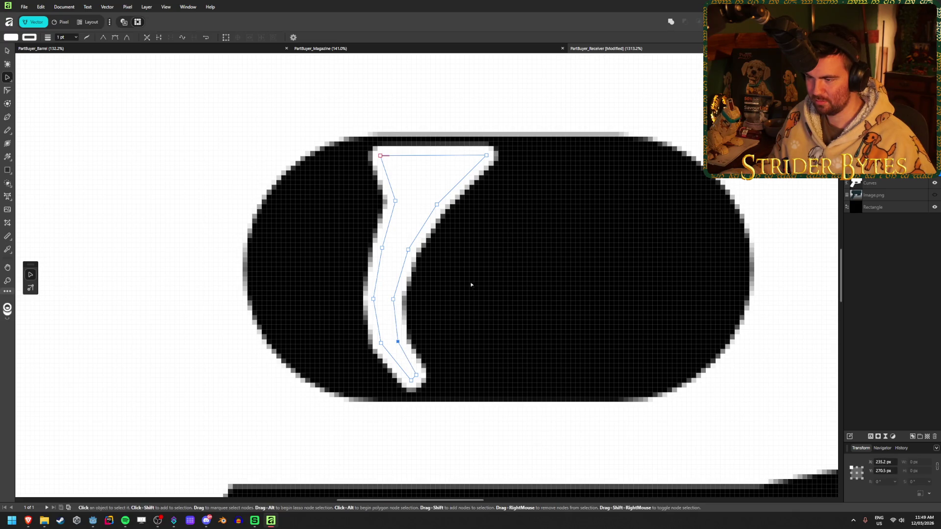
{"action": "left_click", "coordinate": [405, 248]}
{"action": "left_click", "coordinate": [405, 248]}
{"action": "left_click_drag", "start_coordinate": [407, 250], "coordinate": [404, 247]}
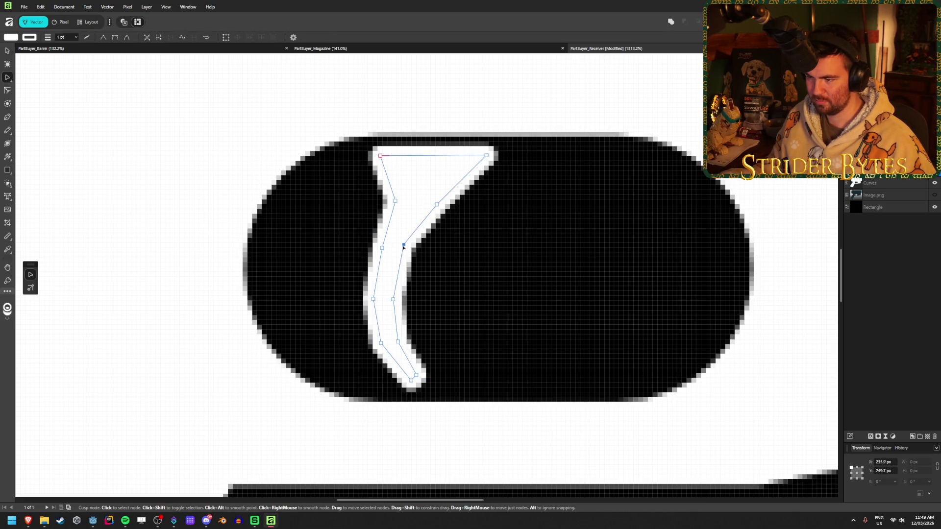
{"action": "left_click", "coordinate": [504, 267]}
{"action": "left_click", "coordinate": [393, 299]}
{"action": "left_click_drag", "start_coordinate": [393, 299], "coordinate": [387, 301]}
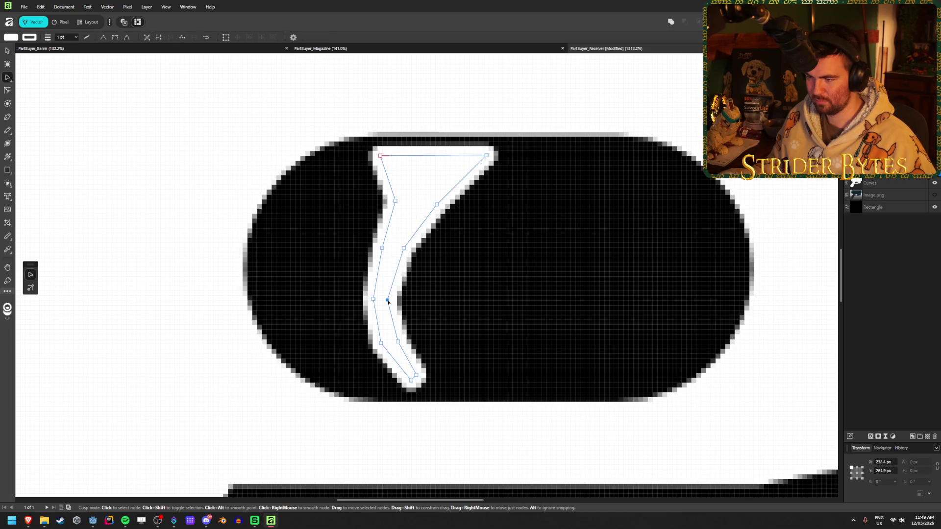
{"action": "left_click", "coordinate": [447, 227]}
Reshape the highlight's upper bend, add a right-edge node and adjust the tip nodes
{"action": "left_click", "coordinate": [438, 206]}
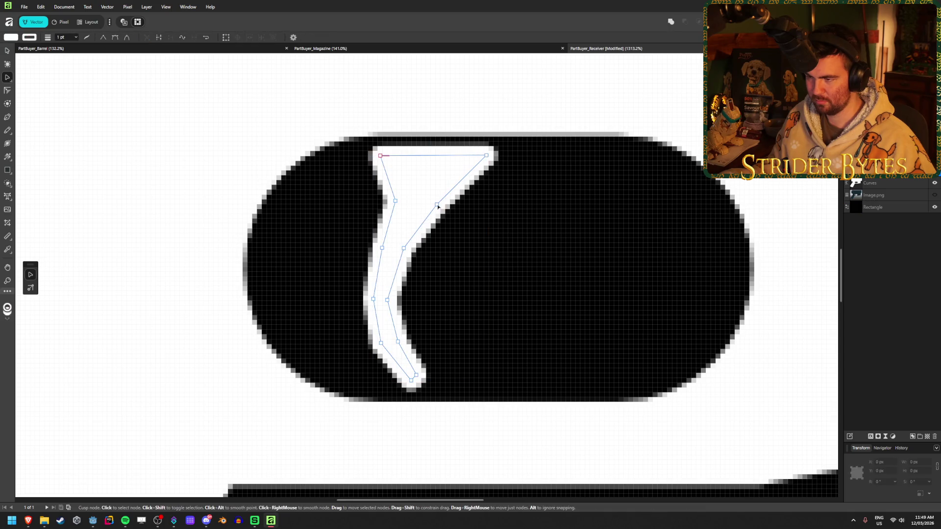
{"action": "mouse_move", "coordinate": [437, 206]}
{"action": "left_mouse_down"}
{"action": "mouse_move", "coordinate": [423, 198]}
{"action": "mouse_move", "coordinate": [431, 201]}
{"action": "mouse_move", "coordinate": [429, 189]}
{"action": "left_mouse_up"}
{"action": "left_click_drag", "start_coordinate": [434, 187], "coordinate": [386, 196]}
{"action": "left_click", "coordinate": [532, 222]}
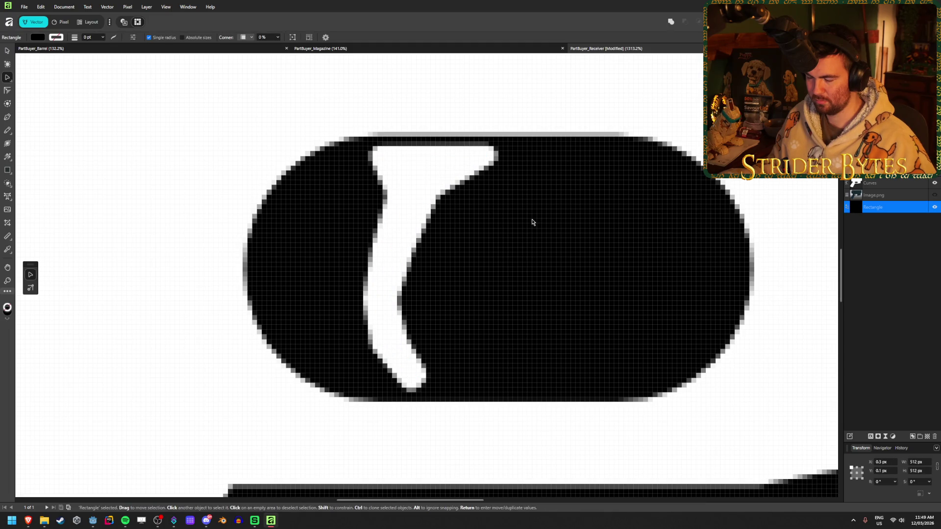
{"action": "left_click", "coordinate": [400, 211]}
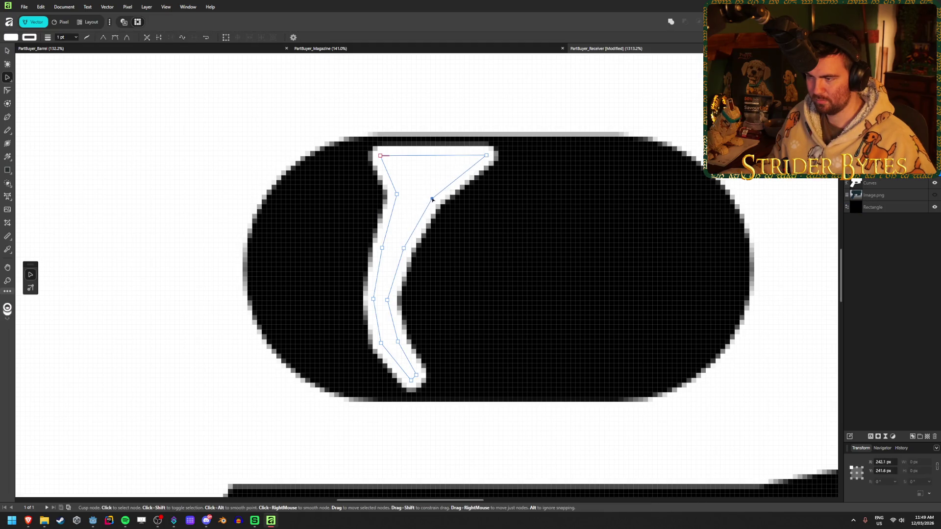
{"action": "left_click", "coordinate": [410, 235]}
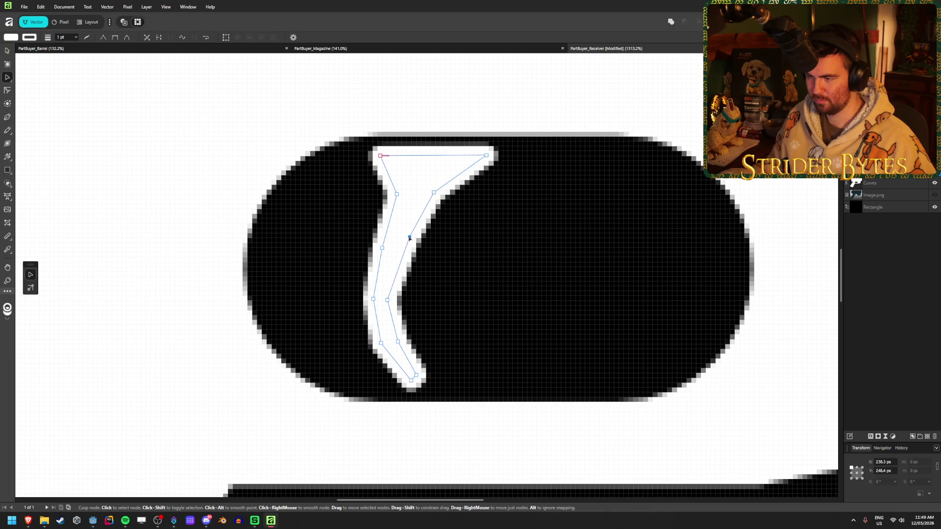
{"action": "left_click_drag", "start_coordinate": [388, 299], "coordinate": [394, 297]}
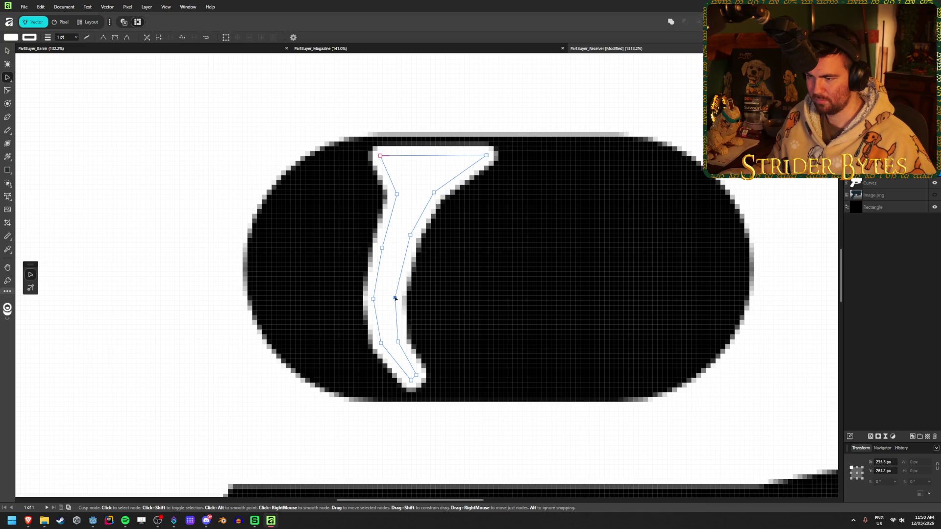
{"action": "left_click_drag", "start_coordinate": [402, 341], "coordinate": [404, 342]}
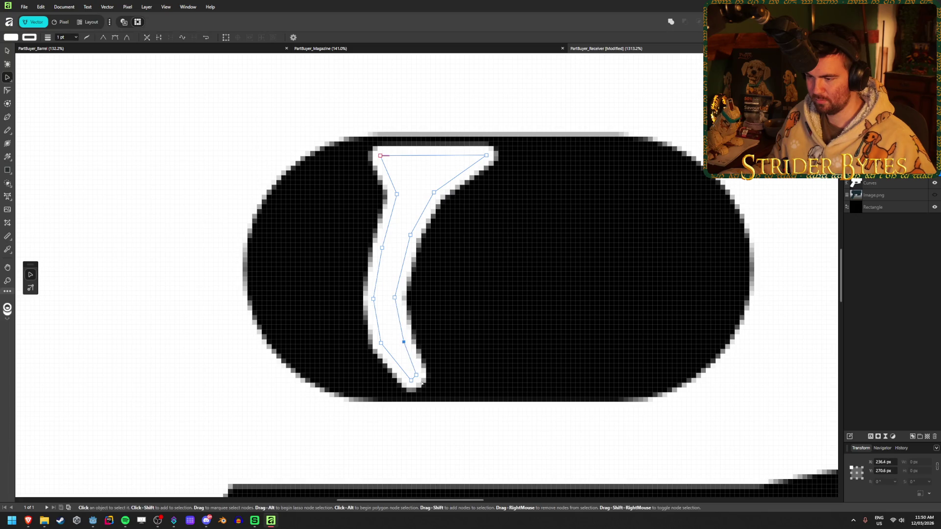
{"action": "left_click_drag", "start_coordinate": [416, 375], "coordinate": [424, 369]}
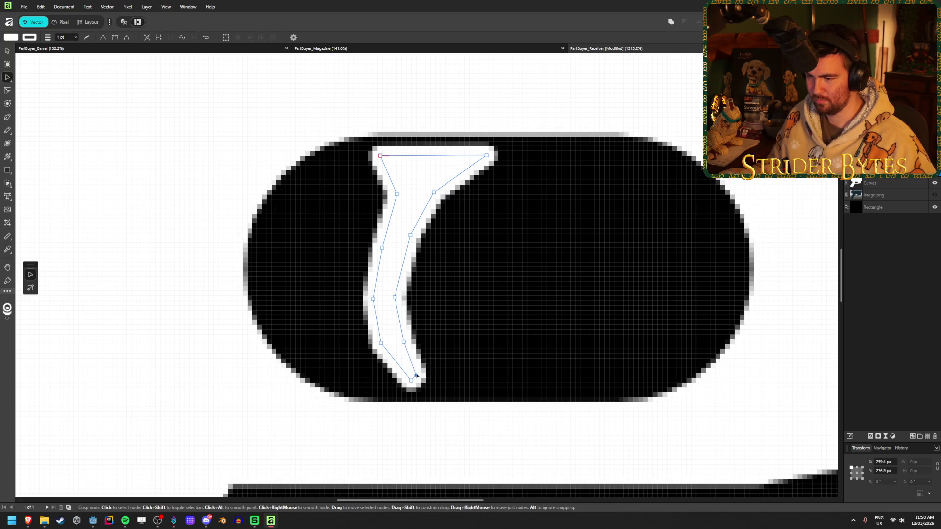
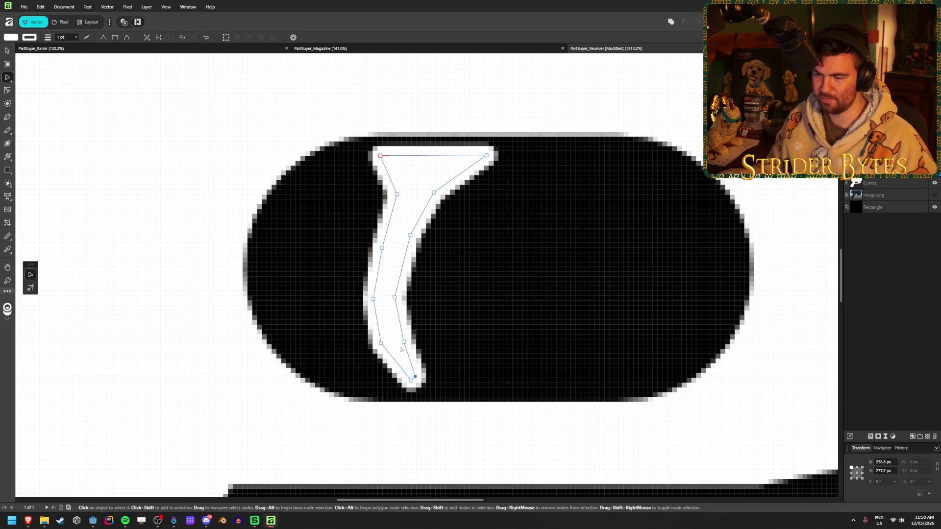
Drag the trigger curve's nodes so its outline hugs the trigger edge
{"action": "left_click_drag", "start_coordinate": [404, 344], "coordinate": [398, 344]}
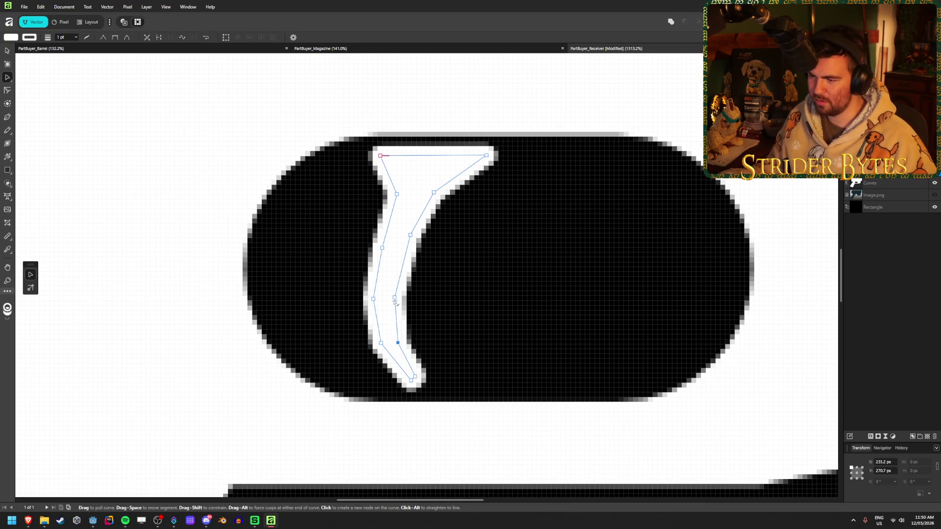
{"action": "left_click_drag", "start_coordinate": [395, 301], "coordinate": [391, 303]}
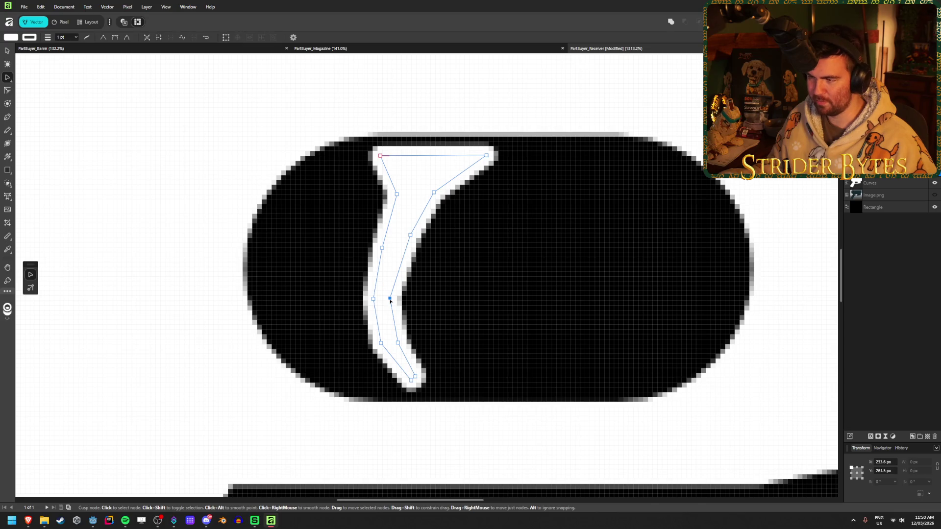
{"action": "left_click_drag", "start_coordinate": [411, 236], "coordinate": [405, 241]}
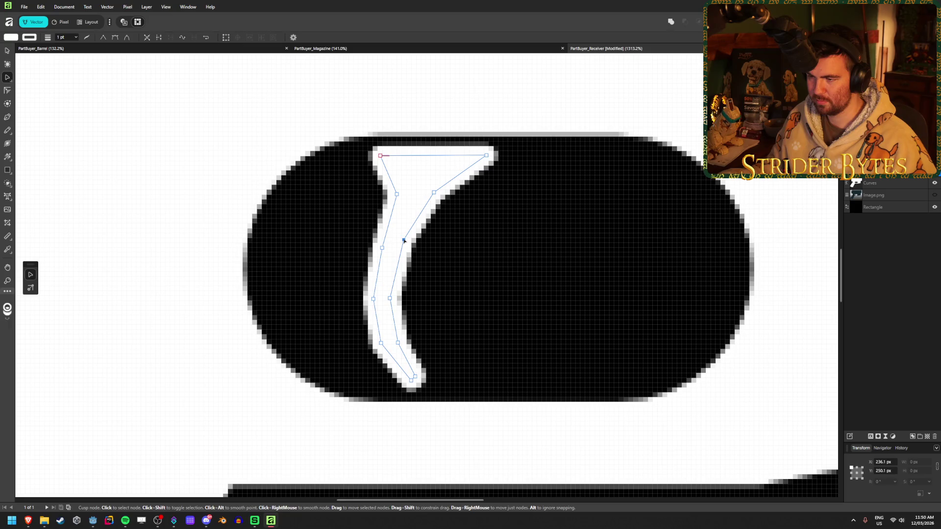
{"action": "left_click", "coordinate": [515, 288]}
{"action": "scroll", "coordinate": [515, 287], "scroll_direction": "down", "scroll_amount": 4}
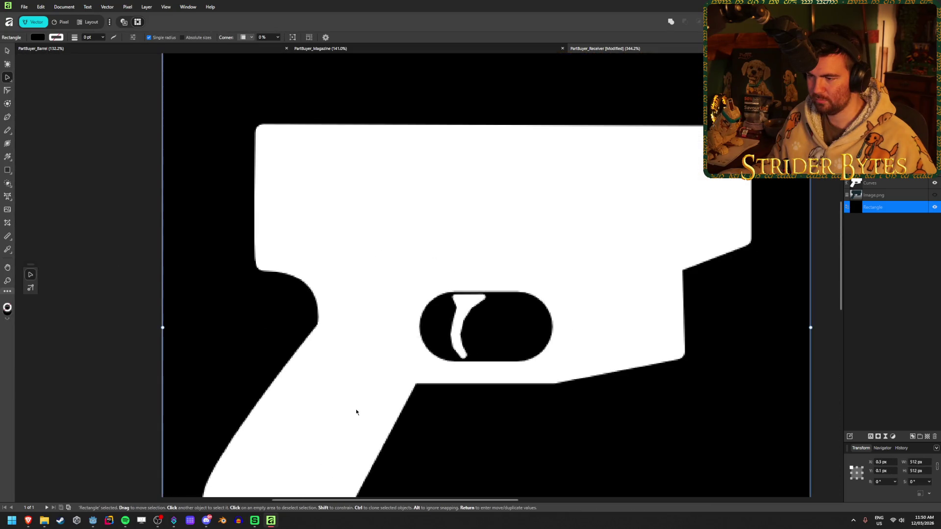
{"action": "left_click", "coordinate": [441, 395]}
{"action": "scroll", "coordinate": [504, 250], "scroll_direction": "up", "scroll_amount": 4}
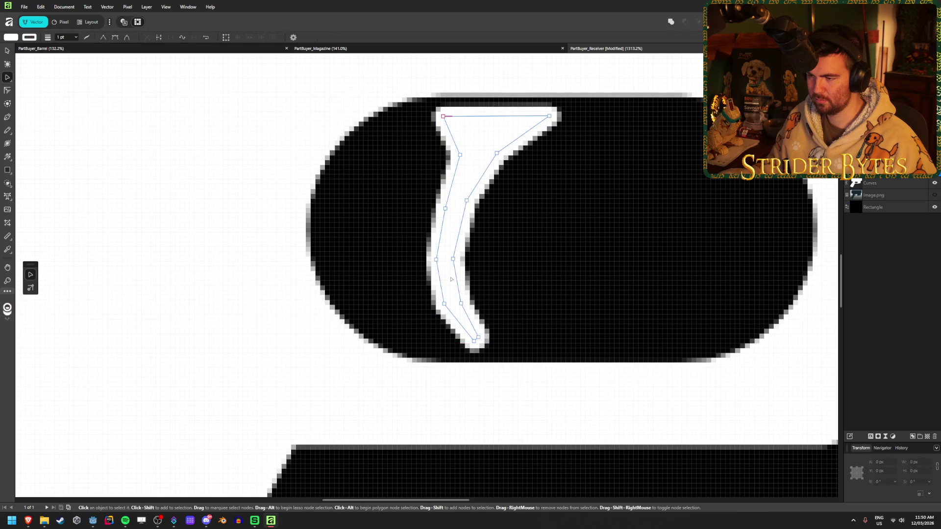
{"action": "left_click_drag", "start_coordinate": [437, 259], "coordinate": [438, 259]}
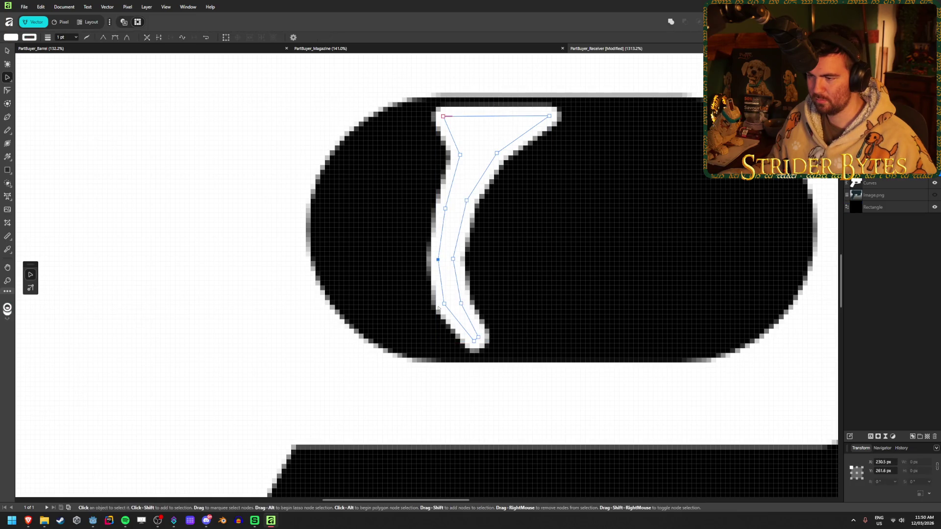
{"action": "left_click_drag", "start_coordinate": [444, 304], "coordinate": [456, 314]}
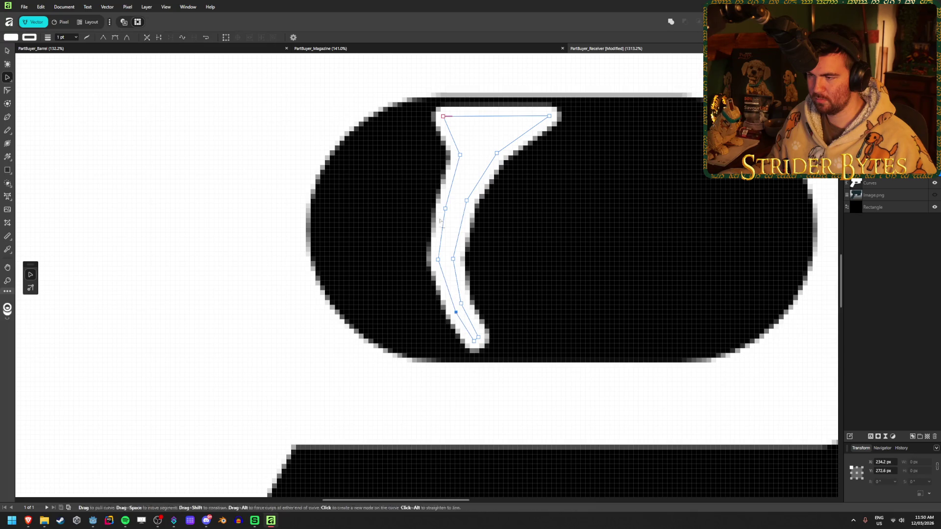
{"action": "left_click_drag", "start_coordinate": [445, 209], "coordinate": [442, 207]}
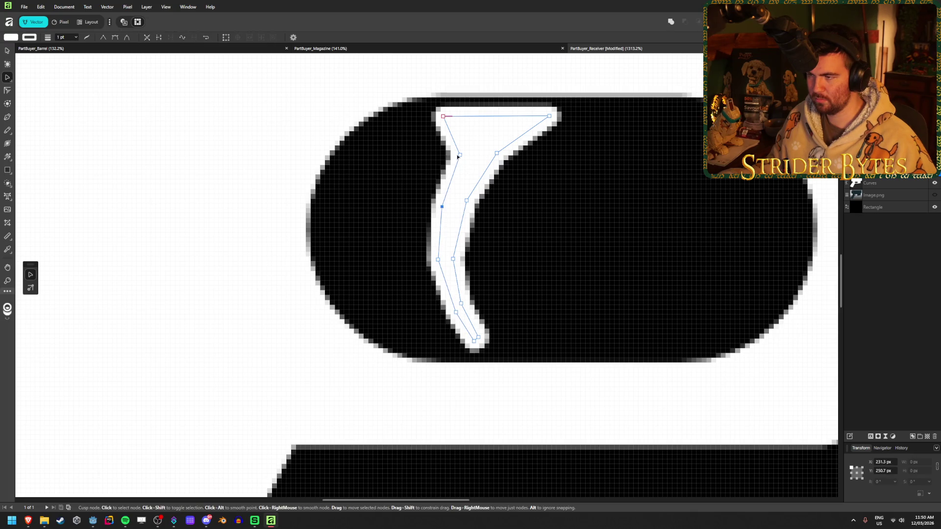
{"action": "left_click_drag", "start_coordinate": [460, 156], "coordinate": [445, 157]}
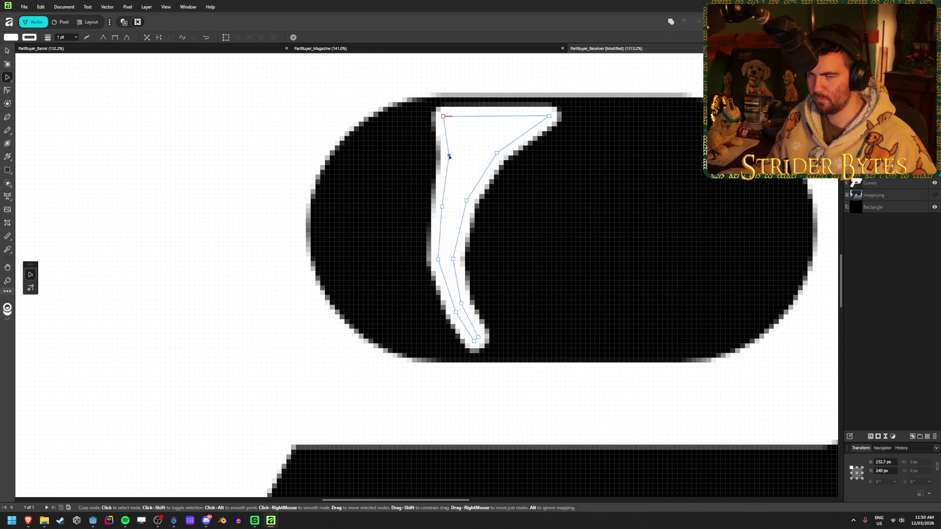
{"action": "key", "text": "v"}
Widen the top-left corner of the white trigger Poly Line leftward
{"action": "left_click", "coordinate": [632, 246]}
{"action": "scroll", "coordinate": [632, 246], "scroll_direction": "down", "scroll_amount": 10}
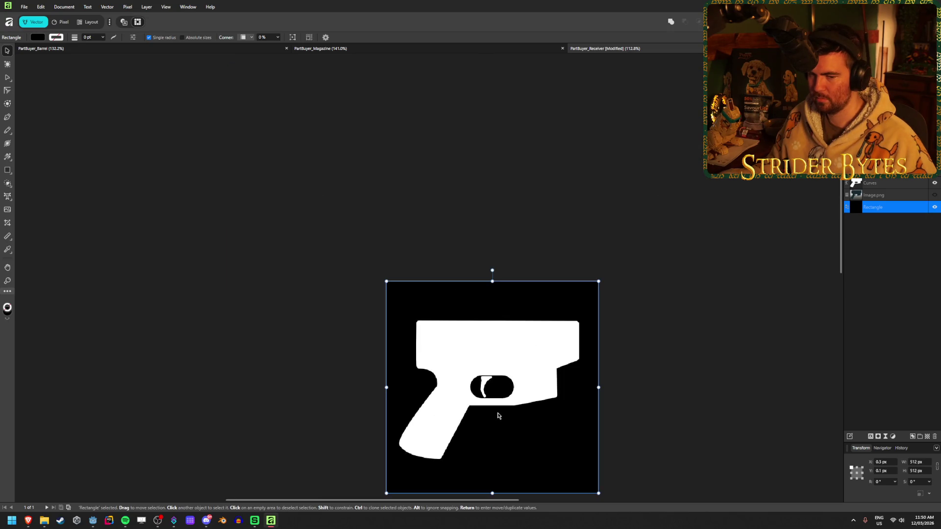
{"action": "scroll", "coordinate": [498, 415], "scroll_direction": "up", "scroll_amount": 2}
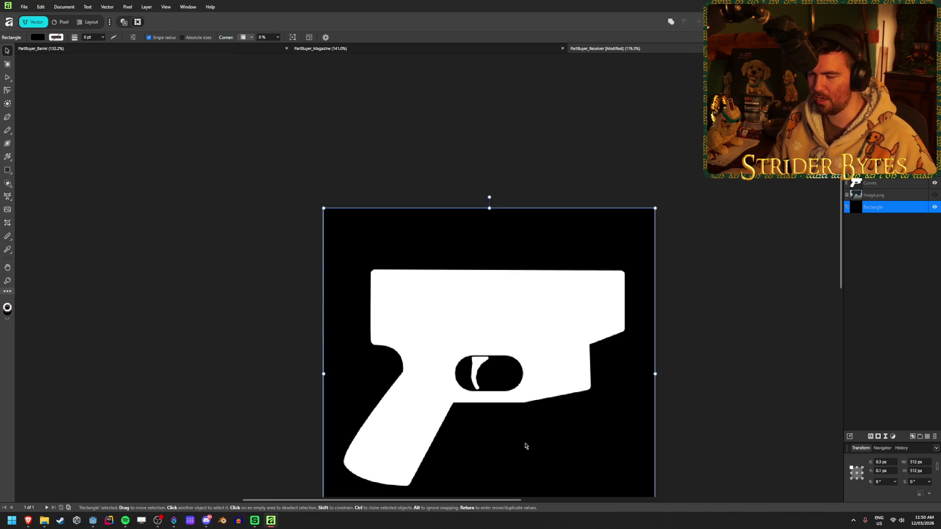
{"action": "scroll", "coordinate": [499, 425], "scroll_direction": "up", "scroll_amount": 1}
{"action": "scroll", "coordinate": [479, 364], "scroll_direction": "up", "scroll_amount": 6}
{"action": "left_click", "coordinate": [420, 280]}
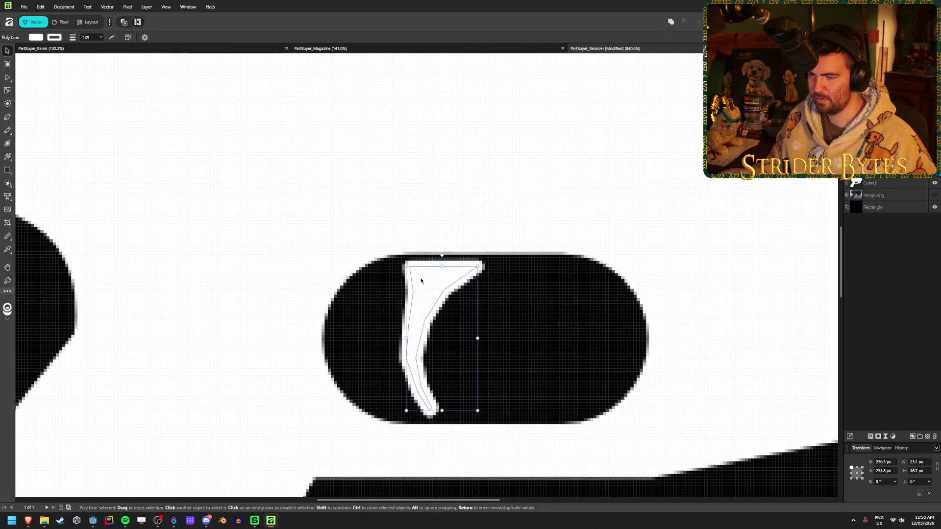
{"action": "scroll", "coordinate": [391, 277], "scroll_direction": "up", "scroll_amount": 3}
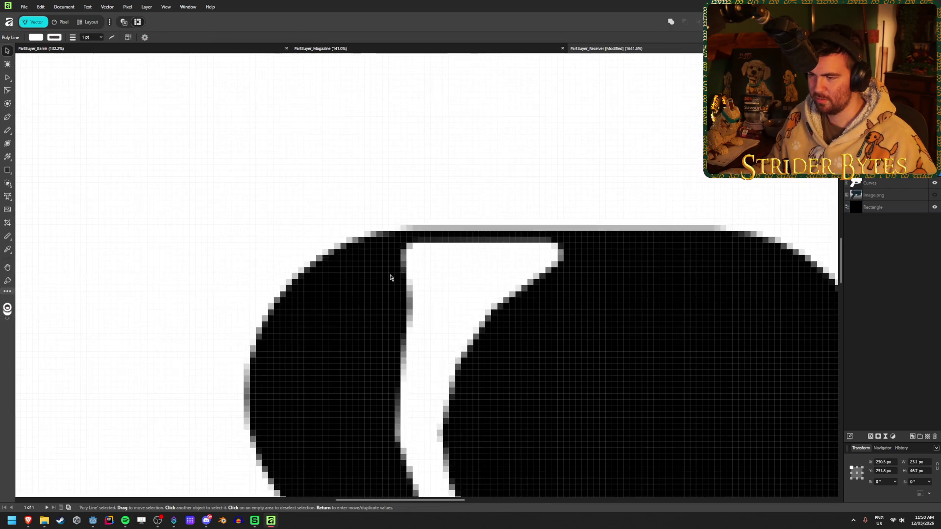
{"action": "left_click", "coordinate": [6, 79]}
{"action": "left_click_drag", "start_coordinate": [410, 254], "coordinate": [389, 256]}
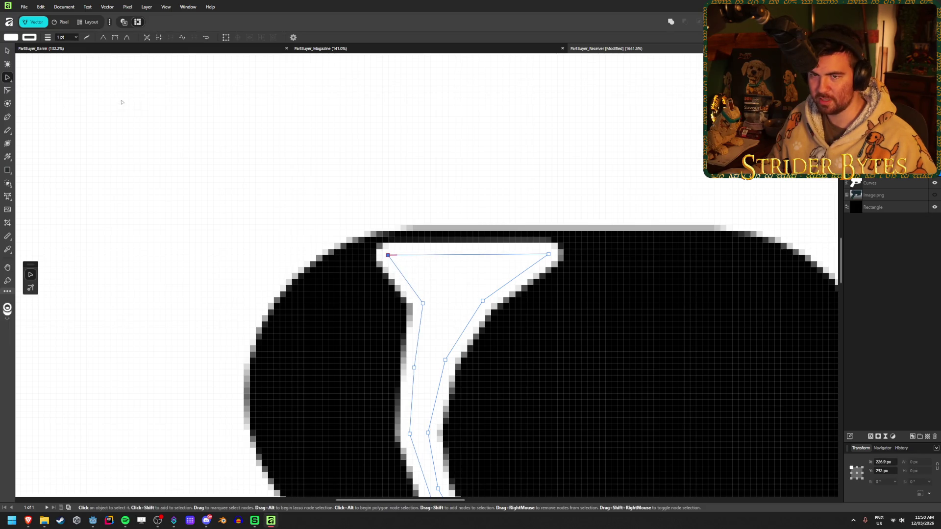
Return to the Move Tool and zoom in and out to check the trigger shape
{"action": "left_click", "coordinate": [7, 51]}
{"action": "left_click", "coordinate": [483, 431]}
{"action": "scroll", "coordinate": [483, 431], "scroll_direction": "down", "scroll_amount": 4}
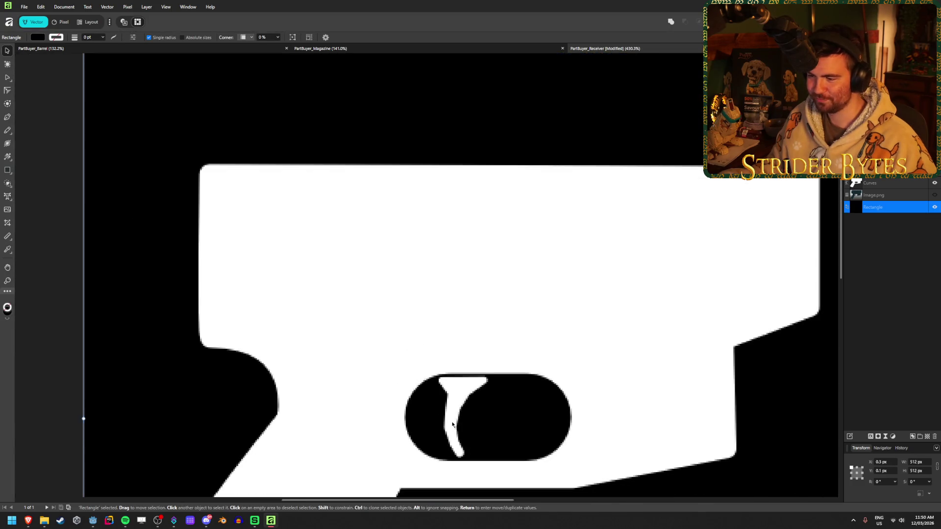
{"action": "scroll", "coordinate": [499, 403], "scroll_direction": "down", "scroll_amount": 1}
{"action": "scroll", "coordinate": [499, 337], "scroll_direction": "up", "scroll_amount": 2}
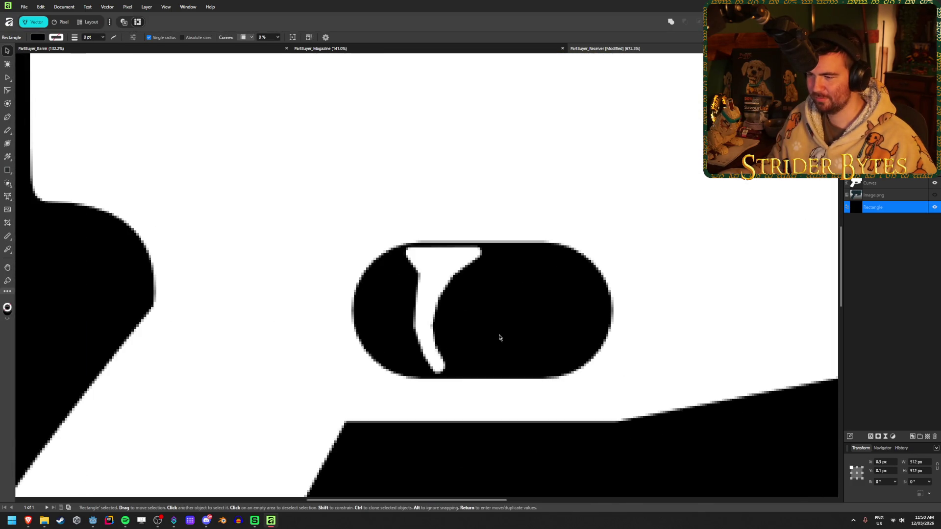
{"action": "scroll", "coordinate": [499, 337], "scroll_direction": "down", "scroll_amount": 7}
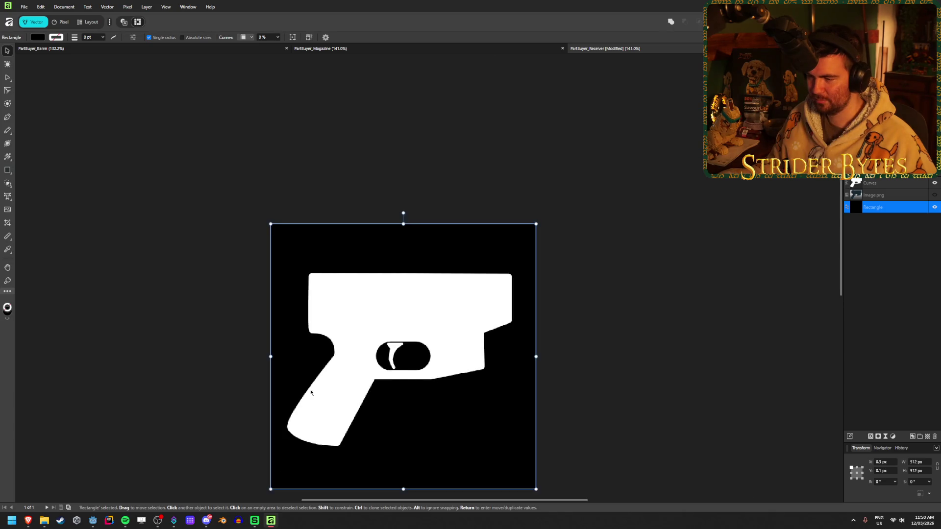
{"action": "scroll", "coordinate": [310, 390], "scroll_direction": "down", "scroll_amount": 2}
{"action": "scroll", "coordinate": [316, 388], "scroll_direction": "up", "scroll_amount": 9}
Lower the trigger's two top nodes about 11 px
{"action": "left_click", "coordinate": [362, 350]}
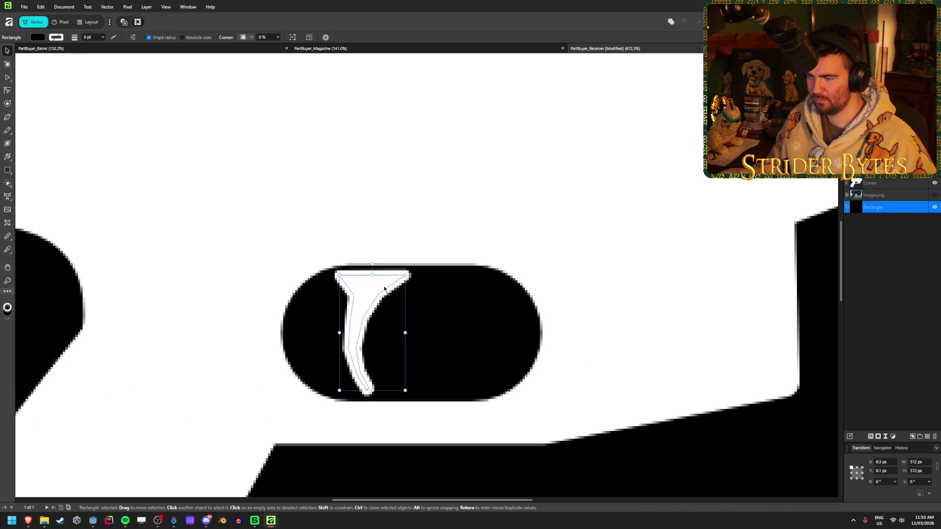
{"action": "scroll", "coordinate": [379, 350], "scroll_direction": "up", "scroll_amount": 1}
{"action": "left_click", "coordinate": [6, 78]}
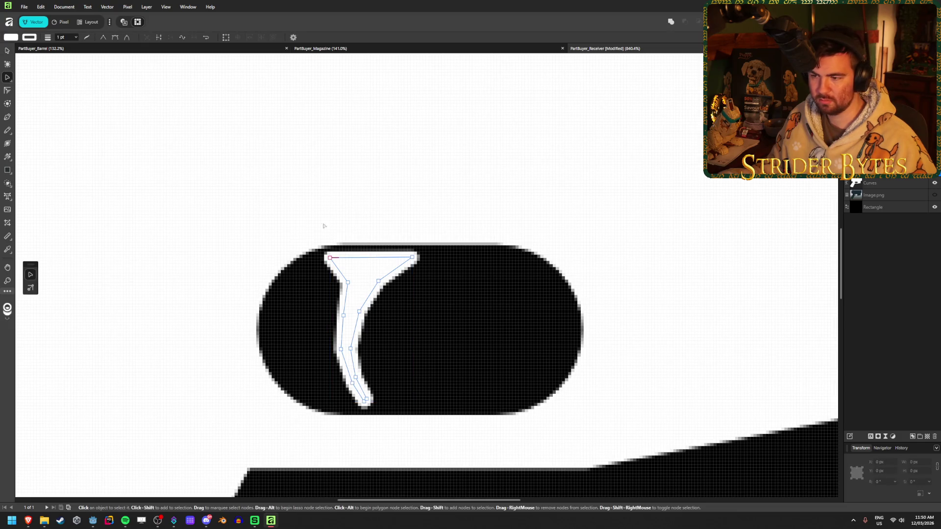
{"action": "mouse_move", "coordinate": [294, 230]}
{"action": "left_mouse_down"}
{"action": "mouse_move", "coordinate": [447, 263]}
{"action": "mouse_move", "coordinate": [418, 264]}
{"action": "left_mouse_up"}
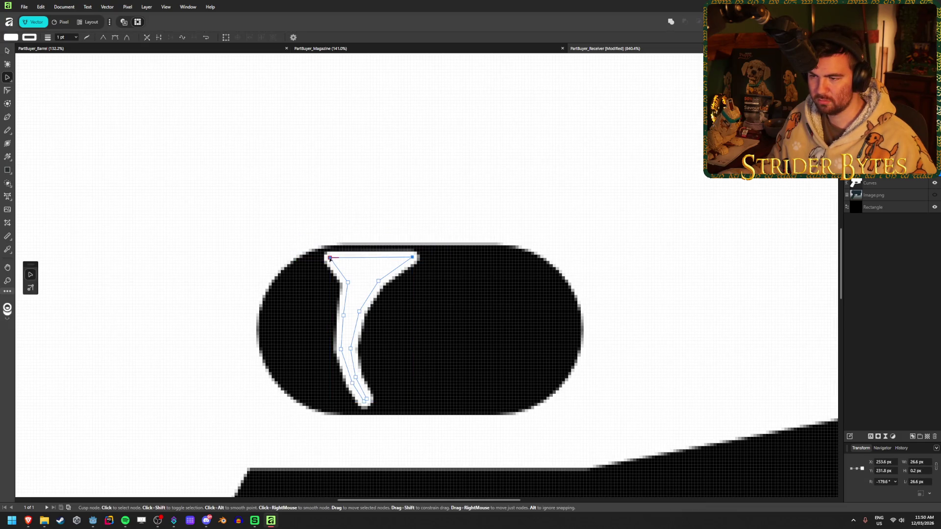
{"action": "left_click_drag", "start_coordinate": [330, 259], "coordinate": [329, 263]}
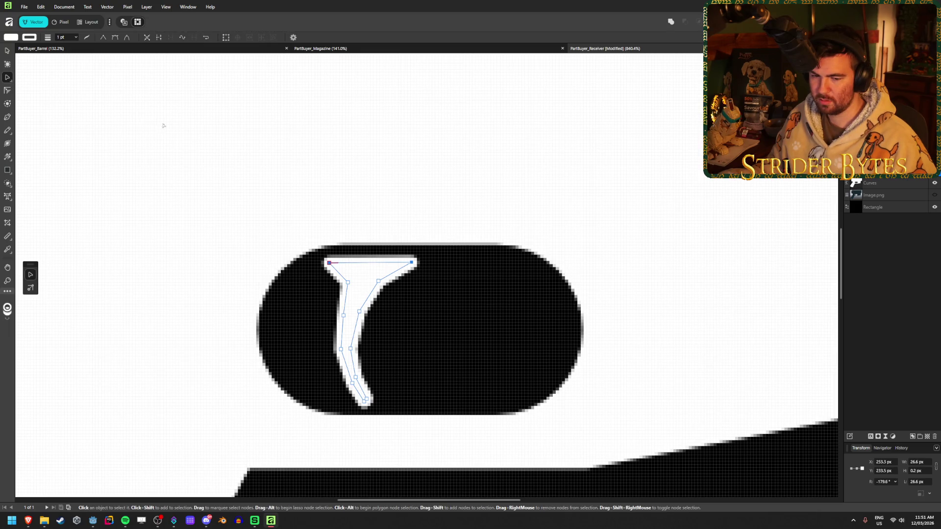
{"action": "left_click", "coordinate": [7, 51]}
Shift the trigger's lower tip up and to the right
{"action": "scroll", "coordinate": [416, 350], "scroll_direction": "down", "scroll_amount": 3}
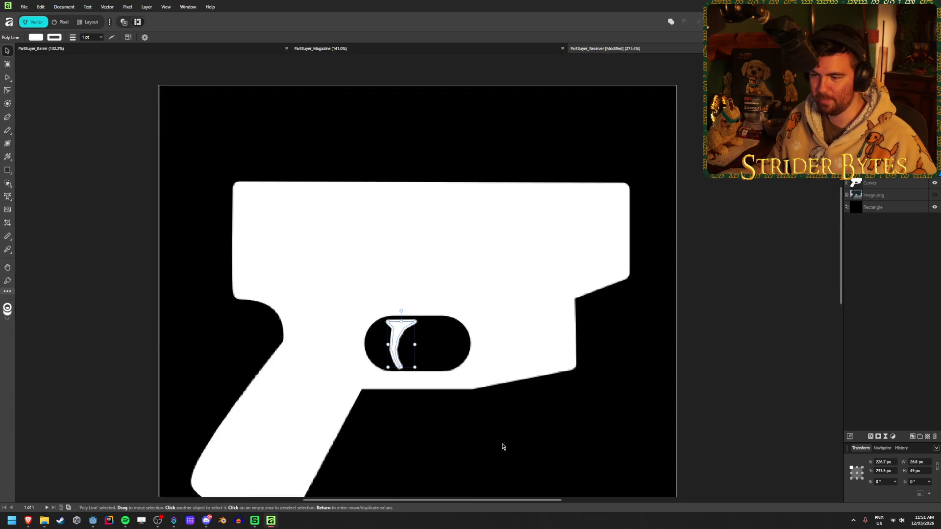
{"action": "left_click", "coordinate": [435, 426]}
{"action": "scroll", "coordinate": [387, 418], "scroll_direction": "up", "scroll_amount": 2}
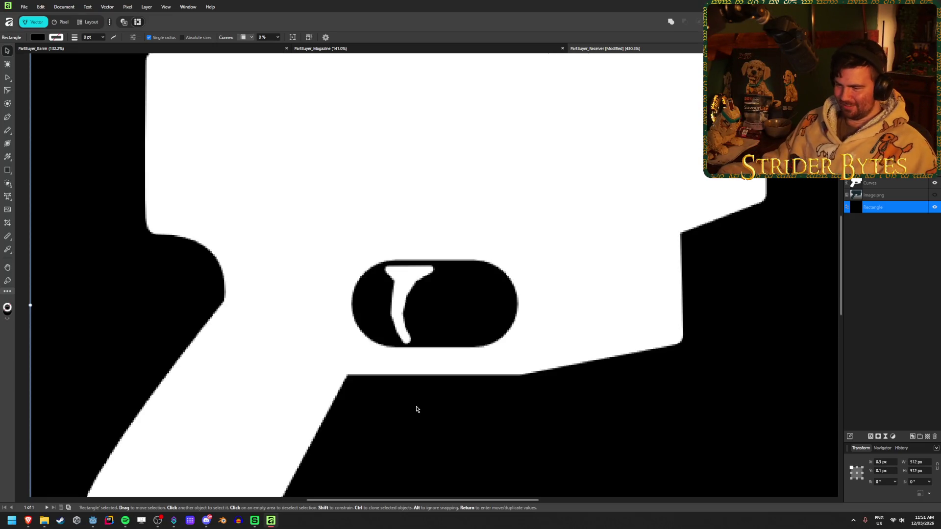
{"action": "scroll", "coordinate": [417, 410], "scroll_direction": "up", "scroll_amount": 4}
{"action": "left_click", "coordinate": [418, 246]}
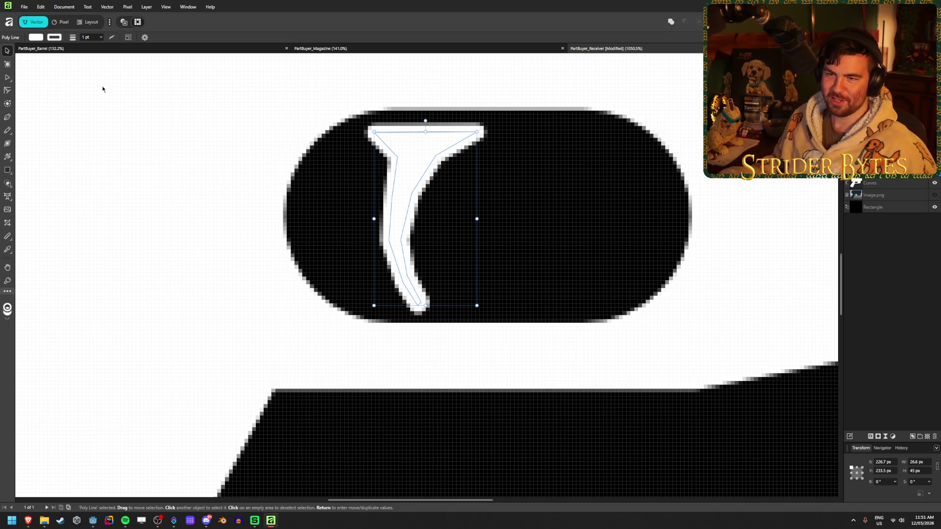
{"action": "left_click", "coordinate": [8, 78]}
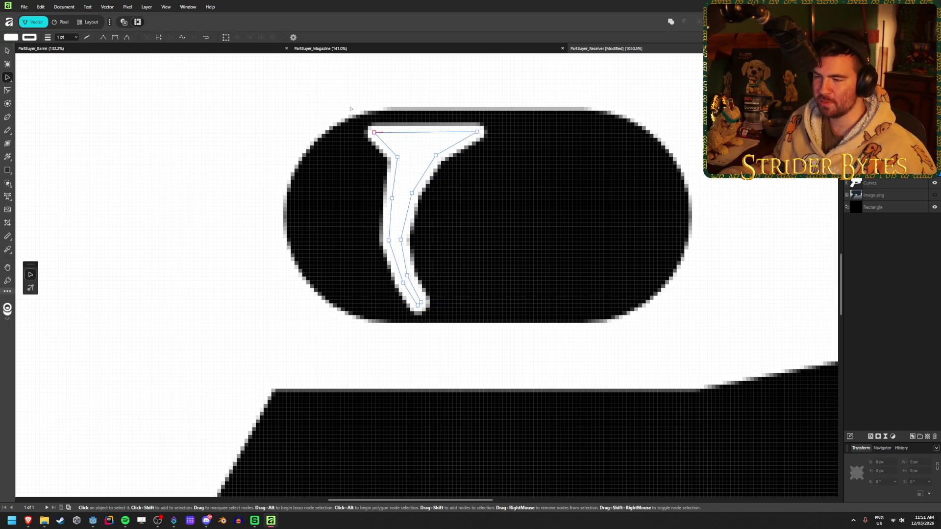
{"action": "mouse_move", "coordinate": [354, 333]}
{"action": "left_mouse_down"}
{"action": "mouse_move", "coordinate": [505, 169]}
{"action": "mouse_move", "coordinate": [506, 179]}
{"action": "left_mouse_up"}
{"action": "left_click_drag", "start_coordinate": [392, 198], "coordinate": [394, 195]}
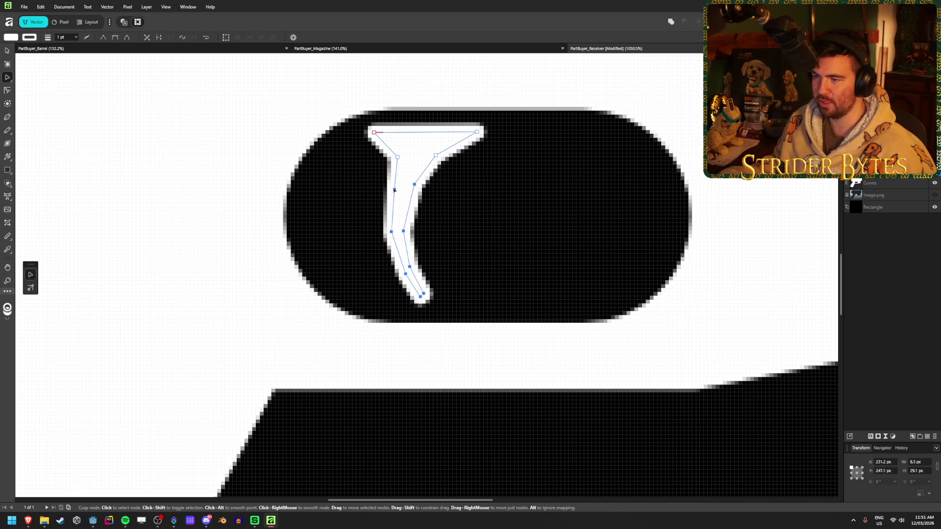
{"action": "key", "text": "v"}
{"action": "left_click", "coordinate": [513, 215]}
Make a final small node tweak to the trigger curve, then deselect and zoom out
{"action": "scroll", "coordinate": [512, 215], "scroll_direction": "down", "scroll_amount": 8}
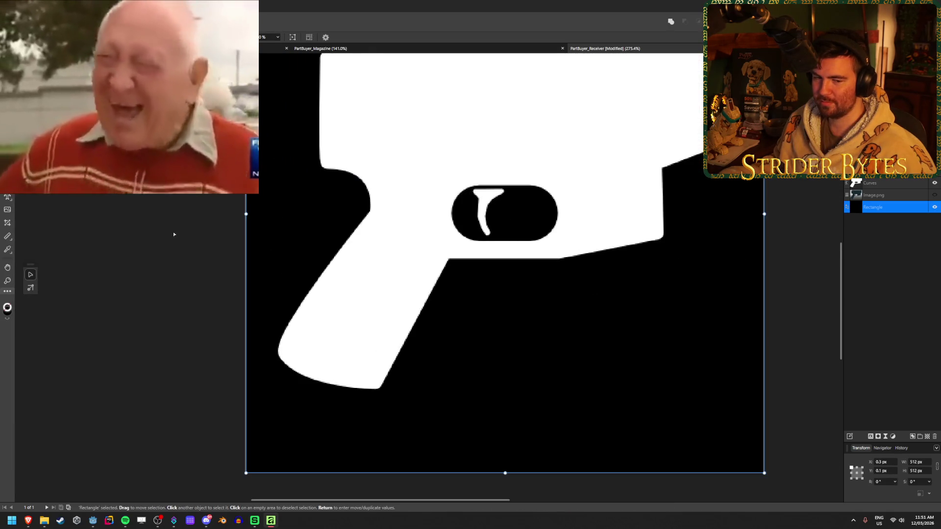
{"action": "scroll", "coordinate": [172, 232], "scroll_direction": "down", "scroll_amount": 4}
{"action": "scroll", "coordinate": [296, 176], "scroll_direction": "up", "scroll_amount": 4}
{"action": "left_click", "coordinate": [756, 234]}
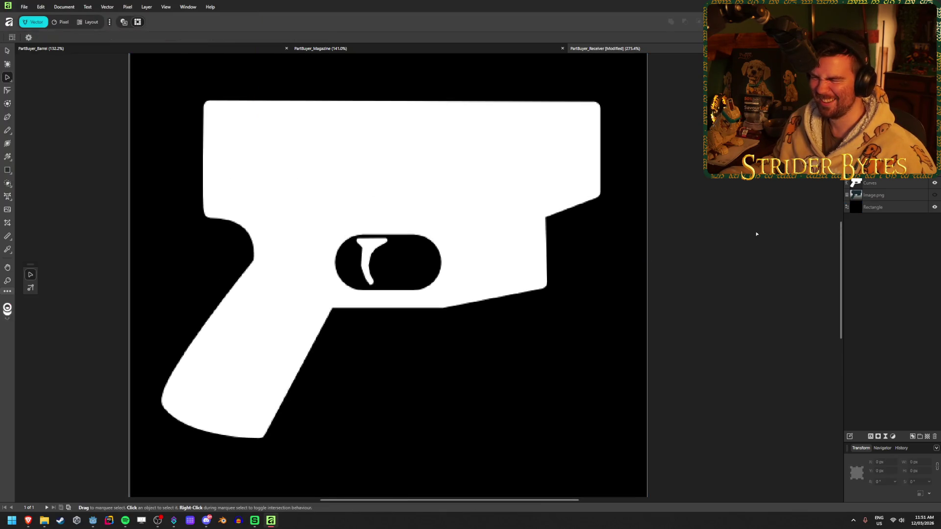
{"action": "scroll", "coordinate": [417, 211], "scroll_direction": "up", "scroll_amount": 9}
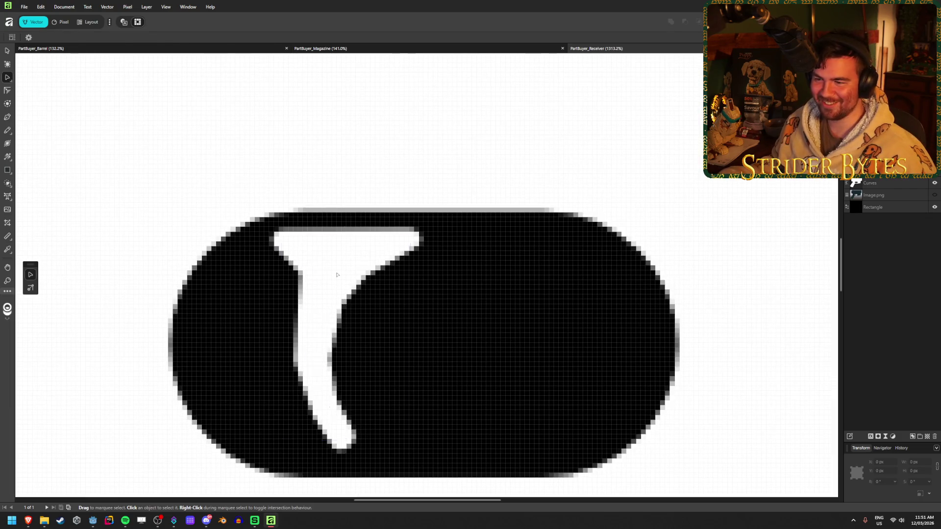
{"action": "left_click", "coordinate": [336, 275]}
{"action": "mouse_move", "coordinate": [353, 263]}
{"action": "left_mouse_down"}
{"action": "mouse_move", "coordinate": [441, 351]}
{"action": "mouse_move", "coordinate": [434, 437]}
{"action": "mouse_move", "coordinate": [353, 270]}
{"action": "mouse_move", "coordinate": [362, 251]}
{"action": "mouse_move", "coordinate": [354, 265]}
{"action": "left_mouse_up"}
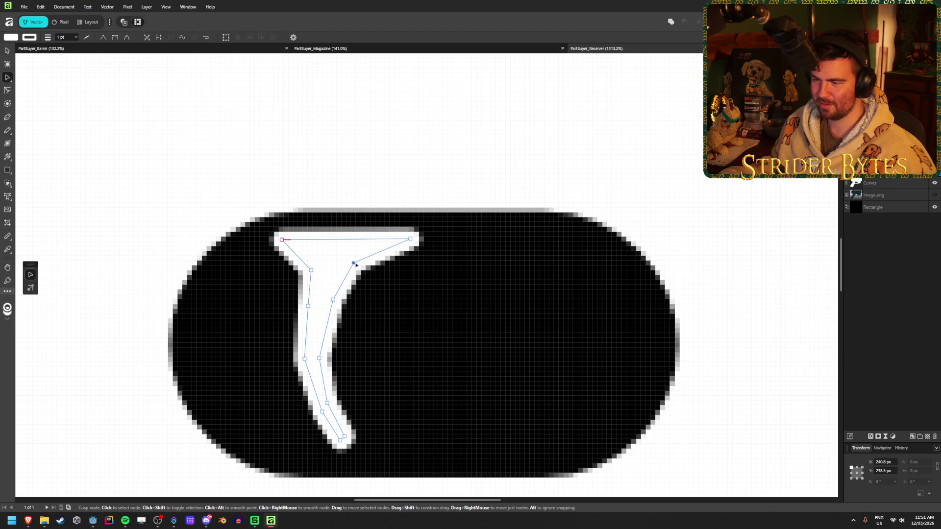
{"action": "left_click", "coordinate": [472, 309]}
{"action": "scroll", "coordinate": [407, 328], "scroll_direction": "down", "scroll_amount": 4}
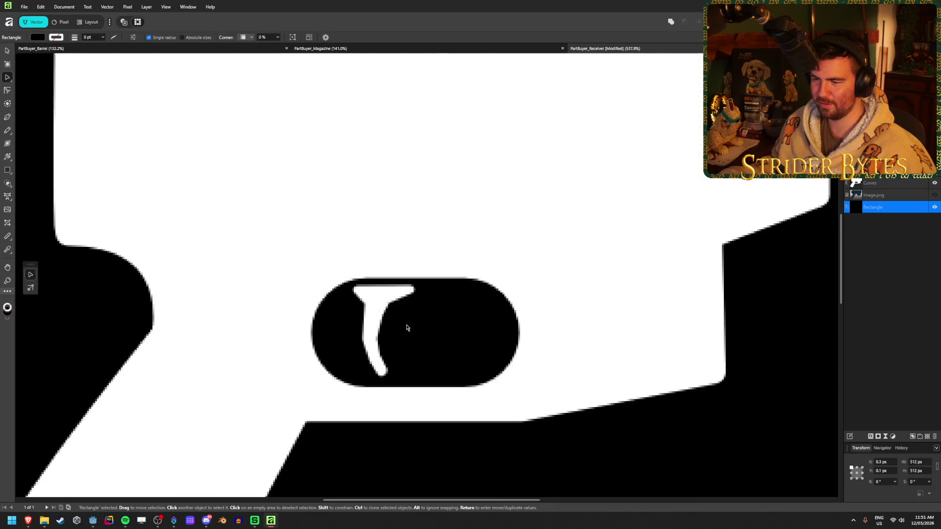
{"action": "scroll", "coordinate": [407, 328], "scroll_direction": "down", "scroll_amount": 6}
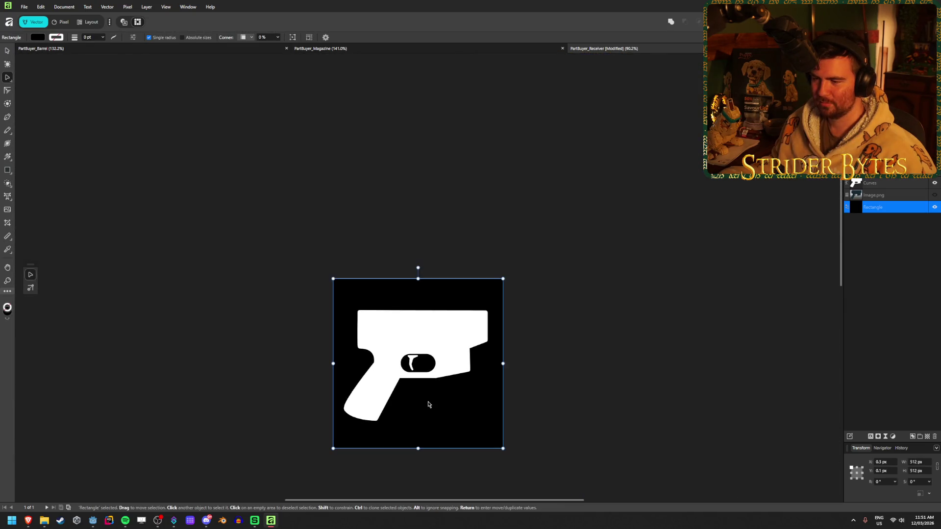
{"action": "left_click", "coordinate": [542, 289]}
{"action": "scroll", "coordinate": [459, 348], "scroll_direction": "up", "scroll_amount": 4}
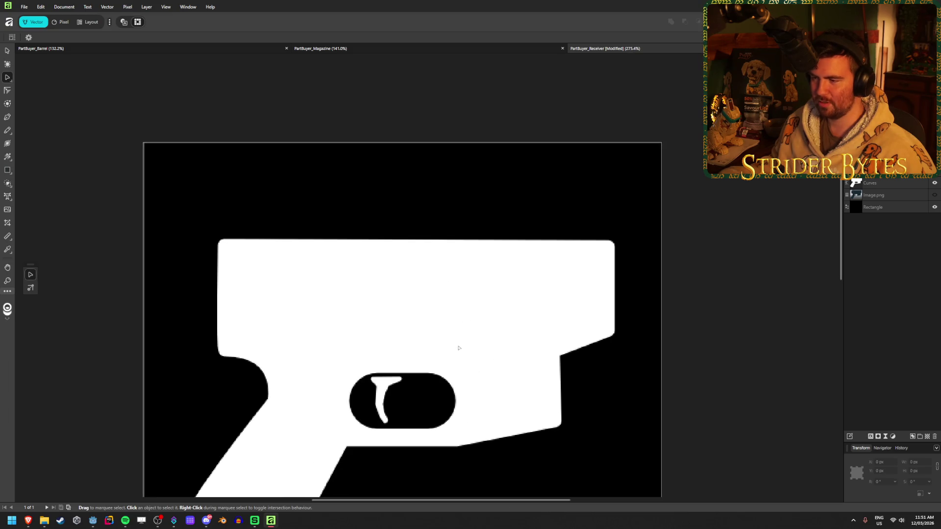
Draw a rounded rectangle about 130 by 46 px on the upper gun body
{"action": "left_click", "coordinate": [9, 170]}
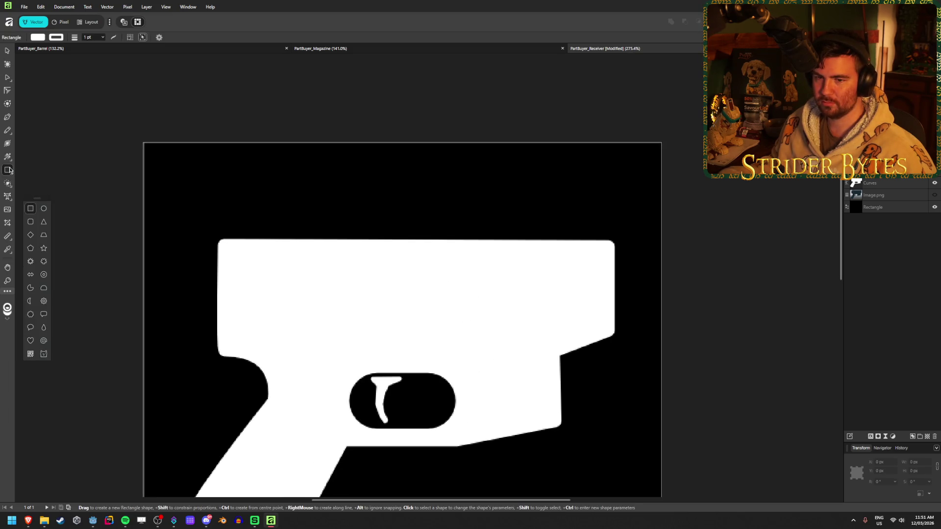
{"action": "left_click", "coordinate": [30, 223]}
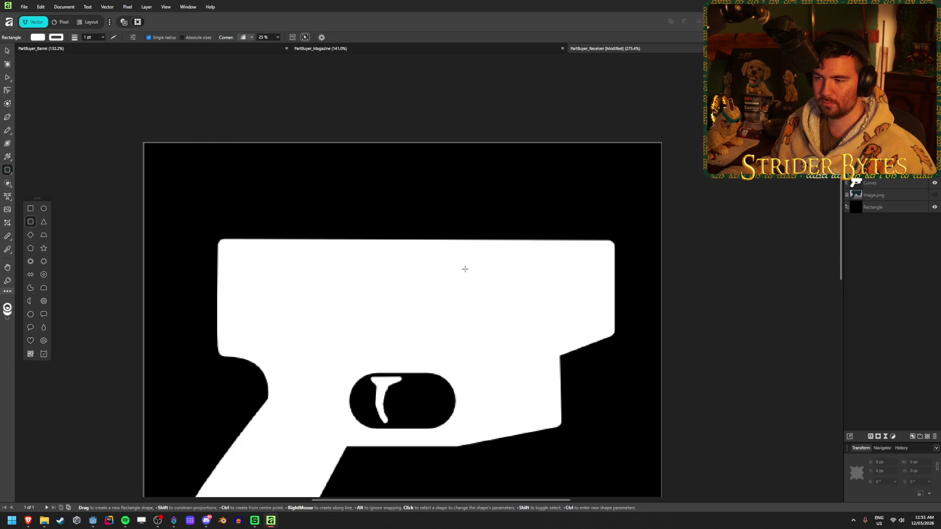
{"action": "mouse_move", "coordinate": [435, 263]}
{"action": "left_mouse_down"}
{"action": "mouse_move", "coordinate": [550, 294]}
{"action": "mouse_move", "coordinate": [552, 306]}
{"action": "left_mouse_up"}
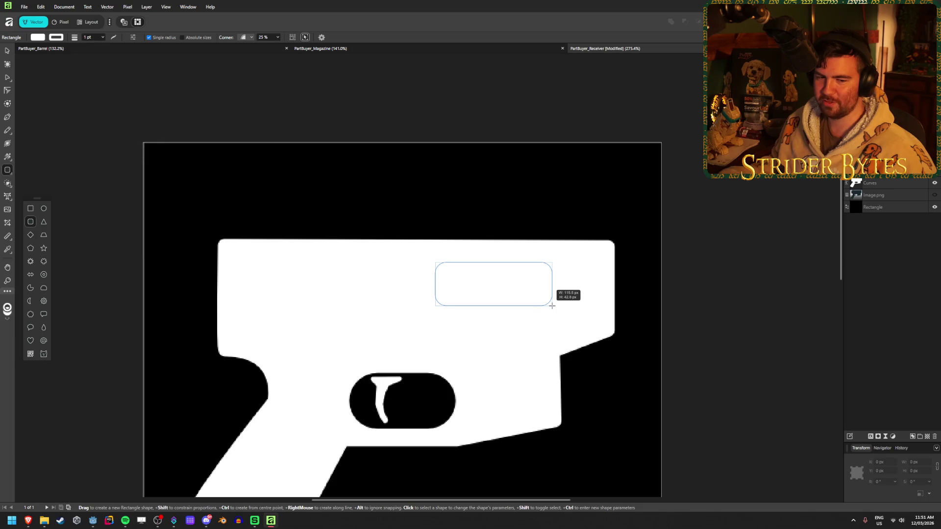
{"action": "left_click_drag", "start_coordinate": [552, 306], "coordinate": [567, 309]}
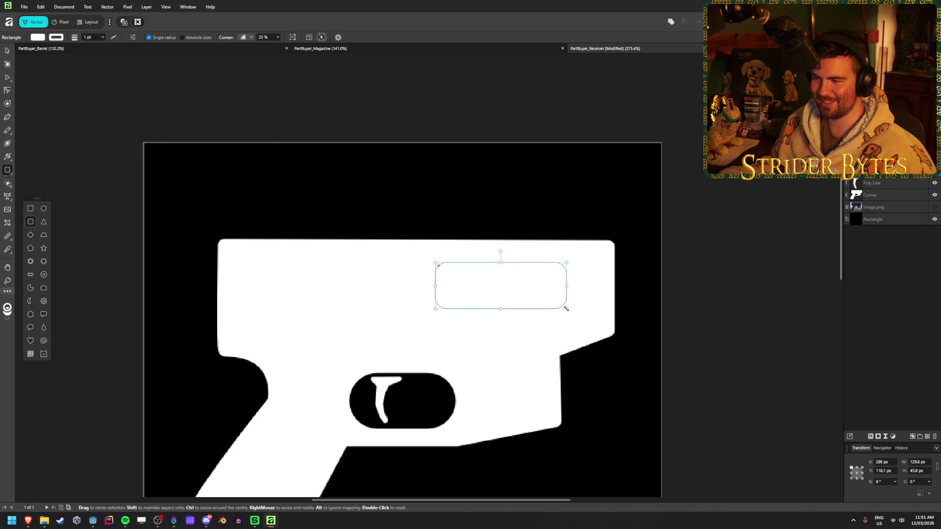
Give the rounded rectangle a black fill and no outline
{"action": "left_click", "coordinate": [37, 37]}
{"action": "left_click_drag", "start_coordinate": [57, 110], "coordinate": [56, 117]}
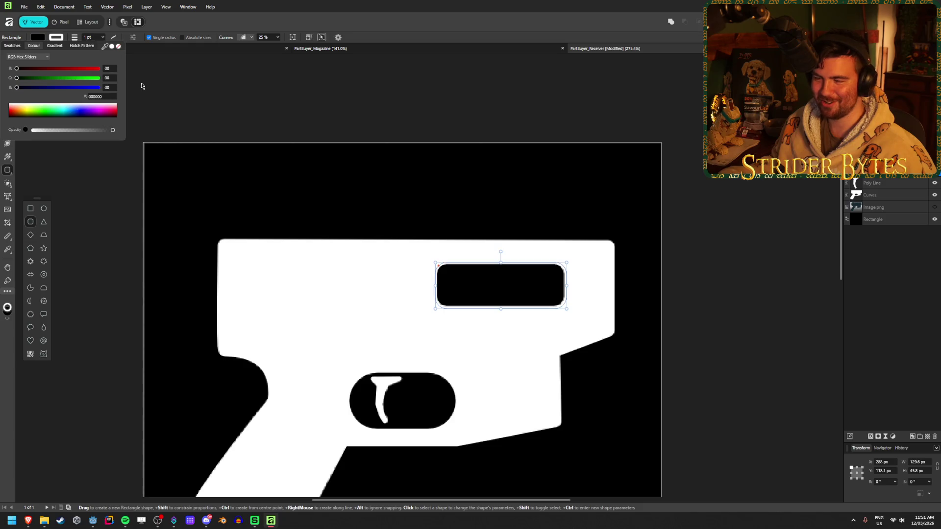
{"action": "left_click", "coordinate": [62, 39]}
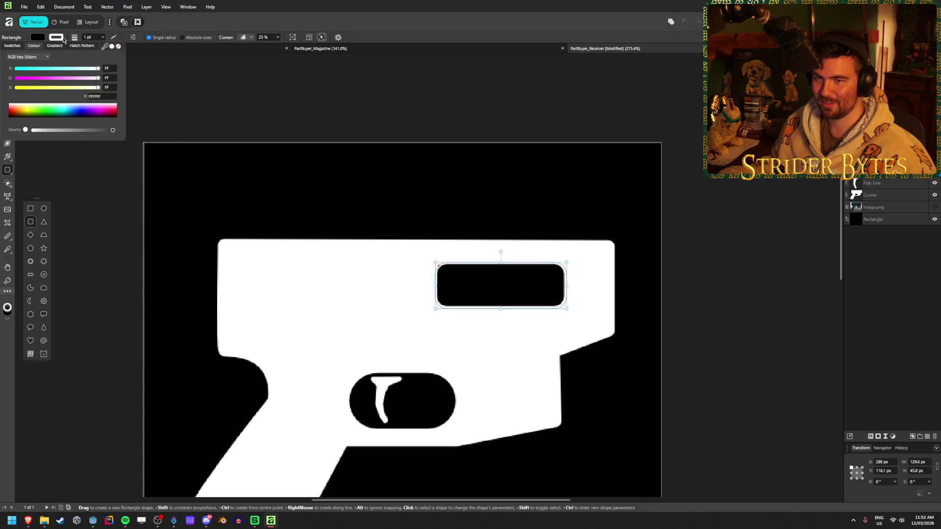
{"action": "left_click", "coordinate": [119, 46]}
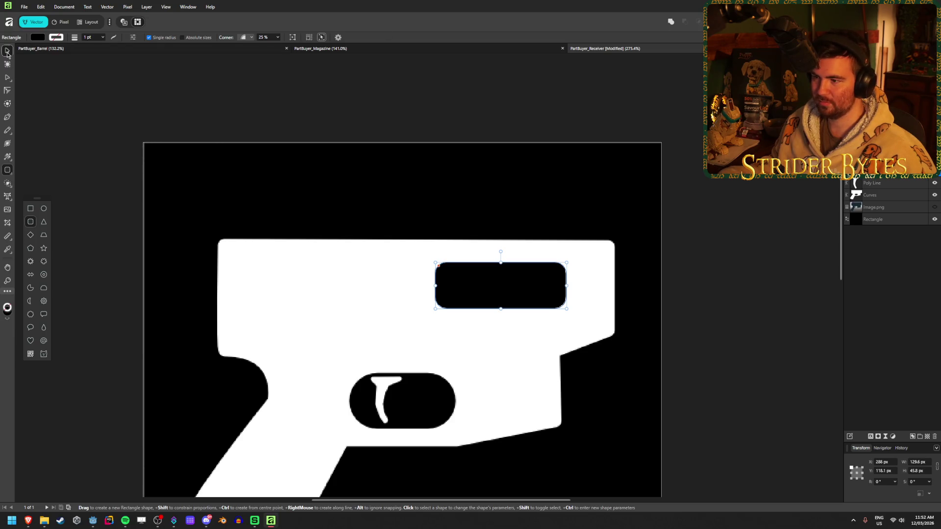
Show the Image.png reference photo above the shapes at reduced opacity
{"action": "key", "text": "v"}
{"action": "left_click", "coordinate": [934, 208]}
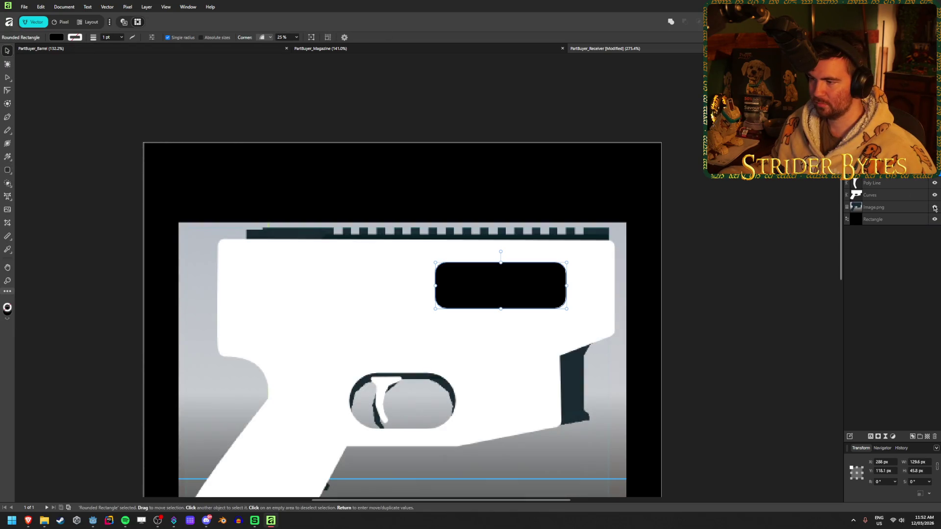
{"action": "left_click_drag", "start_coordinate": [875, 207], "coordinate": [875, 174]}
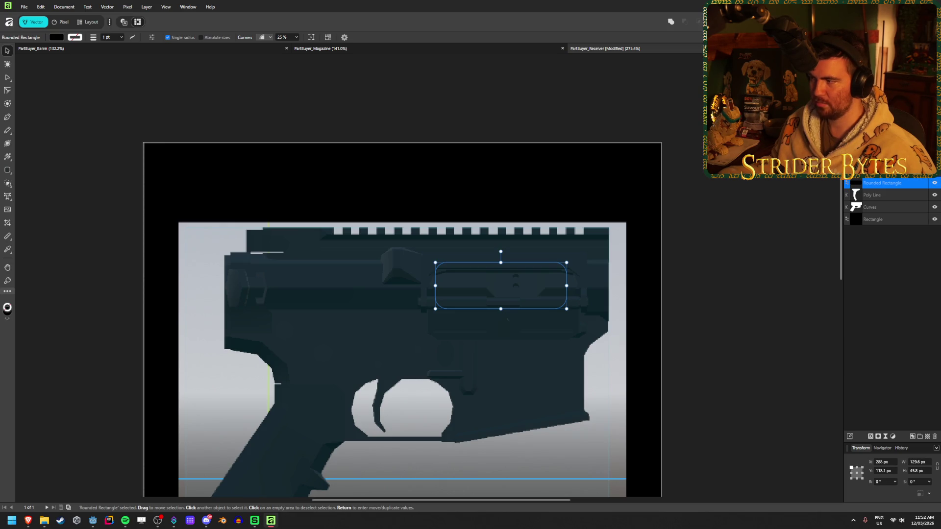
{"action": "left_click", "coordinate": [875, 171]}
{"action": "key", "text": "2"}
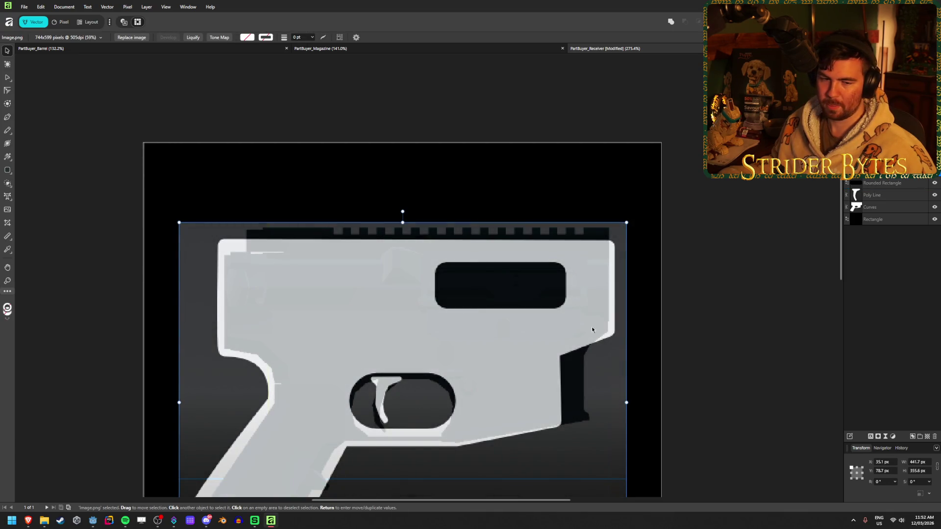
{"action": "scroll", "coordinate": [592, 330], "scroll_direction": "down", "scroll_amount": 3}
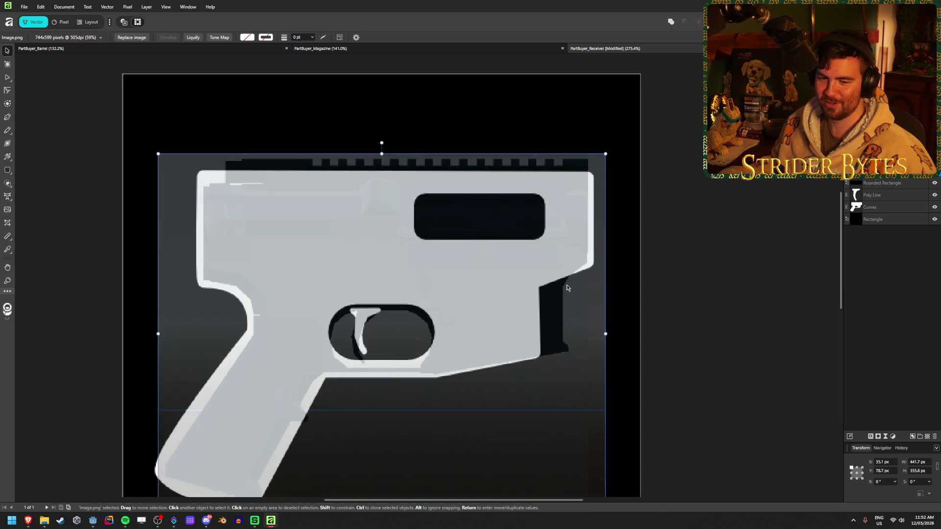
Move and resize the rounded rectangle to about 136.5 by 46.8 px over the ejection port
{"action": "left_click", "coordinate": [481, 222]}
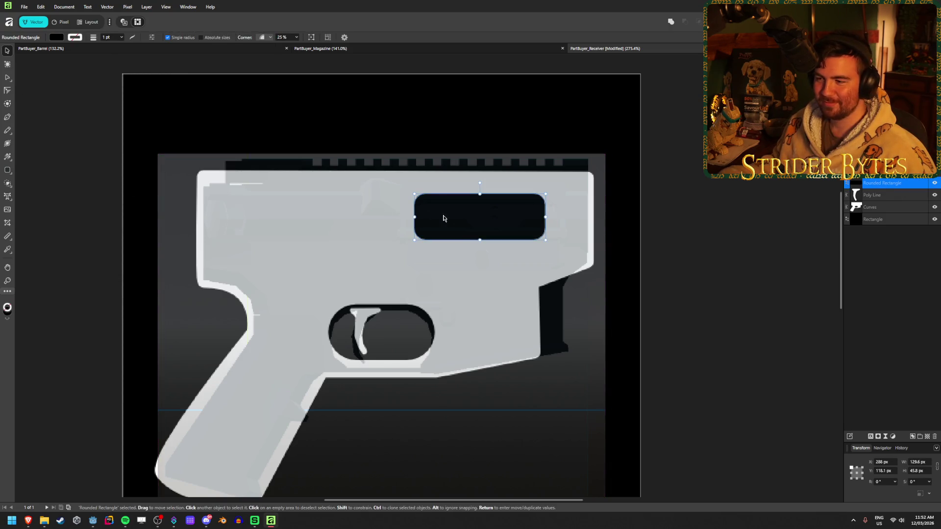
{"action": "mouse_move", "coordinate": [494, 223]}
{"action": "left_mouse_down"}
{"action": "mouse_move", "coordinate": [495, 270]}
{"action": "mouse_move", "coordinate": [492, 211]}
{"action": "mouse_move", "coordinate": [491, 225]}
{"action": "mouse_move", "coordinate": [552, 219]}
{"action": "left_mouse_up"}
{"action": "left_click_drag", "start_coordinate": [481, 242], "coordinate": [482, 245]}
{"action": "left_click", "coordinate": [656, 214]}
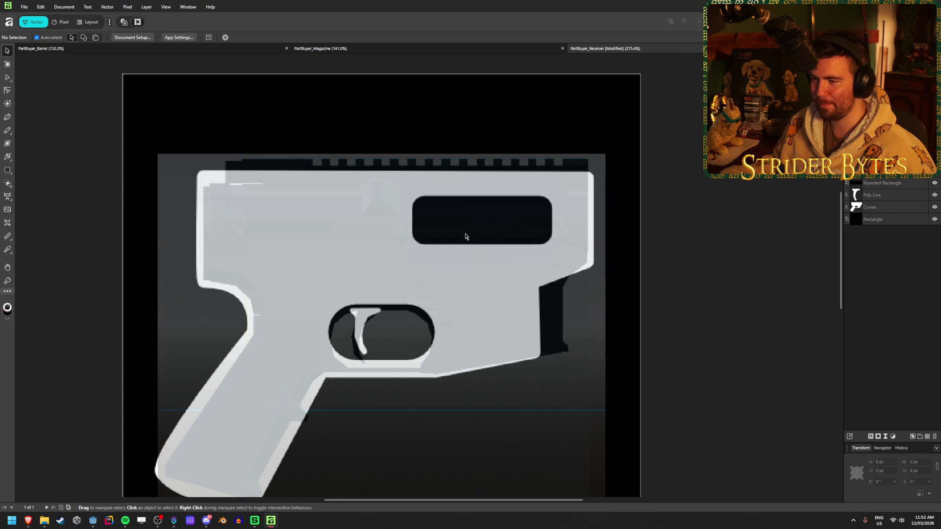
Delete the reference photo overlay
{"action": "scroll", "coordinate": [465, 237], "scroll_direction": "up", "scroll_amount": 1}
{"action": "left_click", "coordinate": [588, 225]}
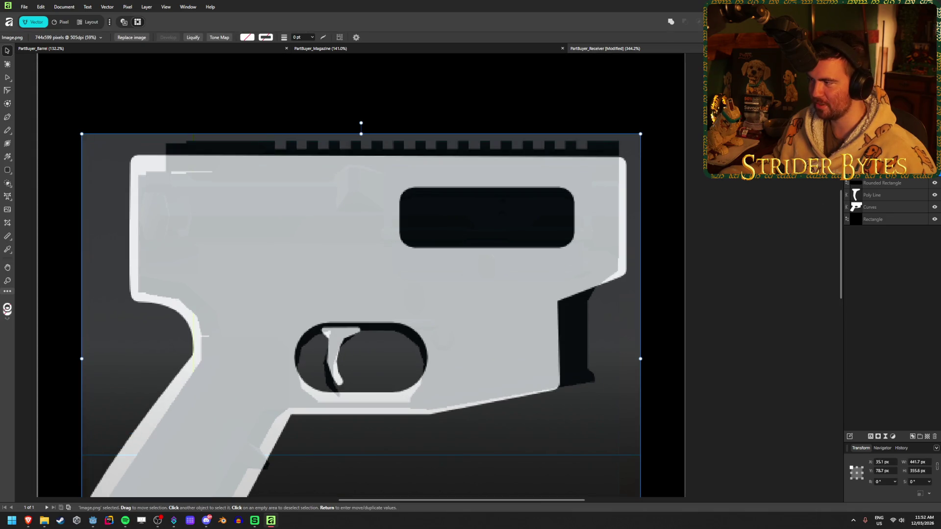
{"action": "key", "text": "Delete"}
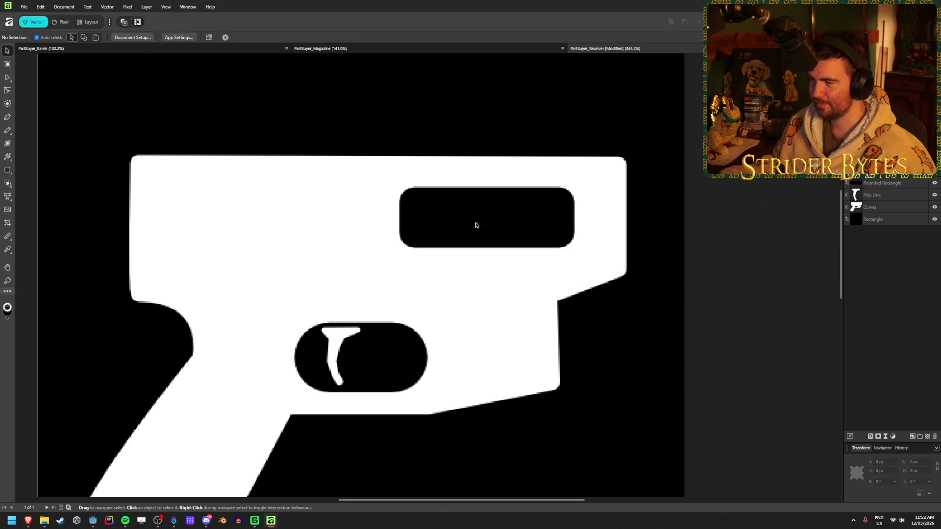
Try subtracting the rounded rectangle from the gun body, then undo it
{"action": "key", "text": "ctrl+0"}
{"action": "scroll", "coordinate": [455, 256], "scroll_direction": "up", "scroll_amount": 4}
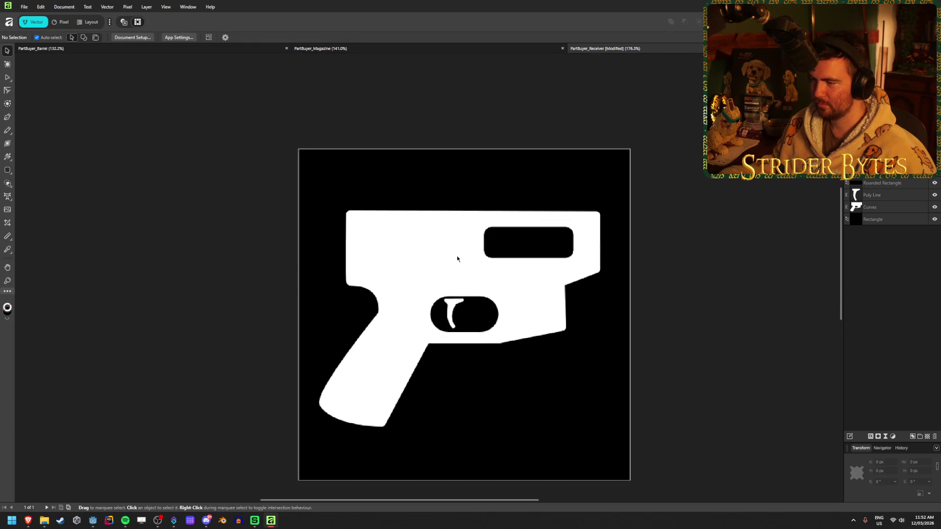
{"action": "left_click", "coordinate": [565, 245]}
{"action": "left_click", "coordinate": [552, 296], "text": "shift"}
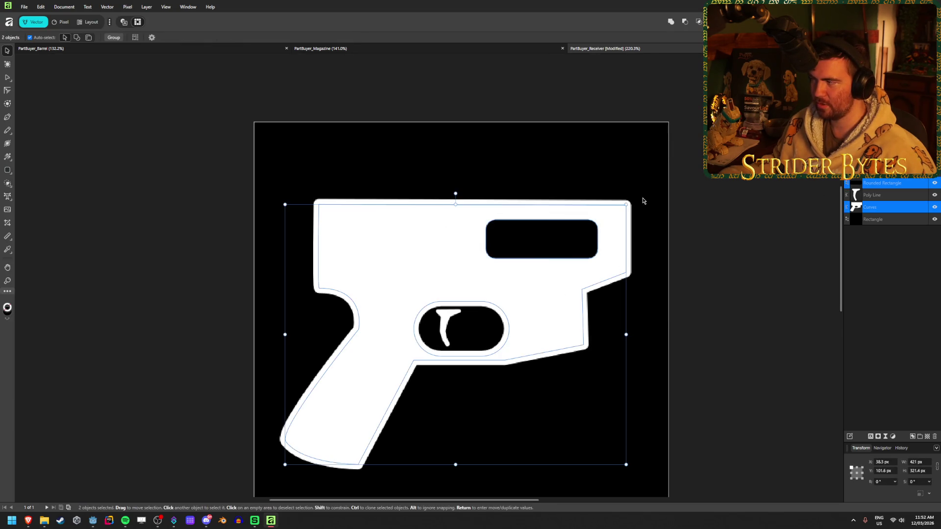
{"action": "left_click", "coordinate": [685, 22]}
{"action": "left_click", "coordinate": [740, 286]}
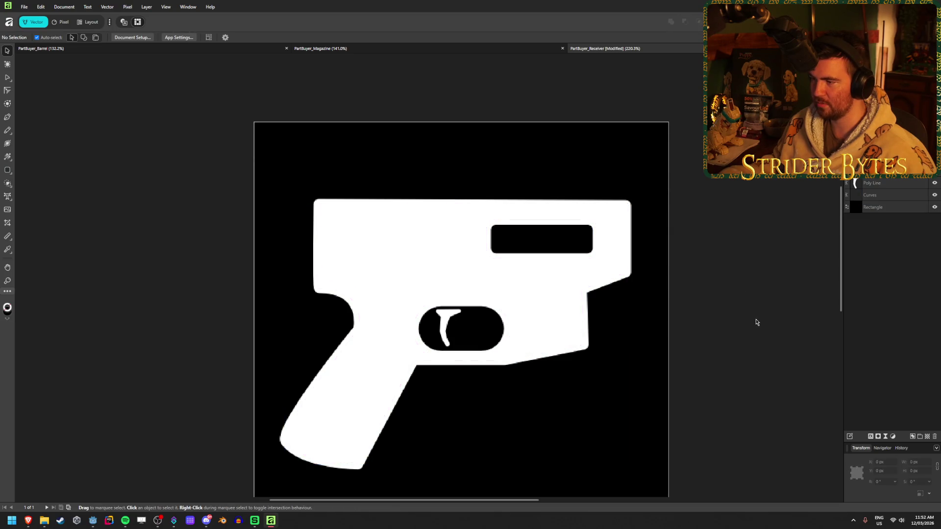
{"action": "key", "text": "ctrl+z"}
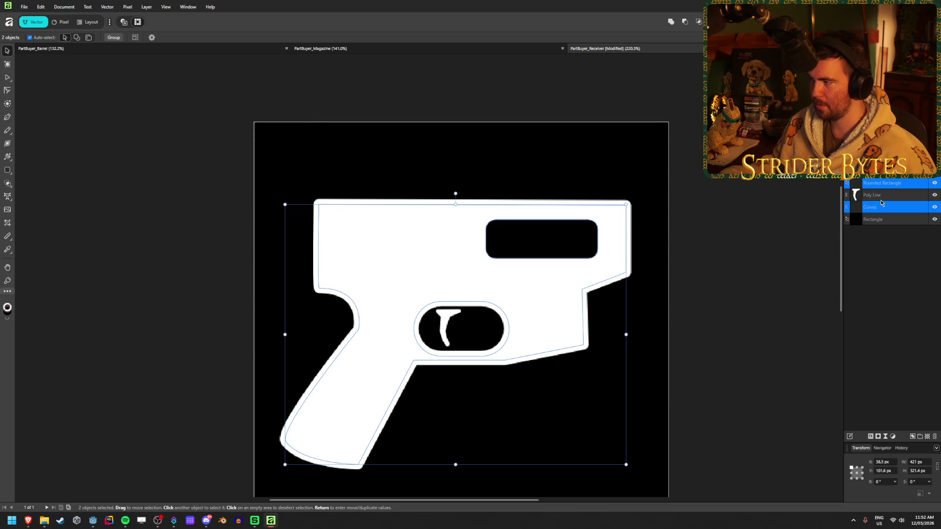
Enlarge the rectangle to about 164 by 64 px, test the subtraction again, and undo
{"action": "left_click", "coordinate": [897, 207]}
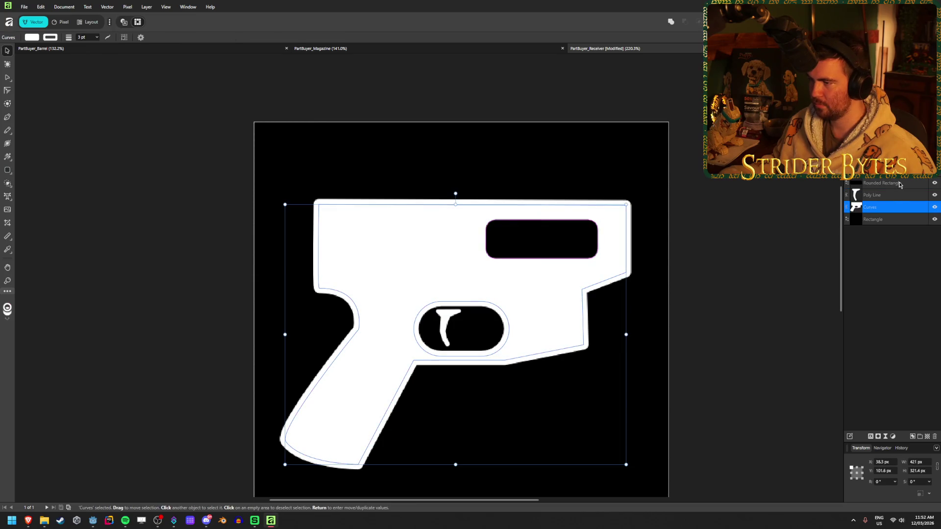
{"action": "left_click", "coordinate": [900, 184]}
{"action": "left_click_drag", "start_coordinate": [485, 220], "coordinate": [474, 213]}
{"action": "left_click_drag", "start_coordinate": [598, 258], "coordinate": [608, 266]}
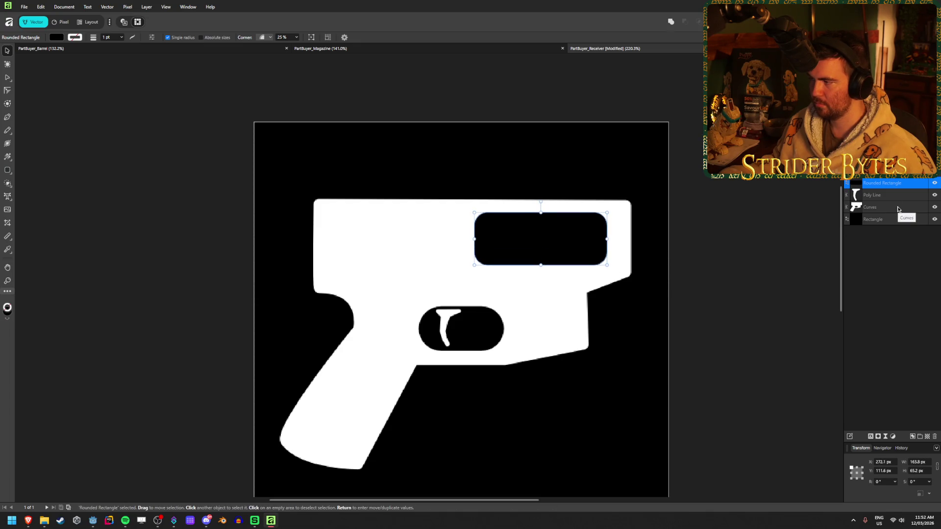
{"action": "left_click", "coordinate": [554, 299], "text": "shift"}
{"action": "left_click", "coordinate": [684, 23]}
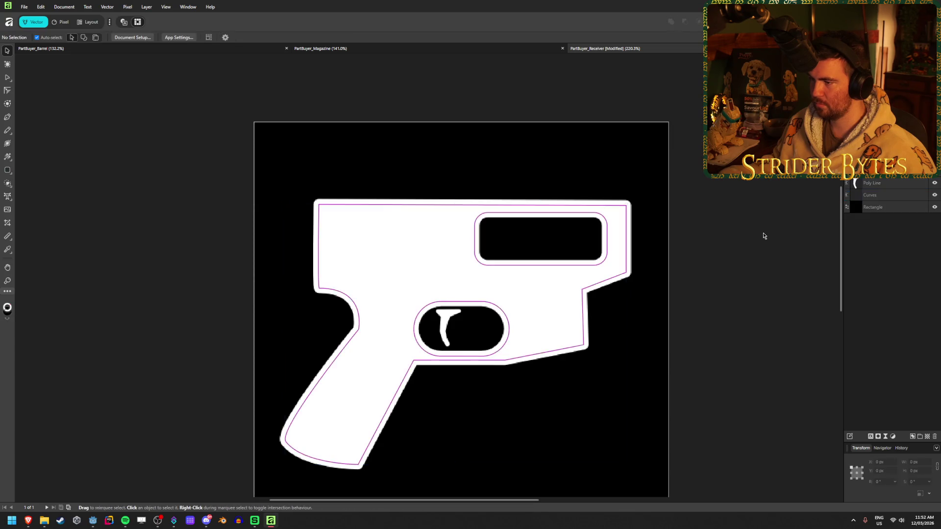
{"action": "key", "text": "ctrl+d"}
{"action": "scroll", "coordinate": [498, 350], "scroll_direction": "down", "scroll_amount": 5}
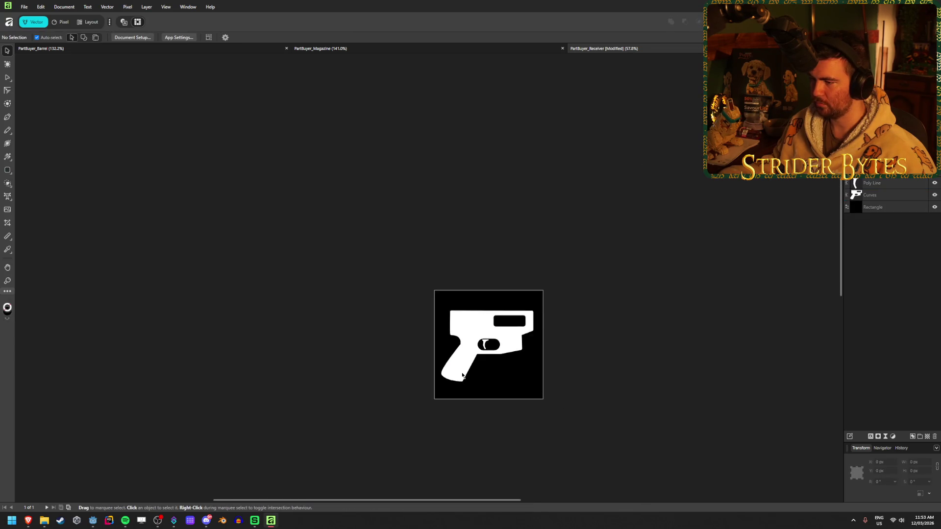
{"action": "scroll", "coordinate": [523, 361], "scroll_direction": "up", "scroll_amount": 5}
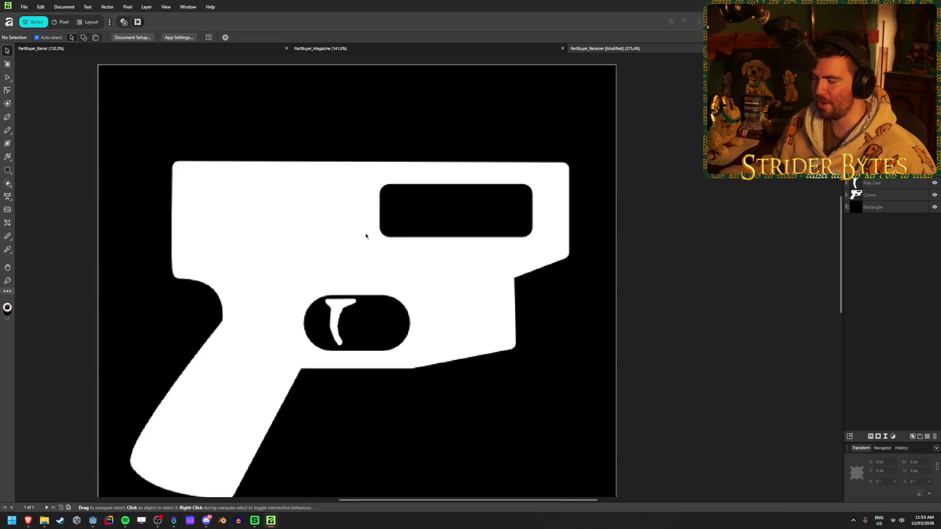
{"action": "key", "text": "ctrl+z"}
{"action": "key", "text": "ctrl+z"}
Try 100% corner rounding on the slot, then undo it
{"action": "left_click", "coordinate": [443, 215]}
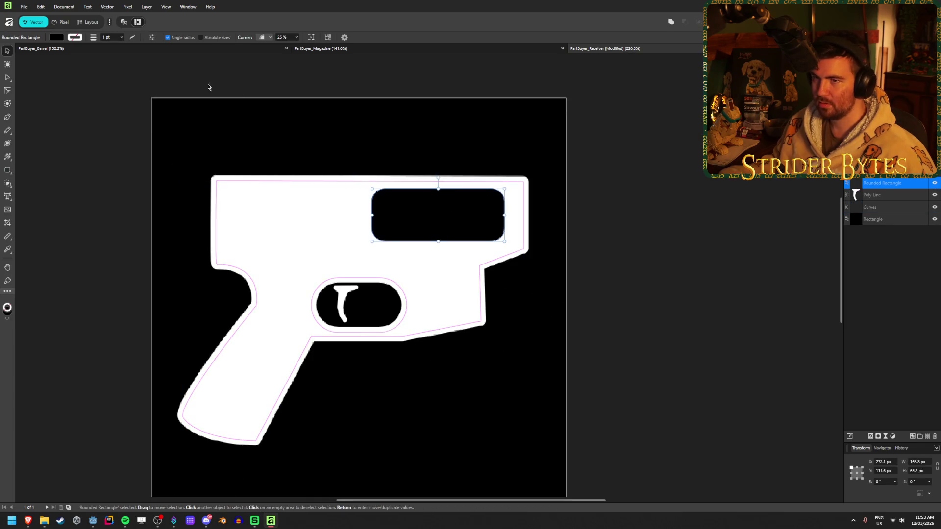
{"action": "left_click", "coordinate": [290, 37]}
{"action": "type", "text": "100"}
{"action": "key", "text": "Return"}
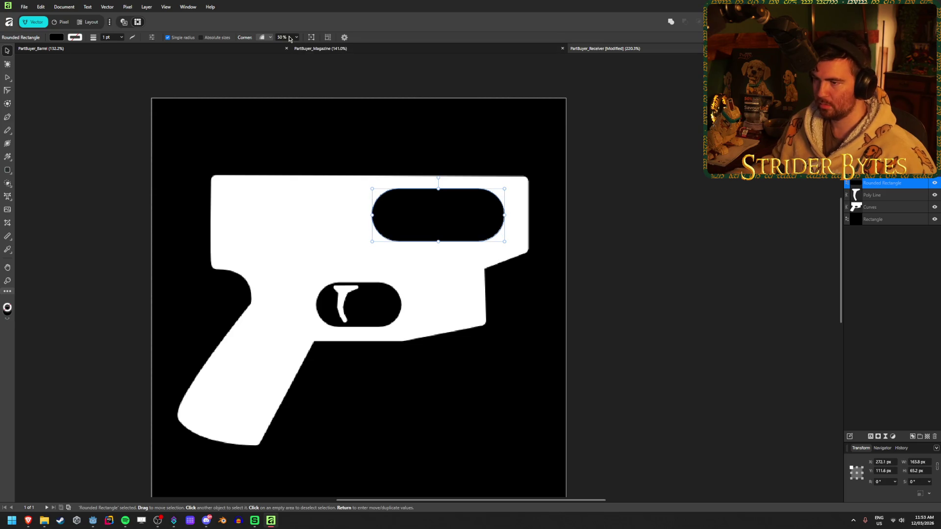
{"action": "left_click", "coordinate": [651, 152]}
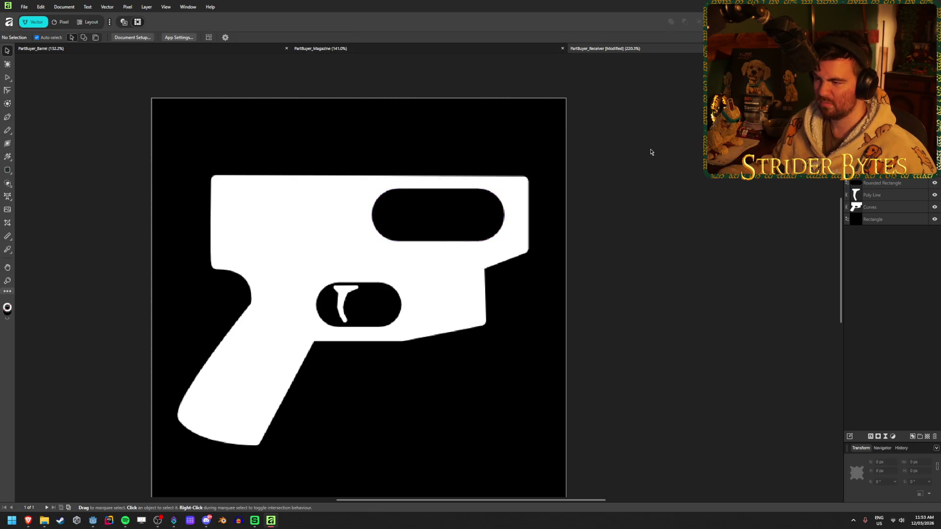
{"action": "key", "text": "ctrl+z"}
{"action": "key", "text": "ctrl+z"}
{"action": "scroll", "coordinate": [290, 37], "scroll_direction": "up", "scroll_amount": 5}
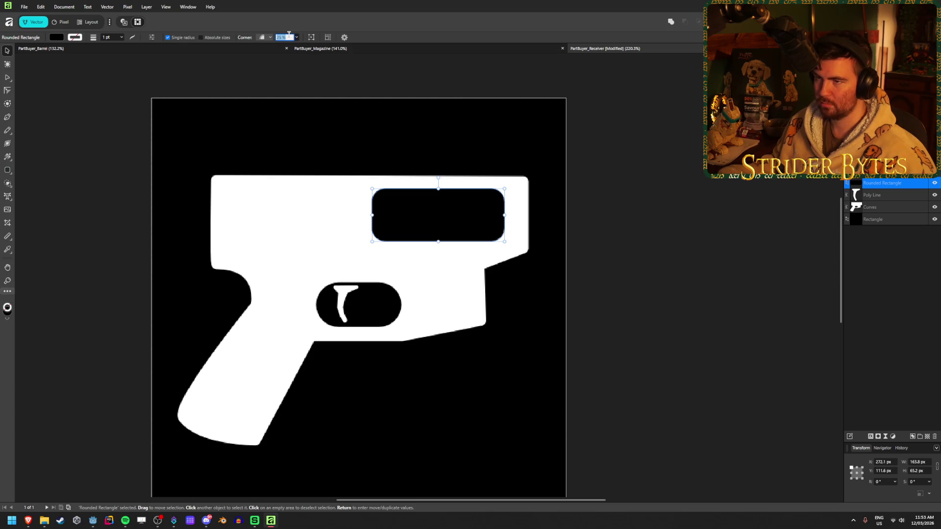
{"action": "scroll", "coordinate": [290, 38], "scroll_direction": "up", "scroll_amount": 10}
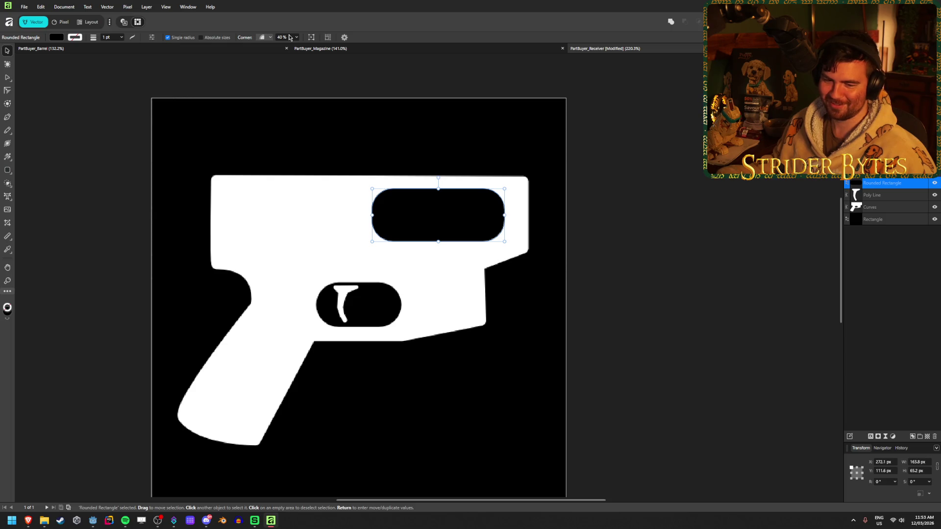
Set the slot's corners to 35% and subtract it from the gun body
{"action": "left_click", "coordinate": [290, 37]}
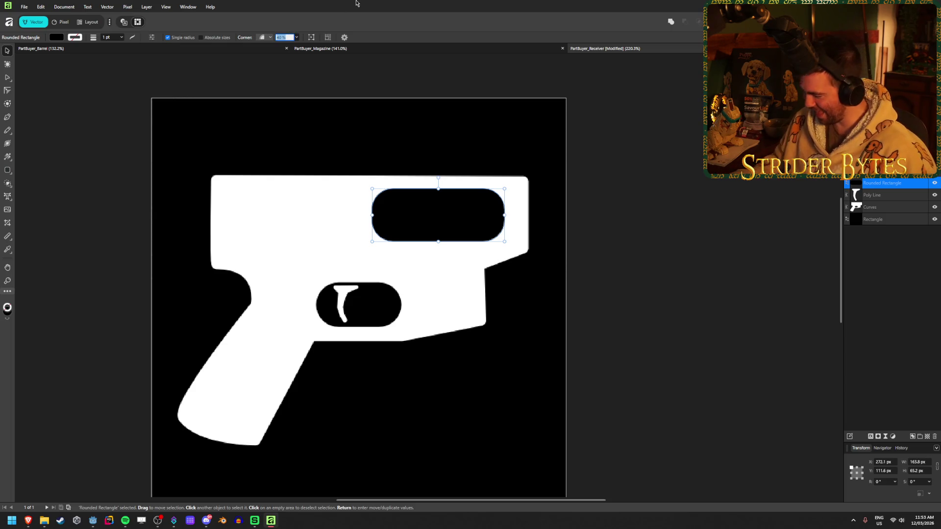
{"action": "type", "text": "35"}
{"action": "key", "text": "Return"}
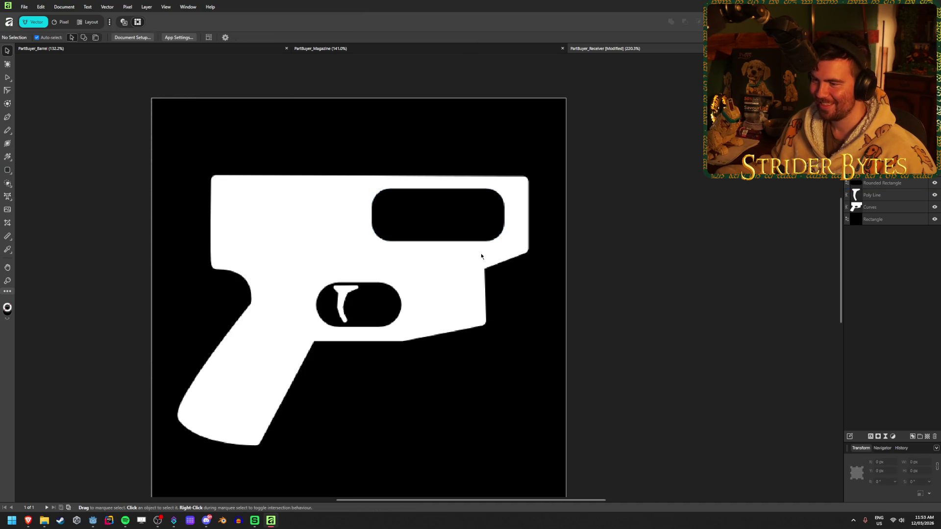
{"action": "left_click", "coordinate": [456, 234]}
{"action": "left_click", "coordinate": [465, 269], "text": "shift"}
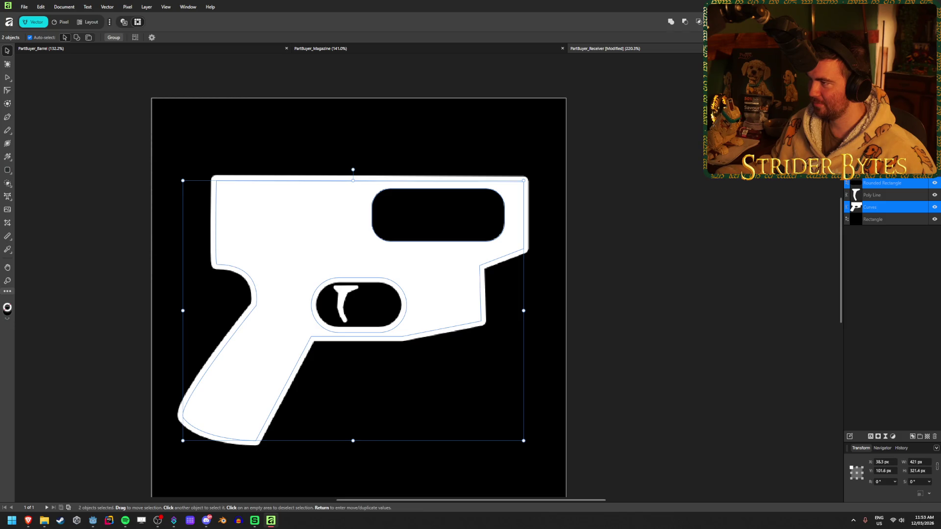
{"action": "left_click", "coordinate": [685, 22]}
{"action": "scroll", "coordinate": [647, 349], "scroll_direction": "down", "scroll_amount": 3}
{"action": "scroll", "coordinate": [648, 349], "scroll_direction": "down", "scroll_amount": 1}
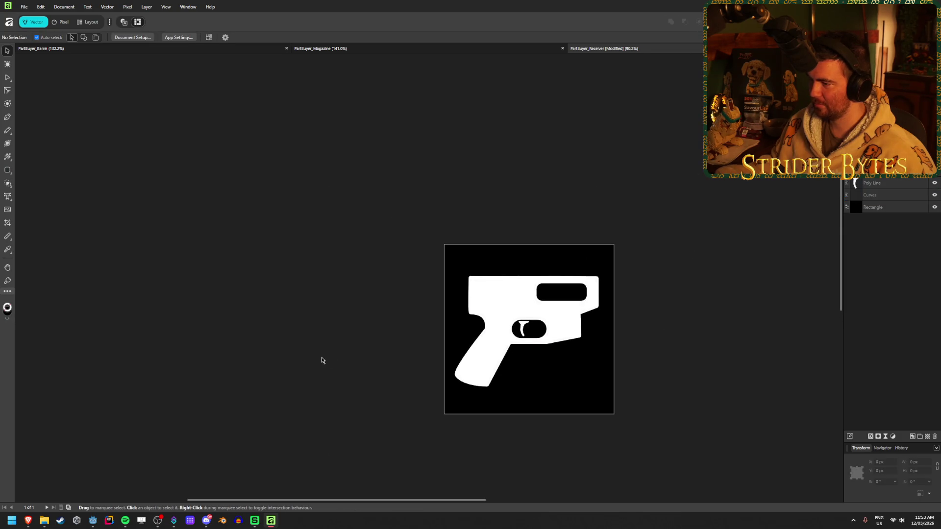
{"action": "scroll", "coordinate": [597, 332], "scroll_direction": "up", "scroll_amount": 2}
{"action": "scroll", "coordinate": [745, 284], "scroll_direction": "up", "scroll_amount": 2}
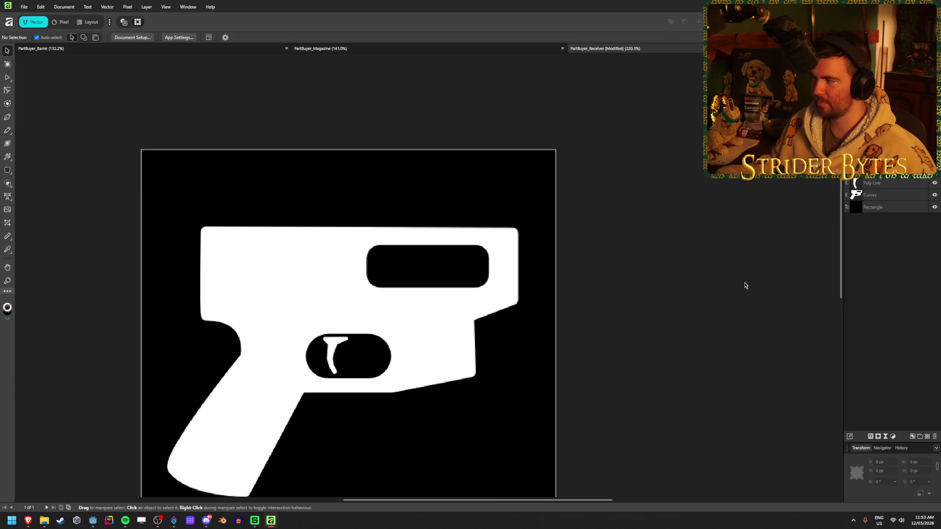
Hide the black background rectangle and save the receiver document
{"action": "left_click", "coordinate": [935, 207]}
{"action": "scroll", "coordinate": [549, 325], "scroll_direction": "down", "scroll_amount": 2}
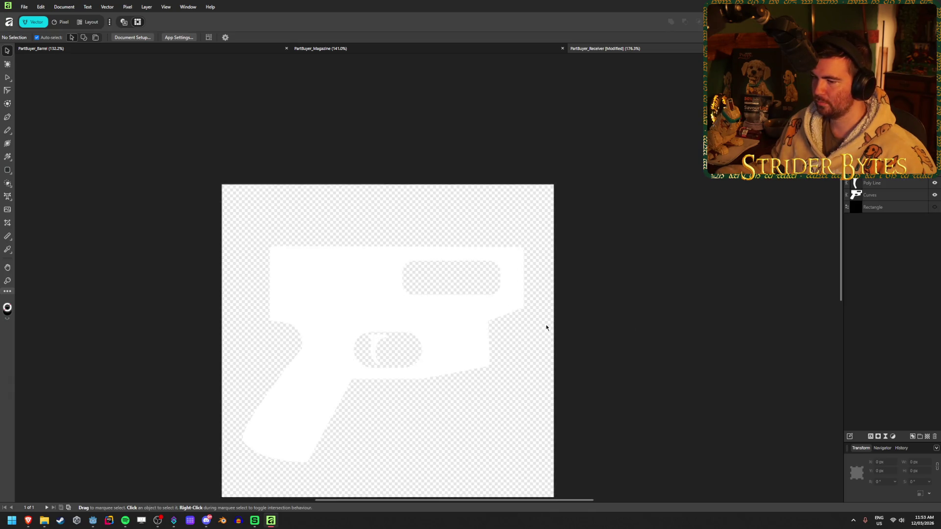
{"action": "key", "text": "ctrl+s"}
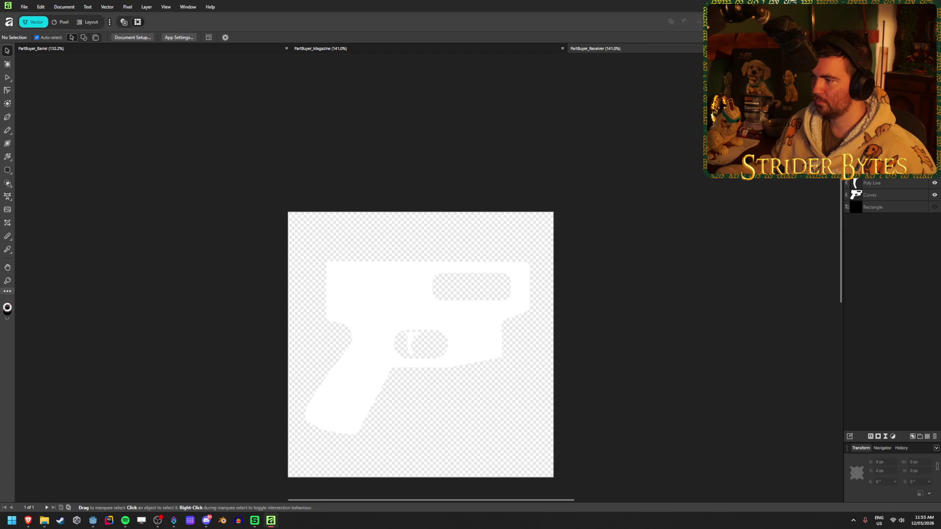
Export the icon as PNG, replacing the existing PartBuyer_Receiver.png
{"action": "key", "text": "ctrl+alt+shift+w"}
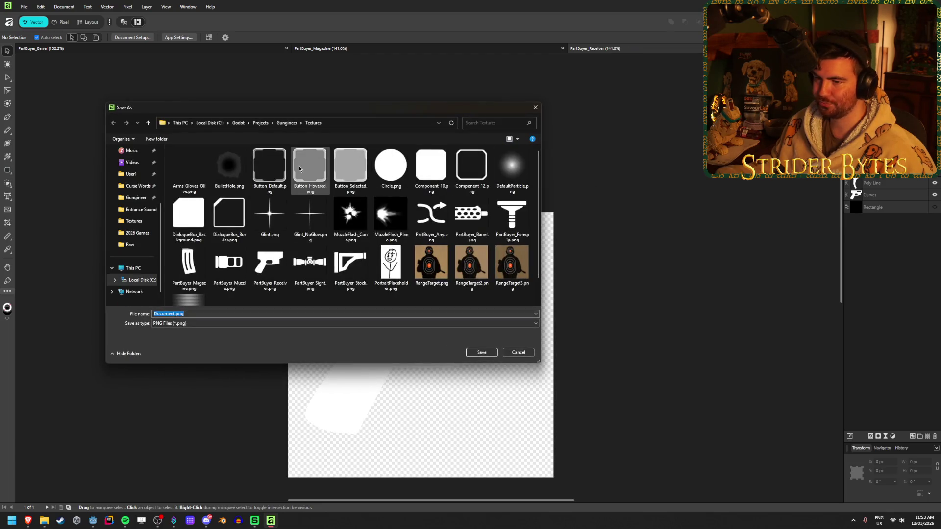
{"action": "left_click", "coordinate": [267, 273]}
{"action": "left_click", "coordinate": [482, 352]}
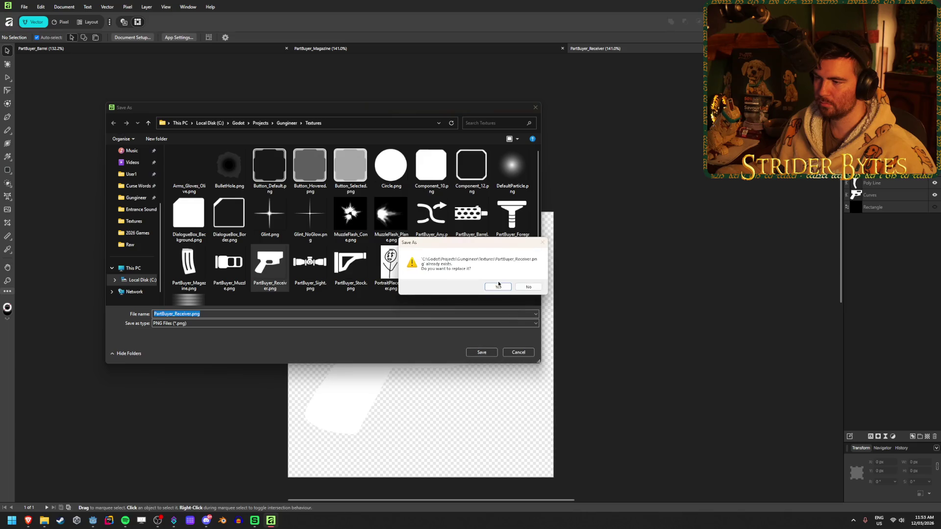
{"action": "left_click", "coordinate": [578, 304]}
{"action": "left_click", "coordinate": [93, 520]}
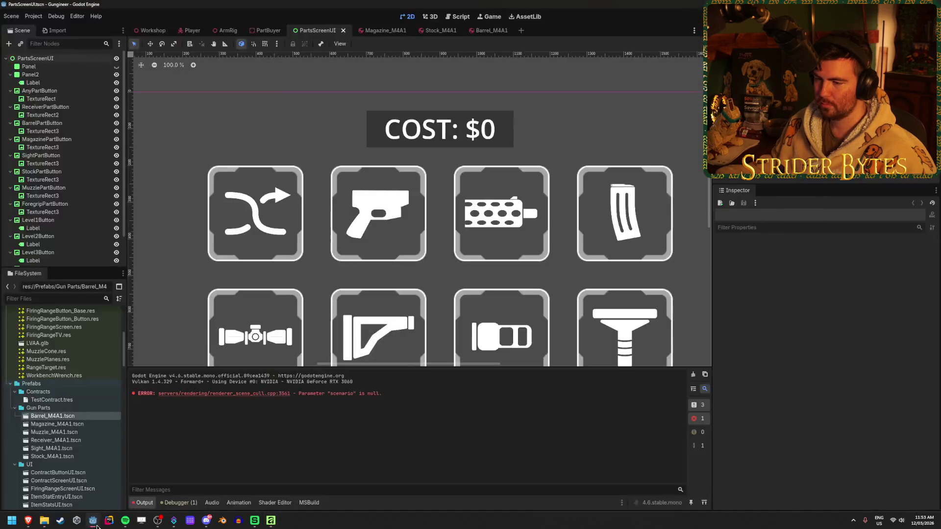
{"action": "scroll", "coordinate": [652, 212], "scroll_direction": "down", "scroll_amount": 2}
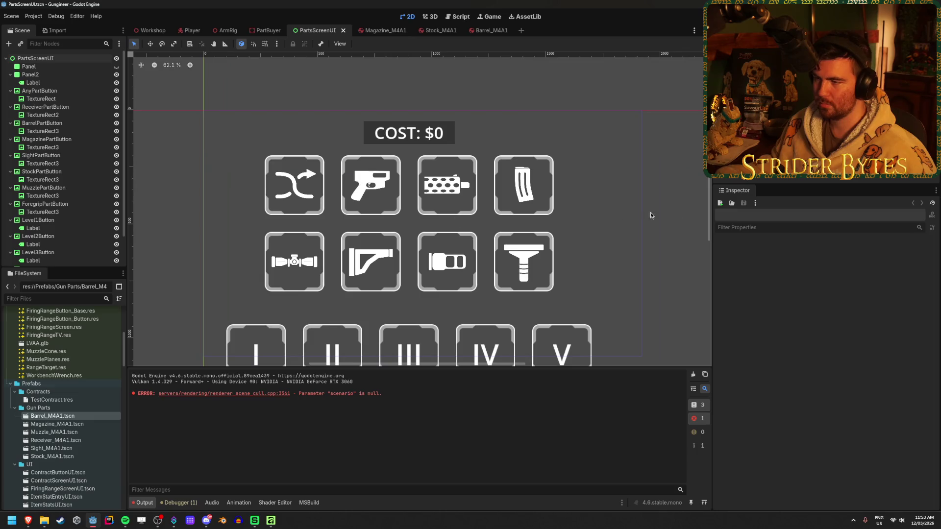
{"action": "scroll", "coordinate": [589, 226], "scroll_direction": "up", "scroll_amount": 3}
{"action": "scroll", "coordinate": [587, 224], "scroll_direction": "up", "scroll_amount": 3}
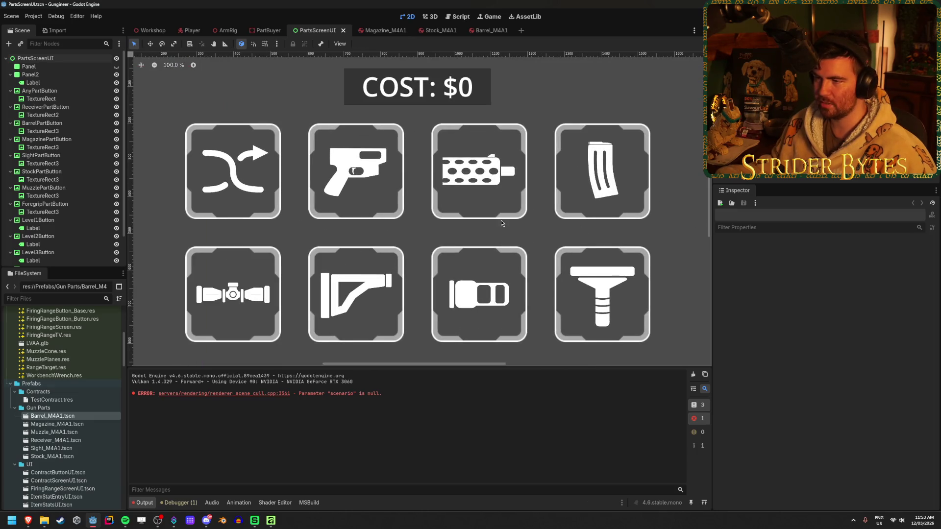
{"action": "left_click_drag", "start_coordinate": [470, 225], "coordinate": [482, 226]}
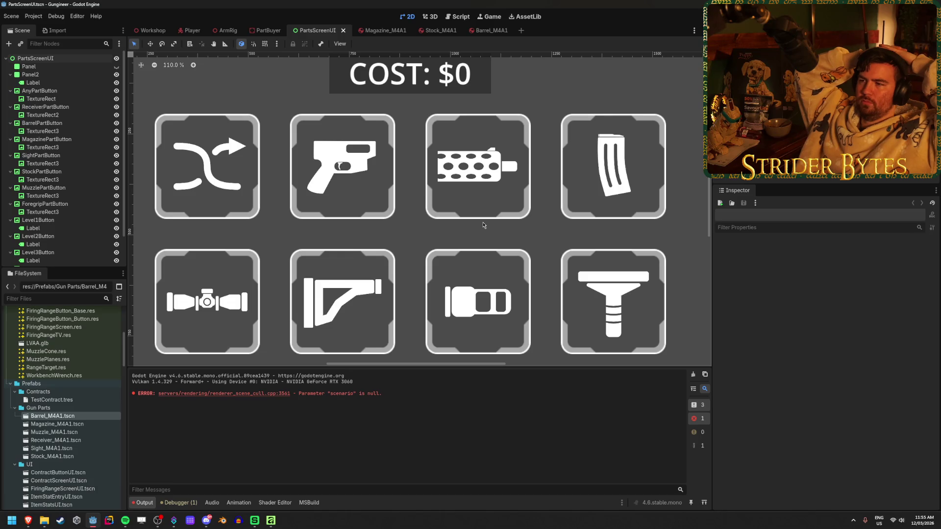
{"action": "scroll", "coordinate": [633, 140], "scroll_direction": "up", "scroll_amount": 5}
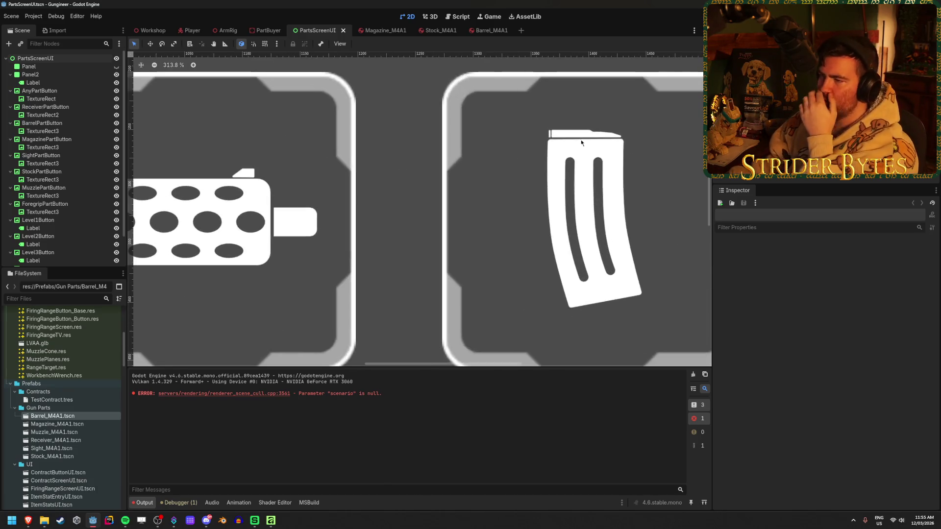
{"action": "scroll", "coordinate": [582, 143], "scroll_direction": "down", "scroll_amount": 5}
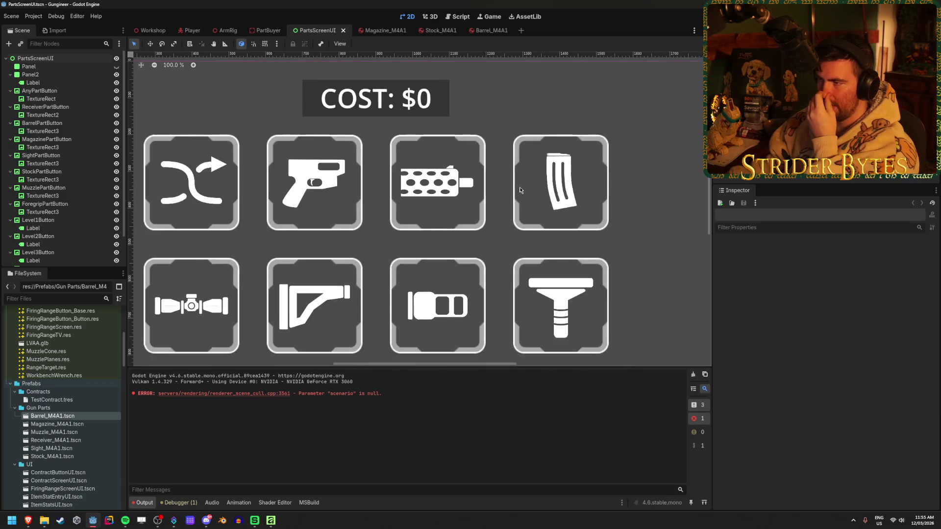
{"action": "left_click_drag", "start_coordinate": [509, 231], "coordinate": [542, 228]}
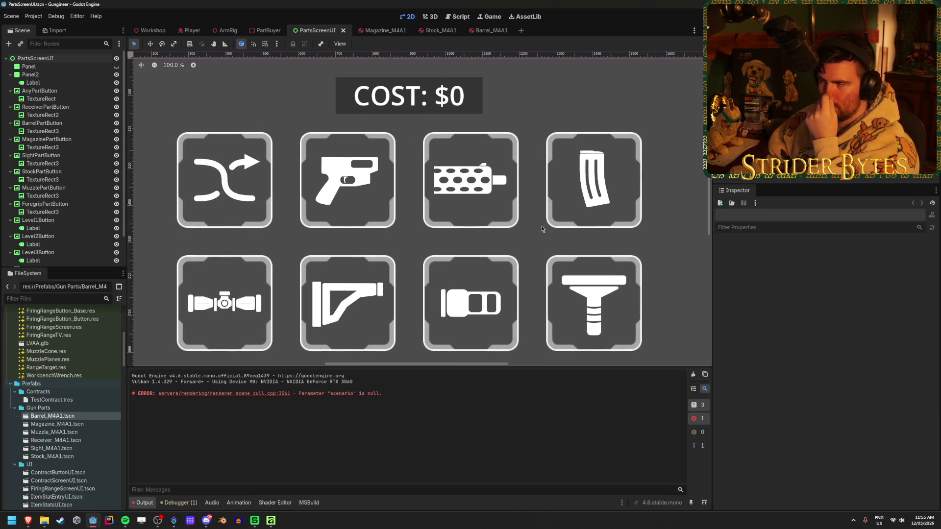
{"action": "left_click", "coordinate": [271, 521]}
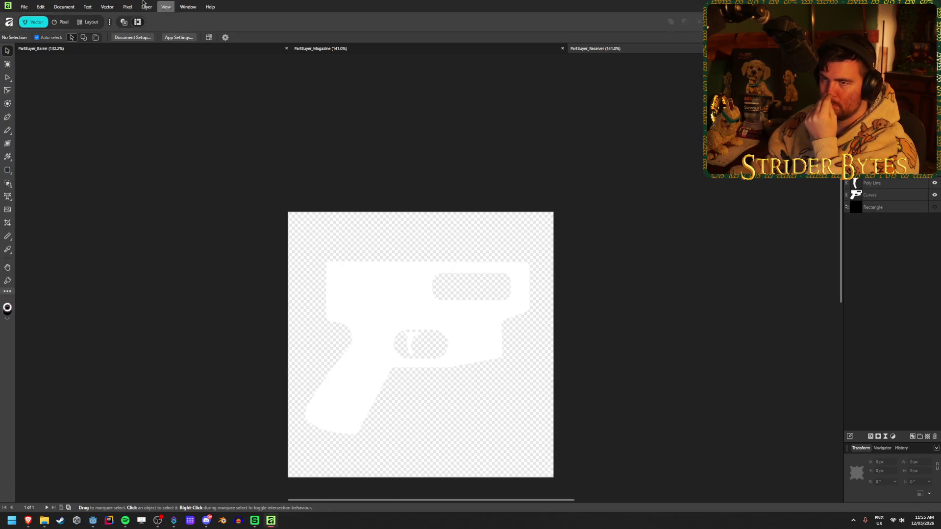
Open the recent PartBuyer_Magazine document
{"action": "left_click", "coordinate": [22, 6]}
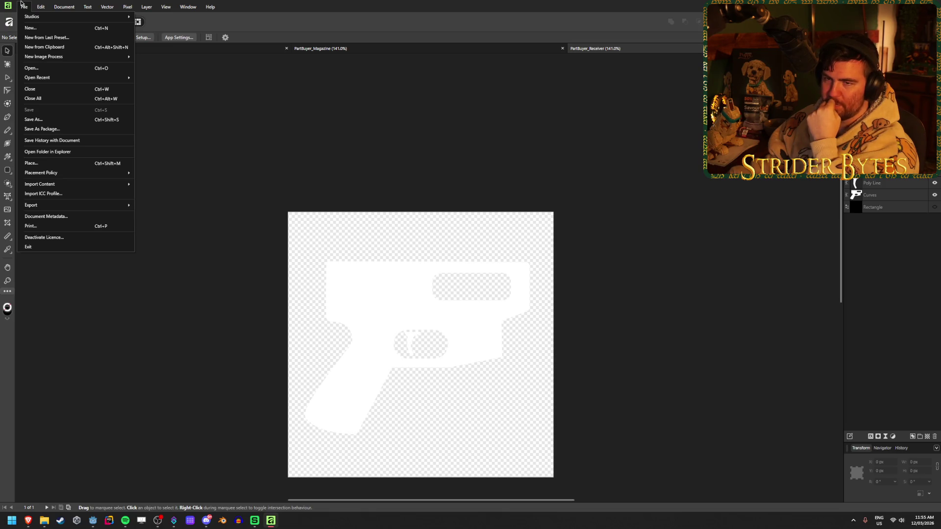
{"action": "mouse_move", "coordinate": [65, 78]}
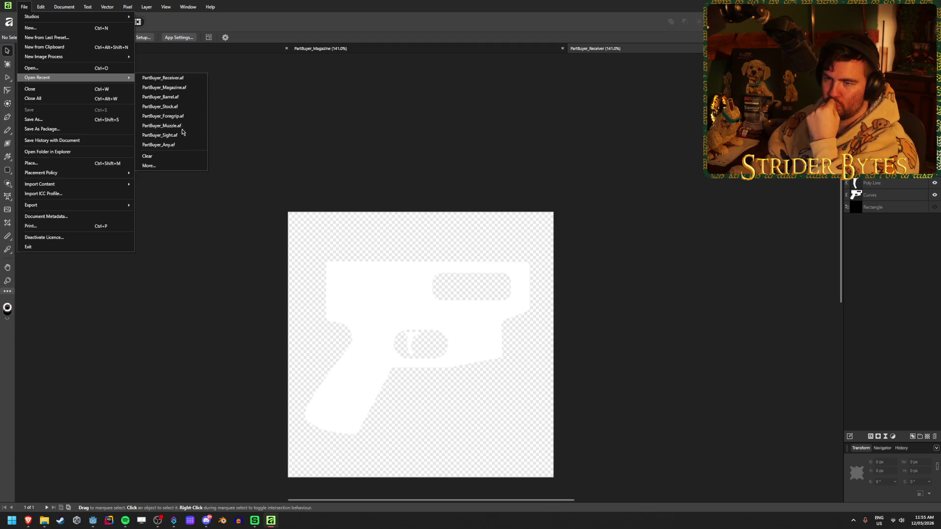
{"action": "left_click", "coordinate": [164, 88]}
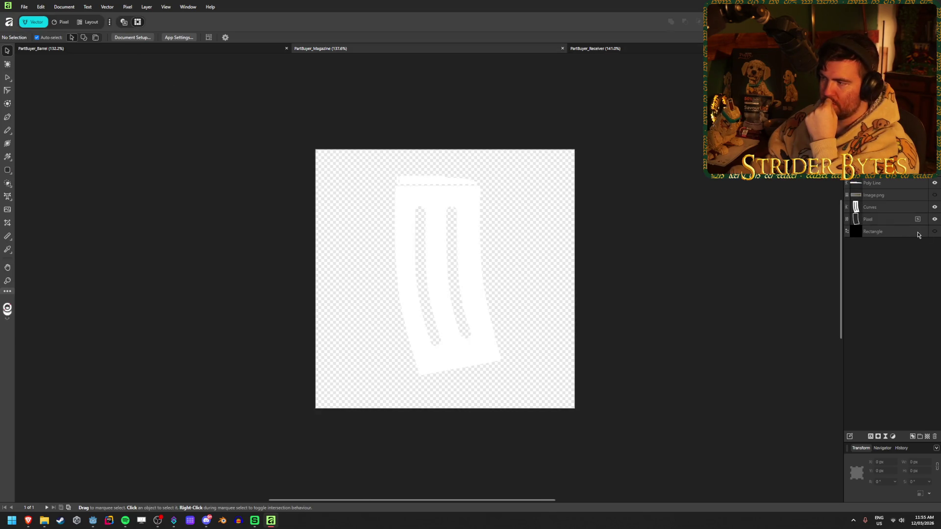
Show the black background rectangle and lock it in place
{"action": "left_click", "coordinate": [934, 232]}
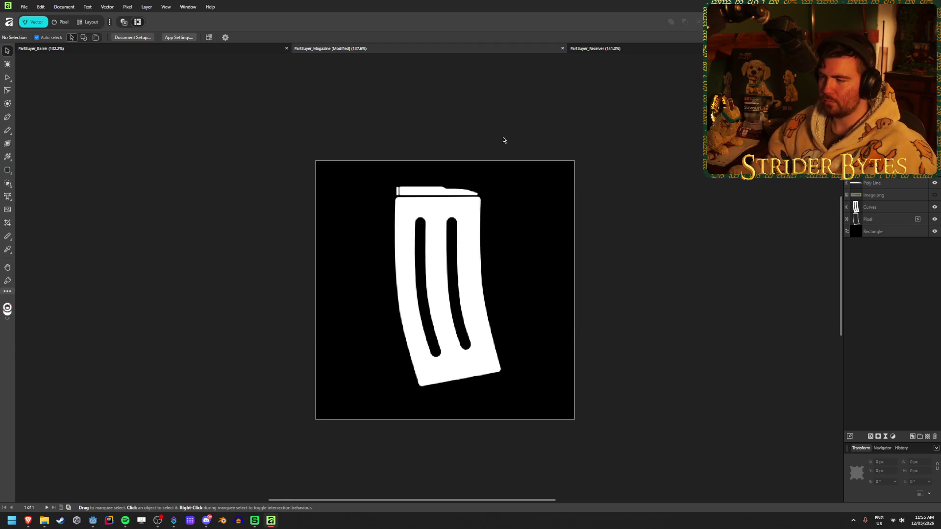
{"action": "scroll", "coordinate": [503, 140], "scroll_direction": "up", "scroll_amount": 3}
{"action": "left_click", "coordinate": [497, 255]}
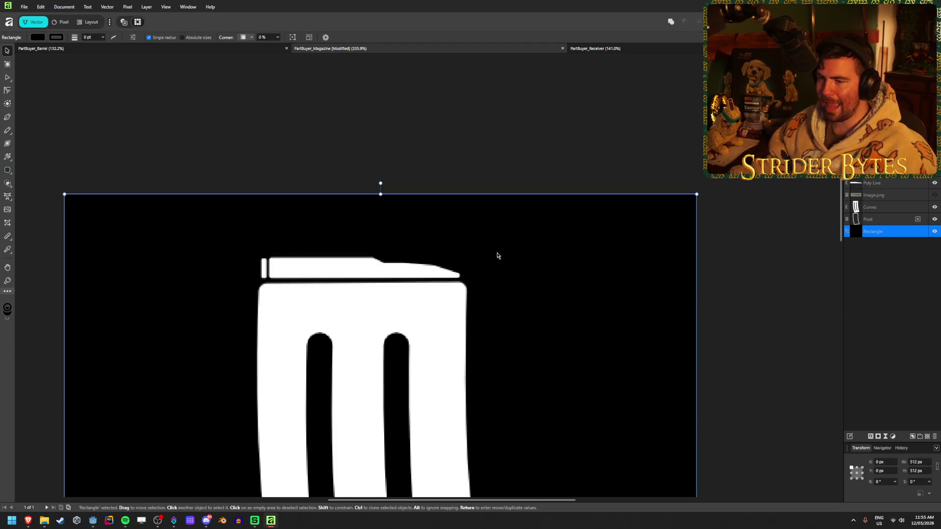
{"action": "key", "text": "ctrl+l"}
{"action": "left_click", "coordinate": [195, 205]}
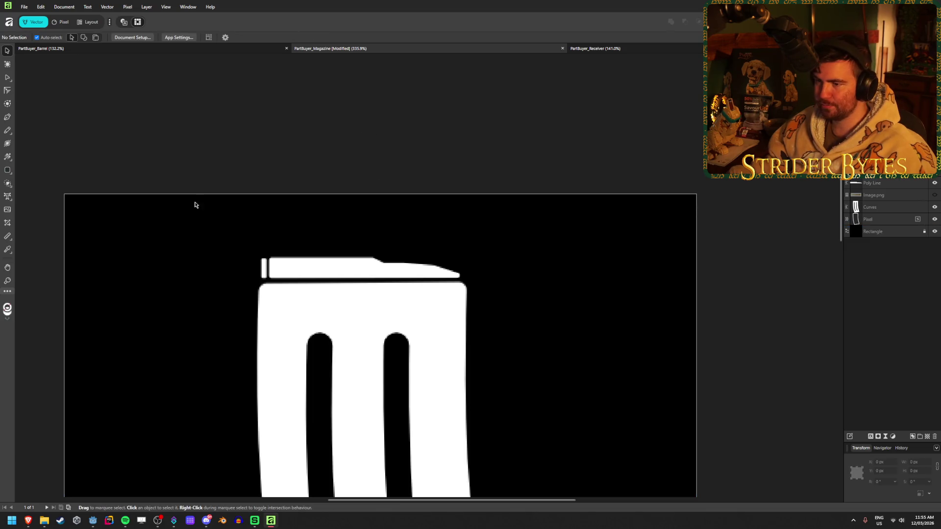
Nudge the bar at the magazine's top up slightly
{"action": "mouse_move", "coordinate": [164, 146]}
{"action": "left_mouse_down"}
{"action": "mouse_move", "coordinate": [422, 281]}
{"action": "mouse_move", "coordinate": [489, 281]}
{"action": "left_mouse_up"}
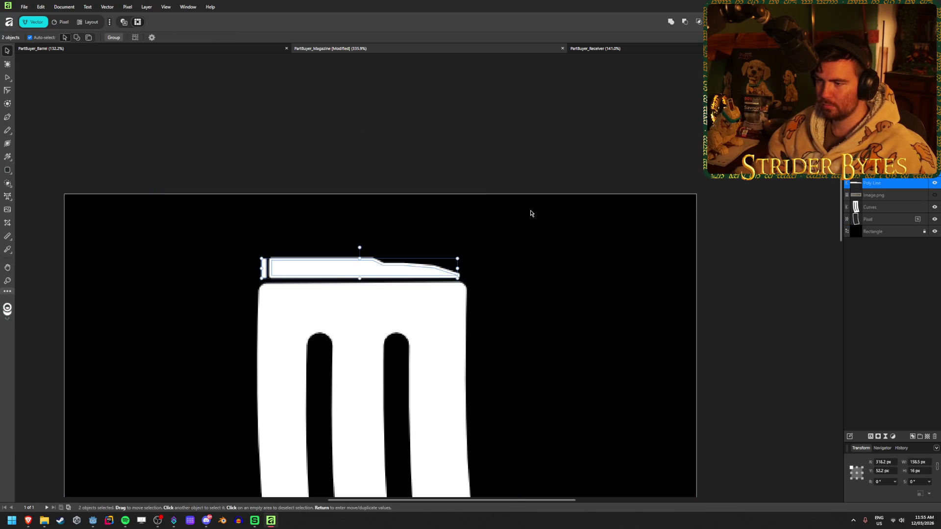
{"action": "key", "text": "Up"}
{"action": "key", "text": "Up"}
{"action": "key", "text": "Up"}
{"action": "left_click", "coordinate": [461, 155]}
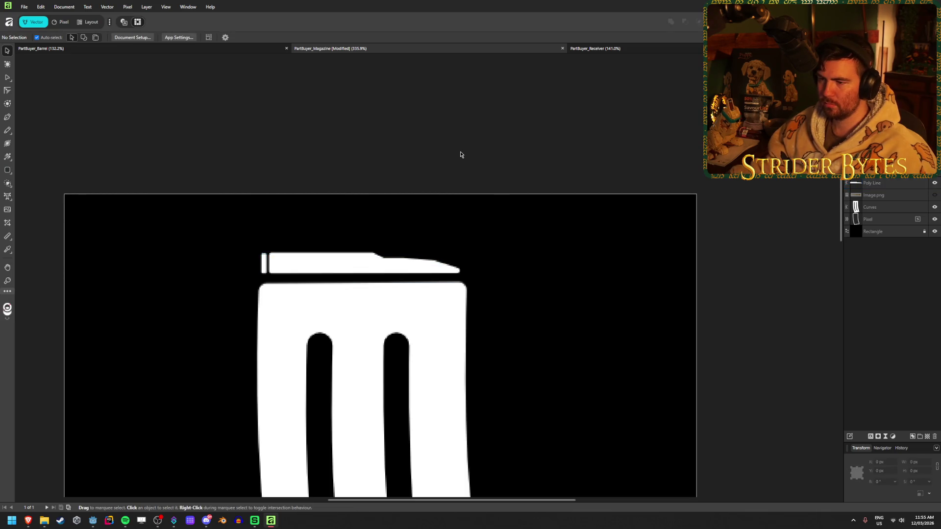
{"action": "key", "text": "ctrl+z"}
{"action": "key", "text": "ctrl+z"}
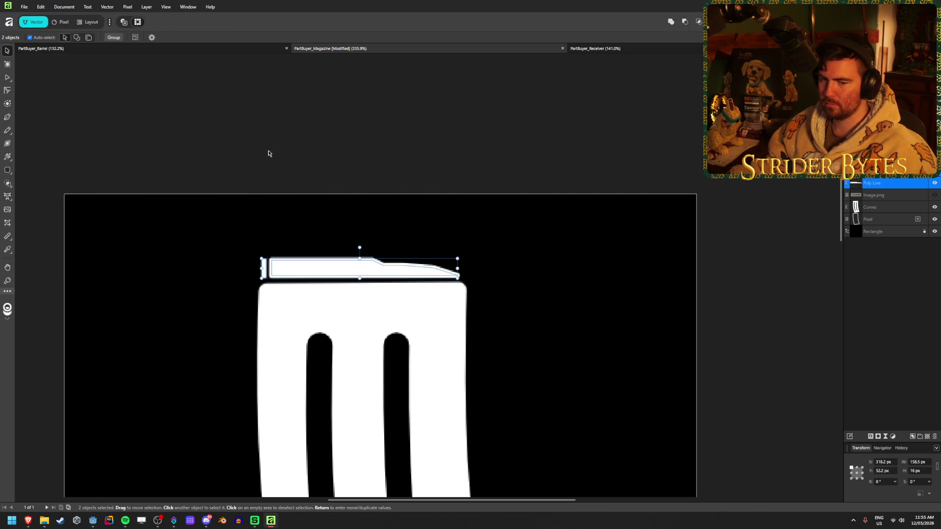
{"action": "key", "text": "ctrl+shift+z"}
{"action": "key", "text": "ctrl+shift+z"}
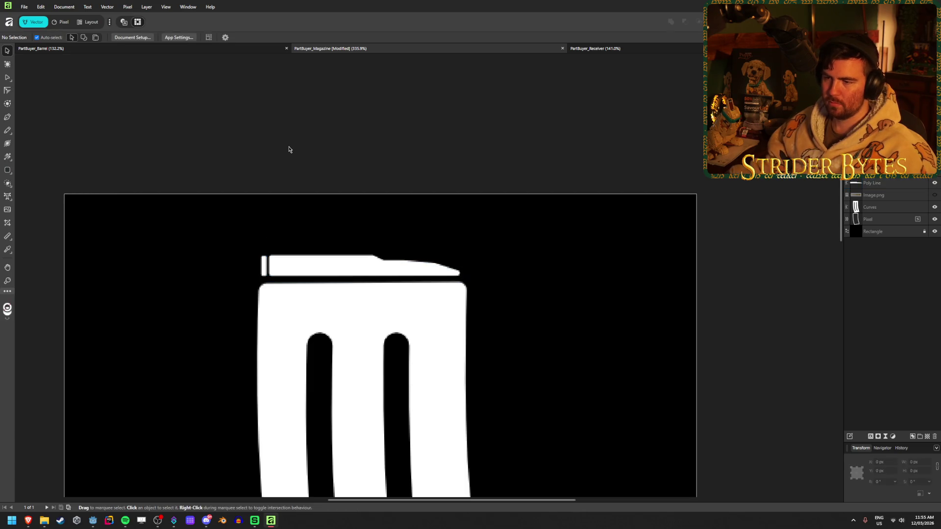
{"action": "scroll", "coordinate": [382, 294], "scroll_direction": "down", "scroll_amount": 8}
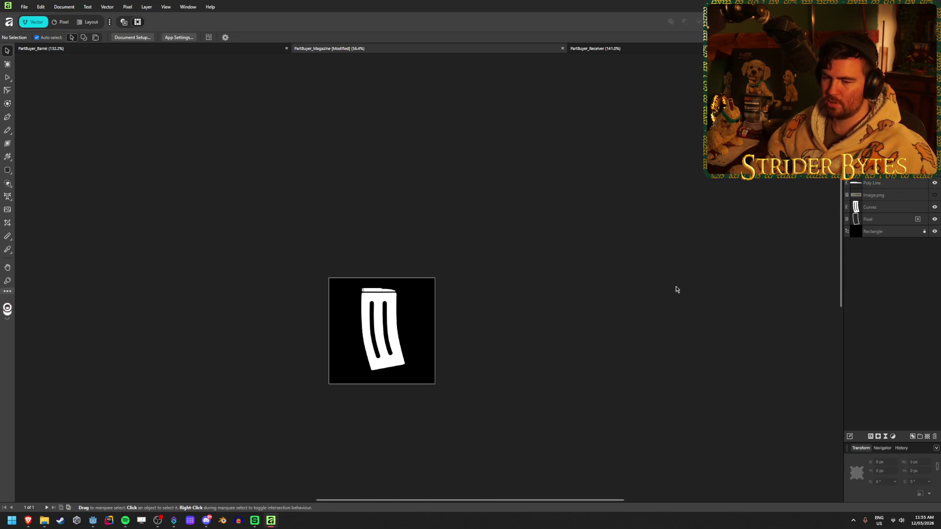
Hide the background and export over PartBuyer_Magazine.png, confirming the replacement
{"action": "left_click", "coordinate": [935, 231]}
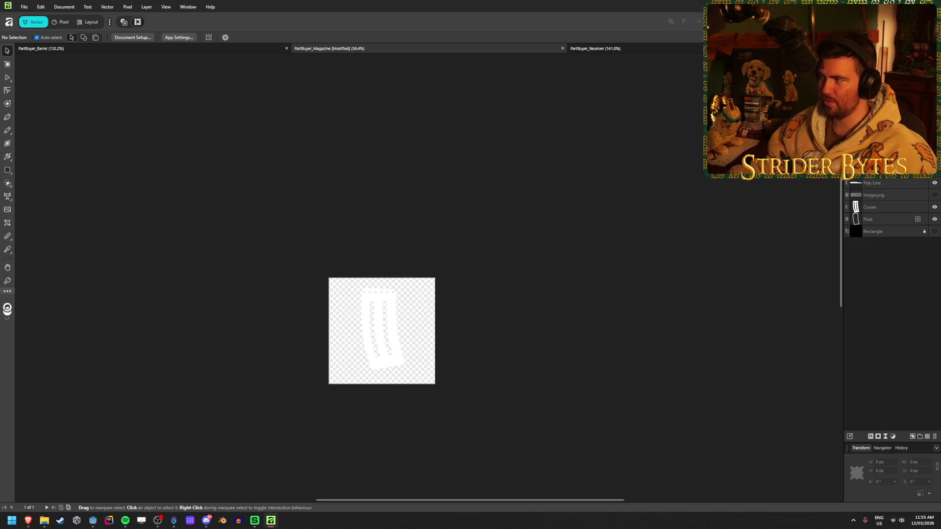
{"action": "key", "text": "ctrl+alt+shift+s"}
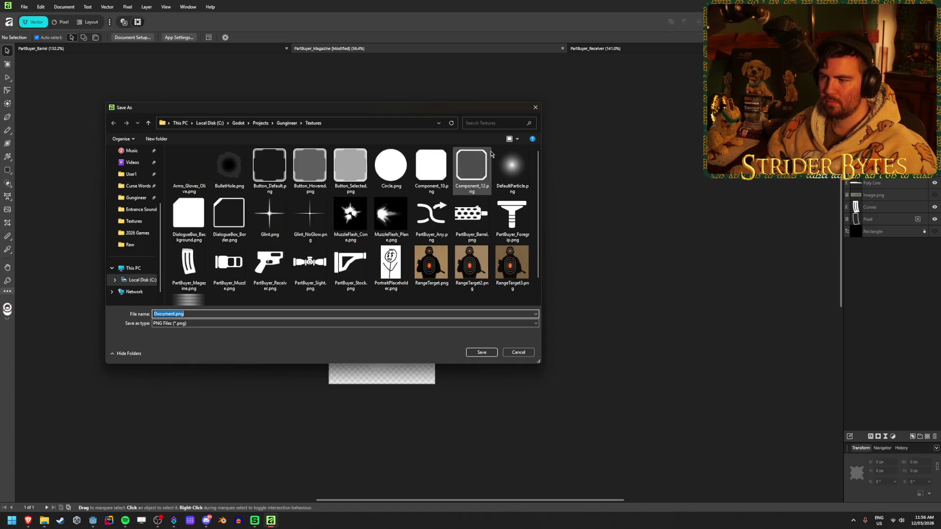
{"action": "left_click", "coordinate": [189, 265]}
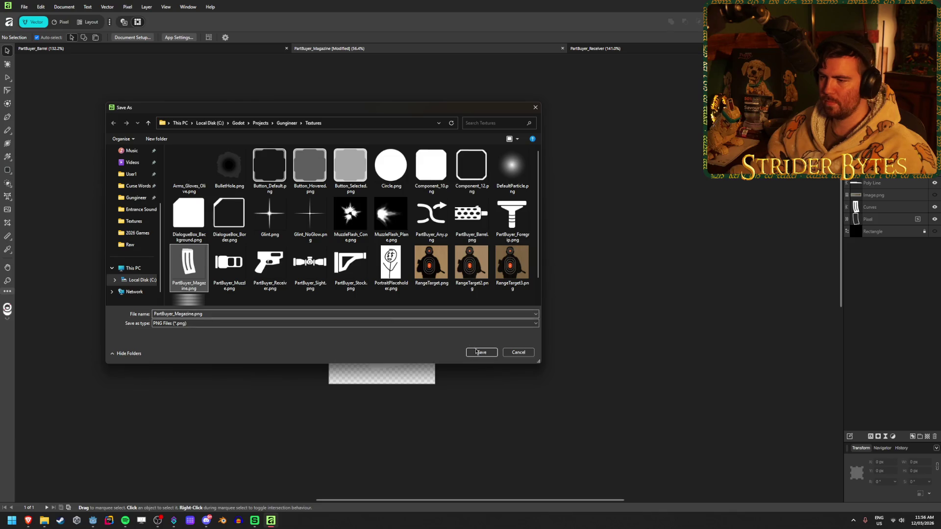
{"action": "left_click", "coordinate": [482, 352]}
{"action": "left_click", "coordinate": [499, 287]}
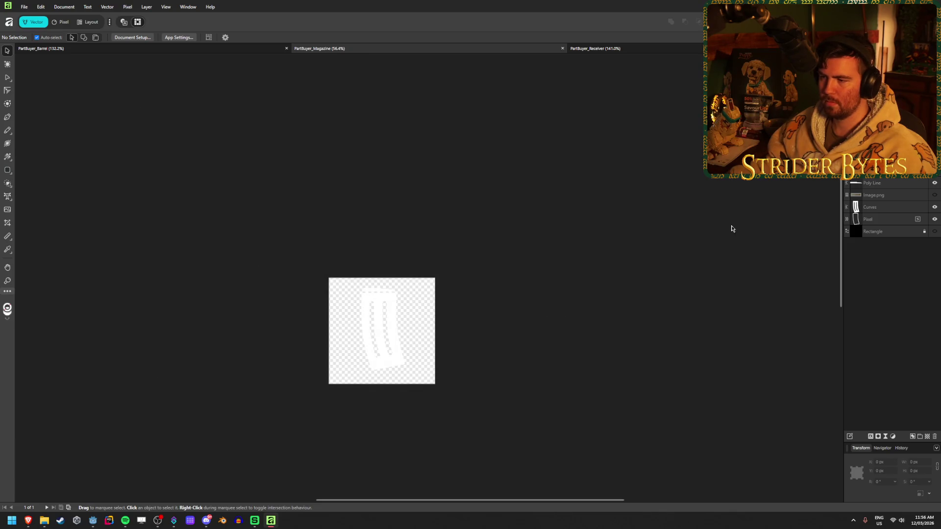
Back in Godot, zoom and pan the PartsScreenUI canvas to inspect the re-exported magazine icon
{"action": "key", "text": "alt+Tab"}
{"action": "key", "text": "Escape"}
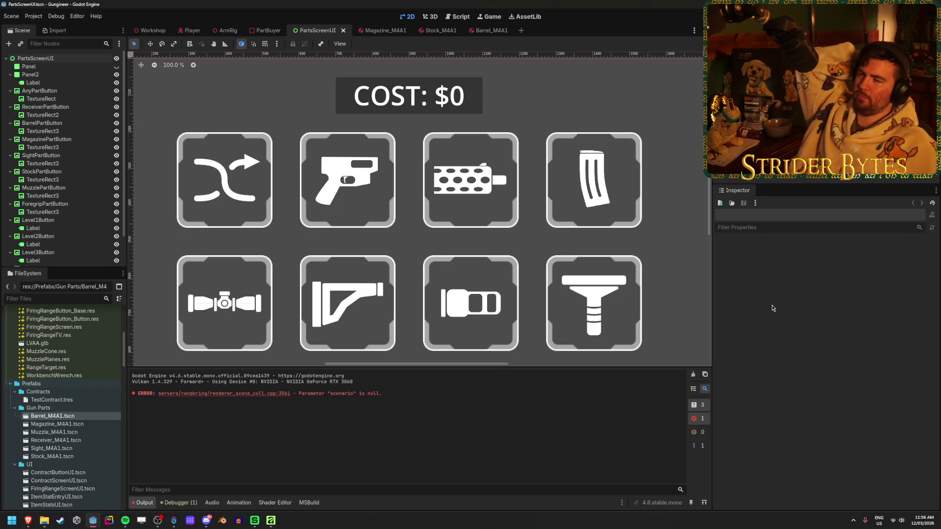
{"action": "scroll", "coordinate": [348, 240], "scroll_direction": "down", "scroll_amount": 5}
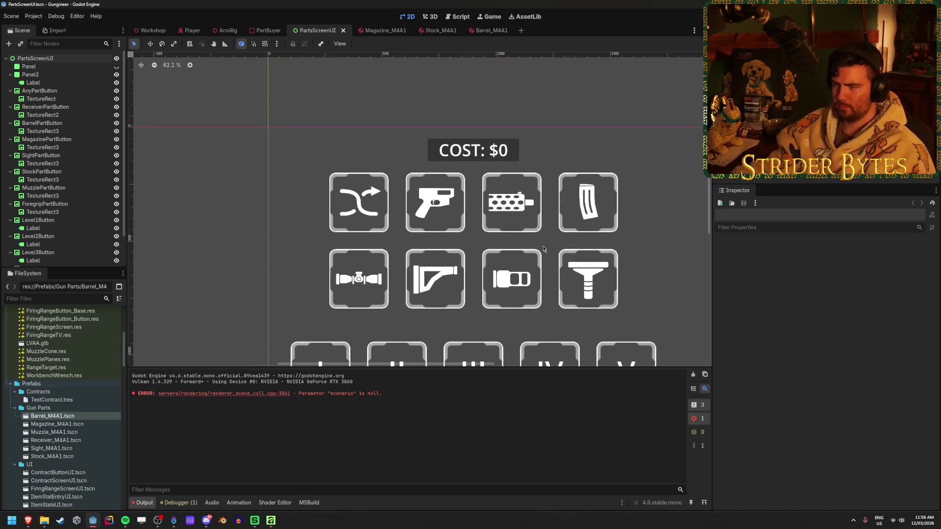
{"action": "scroll", "coordinate": [348, 240], "scroll_direction": "down", "scroll_amount": 7}
{"action": "scroll", "coordinate": [348, 234], "scroll_direction": "up", "scroll_amount": 6}
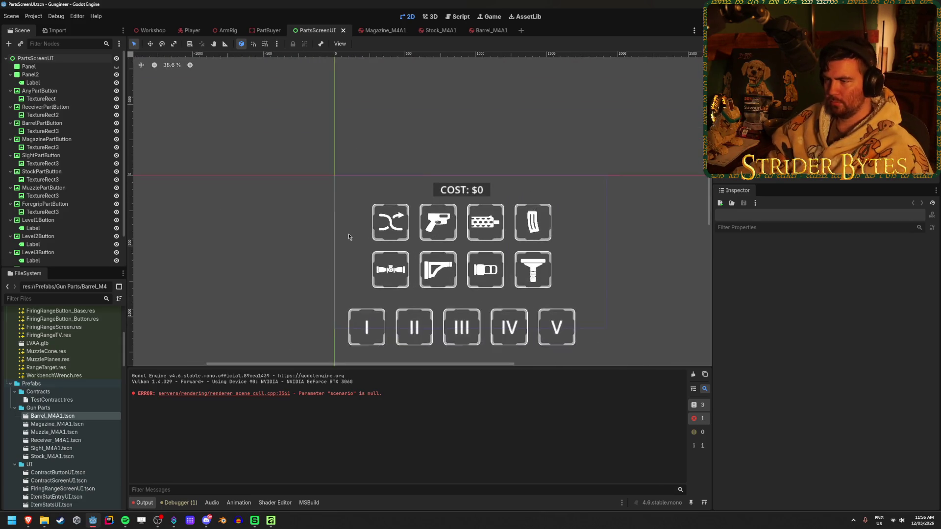
{"action": "scroll", "coordinate": [419, 218], "scroll_direction": "up", "scroll_amount": 5}
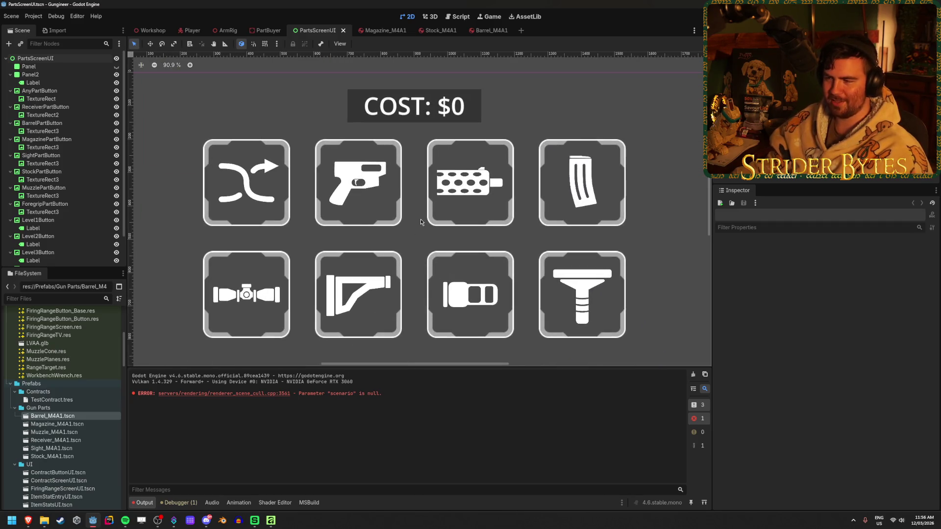
{"action": "scroll", "coordinate": [416, 242], "scroll_direction": "down", "scroll_amount": 5}
{"action": "left_click_drag", "start_coordinate": [413, 246], "coordinate": [428, 206]}
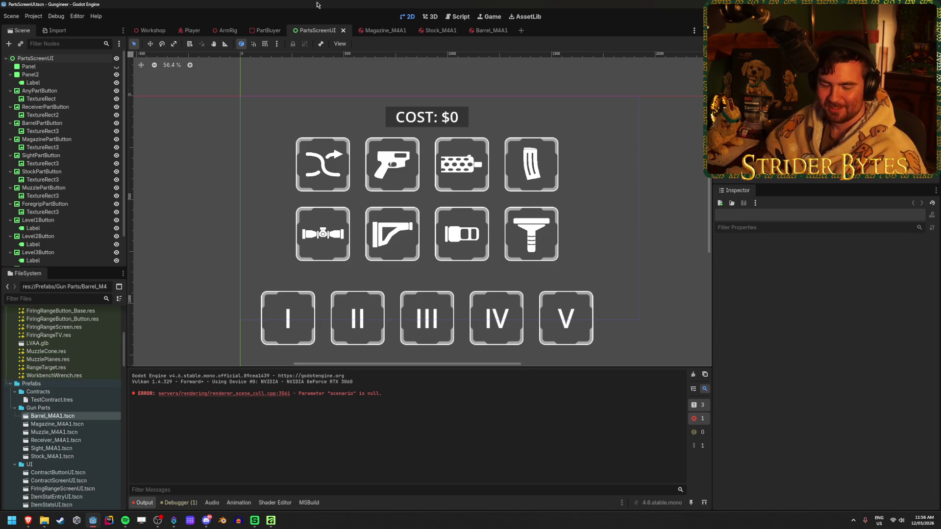
{"action": "scroll", "coordinate": [327, 131], "scroll_direction": "up", "scroll_amount": 2}
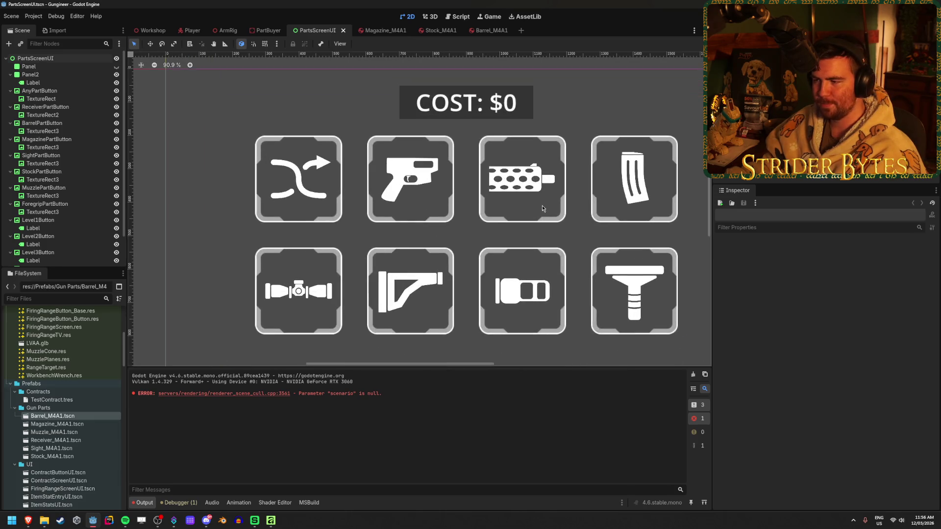
{"action": "scroll", "coordinate": [461, 213], "scroll_direction": "down", "scroll_amount": 2}
{"action": "scroll", "coordinate": [461, 214], "scroll_direction": "down", "scroll_amount": 2}
{"action": "scroll", "coordinate": [462, 206], "scroll_direction": "up", "scroll_amount": 4}
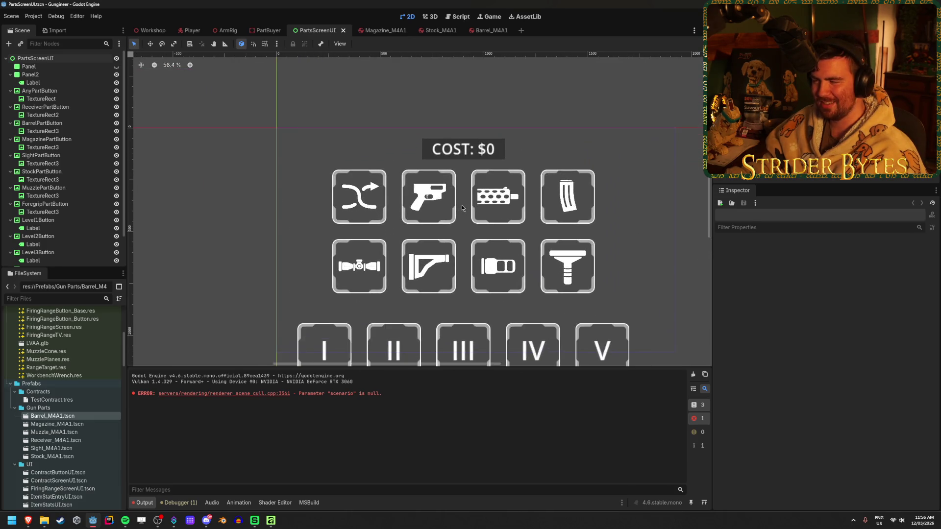
{"action": "scroll", "coordinate": [462, 208], "scroll_direction": "up", "scroll_amount": 2}
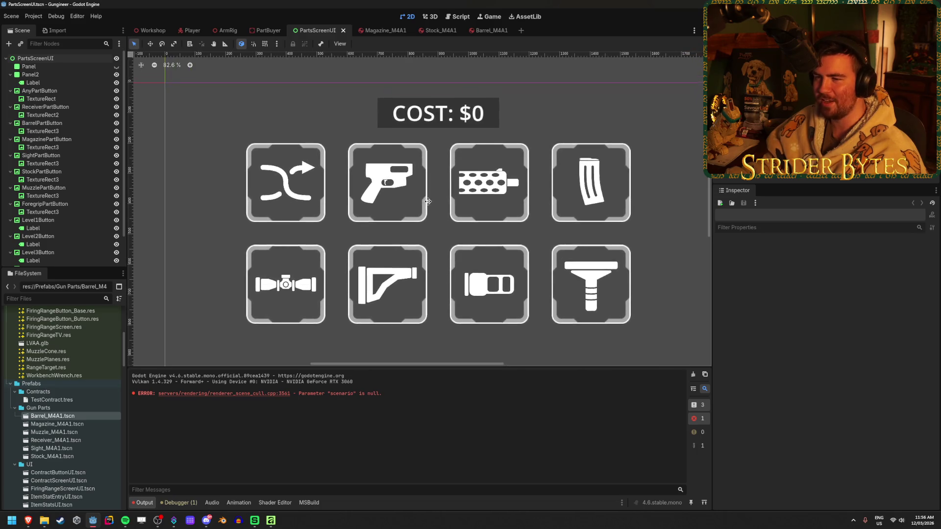
{"action": "scroll", "coordinate": [433, 211], "scroll_direction": "down", "scroll_amount": 1}
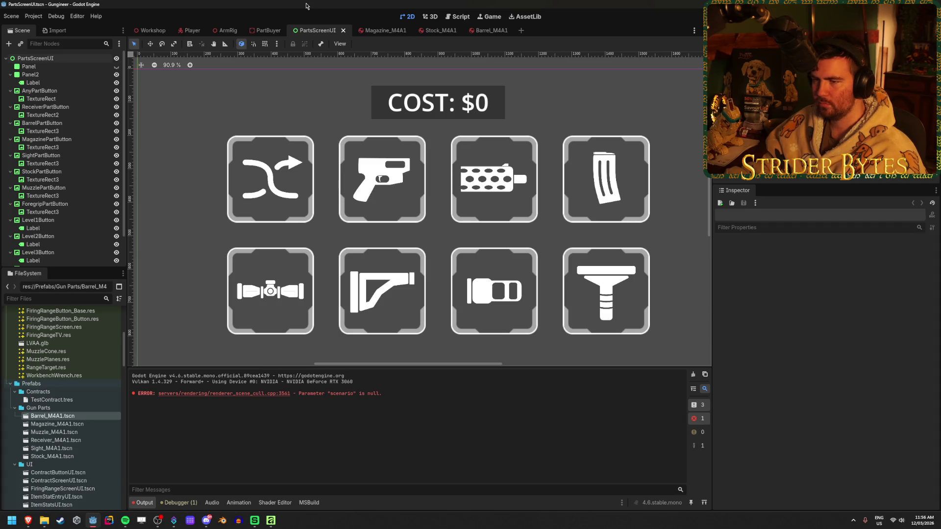
{"action": "scroll", "coordinate": [434, 201], "scroll_direction": "down", "scroll_amount": 2}
{"action": "scroll", "coordinate": [435, 201], "scroll_direction": "up", "scroll_amount": 2}
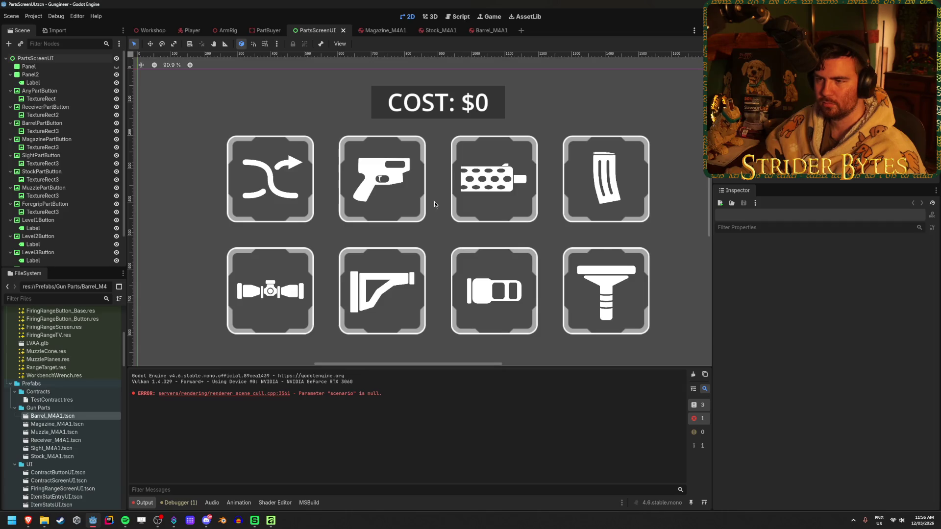
Open the Workshop scene, view its glowing parts screen in 3D, then switch to the browser's Google search
{"action": "left_click", "coordinate": [153, 30]}
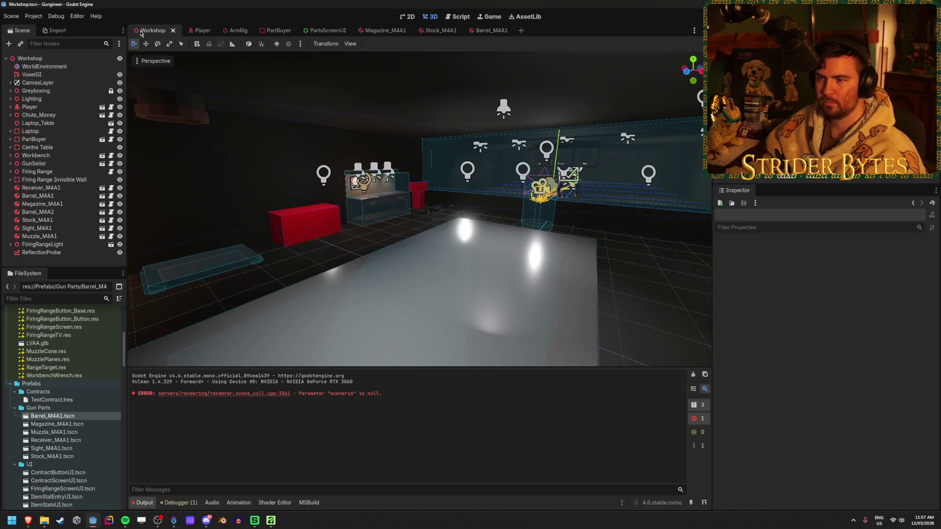
{"action": "scroll", "coordinate": [497, 229], "scroll_direction": "up", "scroll_amount": 3}
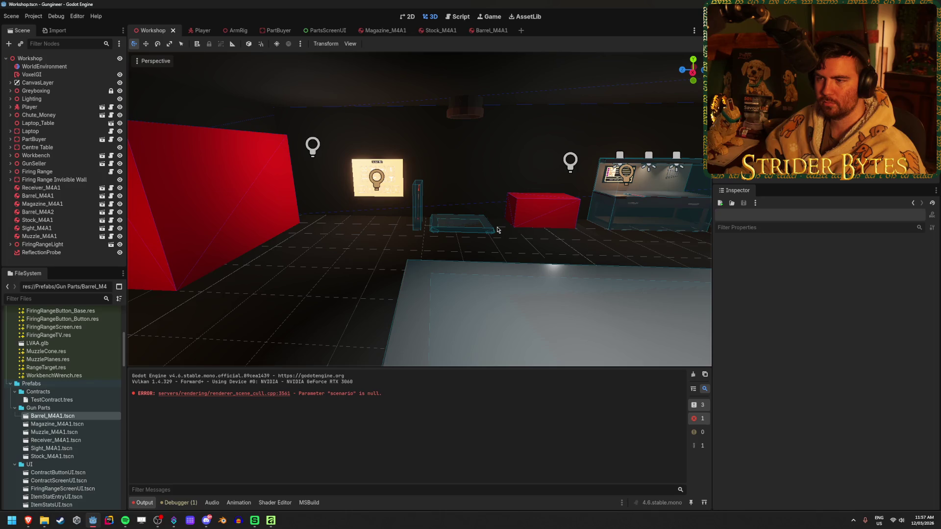
{"action": "scroll", "coordinate": [498, 229], "scroll_direction": "up", "scroll_amount": 5}
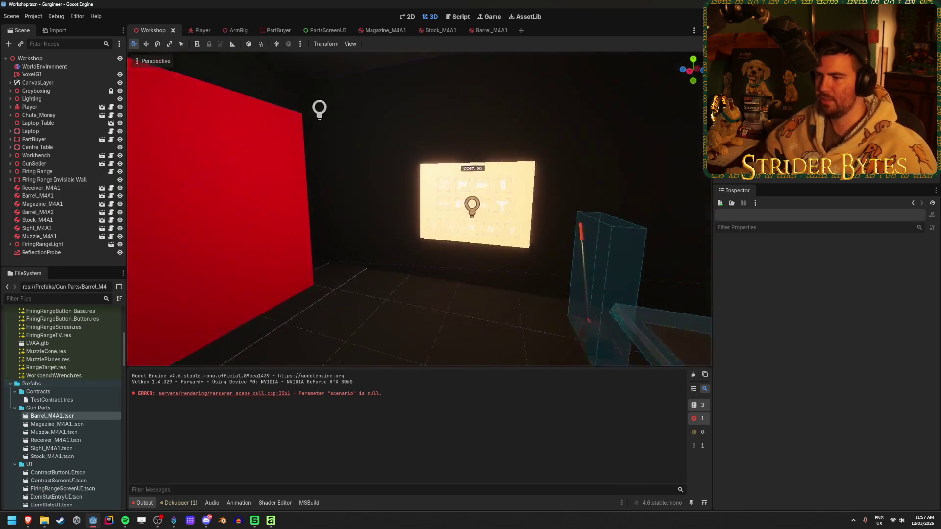
{"action": "scroll", "coordinate": [419, 210], "scroll_direction": "up", "scroll_amount": 5}
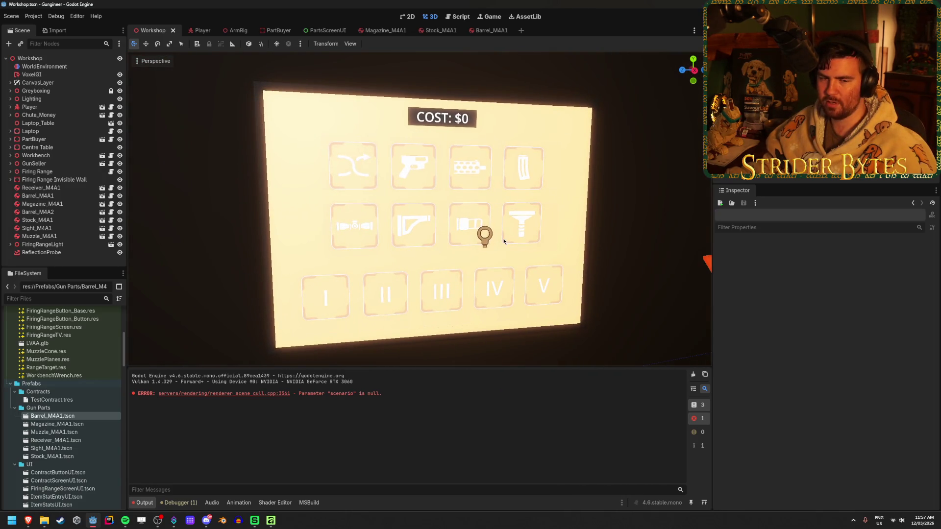
{"action": "left_click_drag", "start_coordinate": [503, 241], "coordinate": [480, 241]}
{"action": "scroll", "coordinate": [501, 239], "scroll_direction": "up", "scroll_amount": 5}
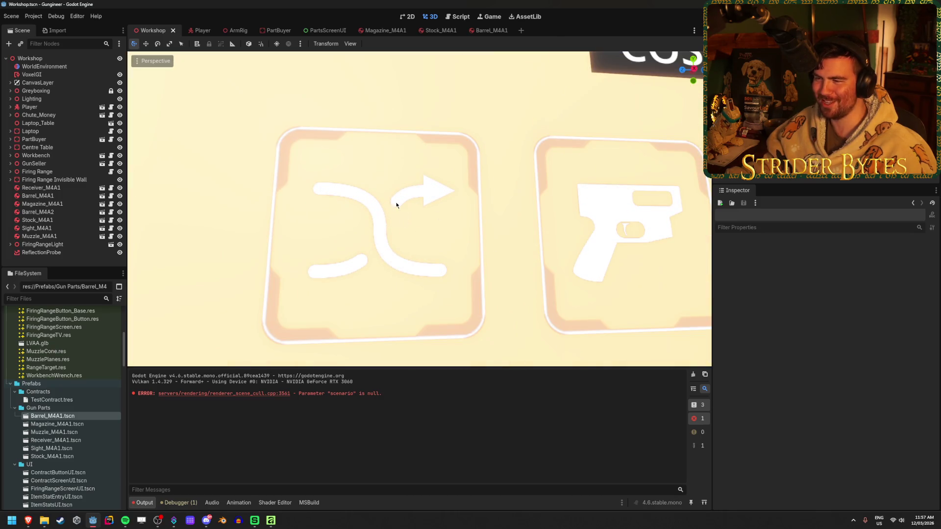
{"action": "scroll", "coordinate": [509, 247], "scroll_direction": "down", "scroll_amount": 5}
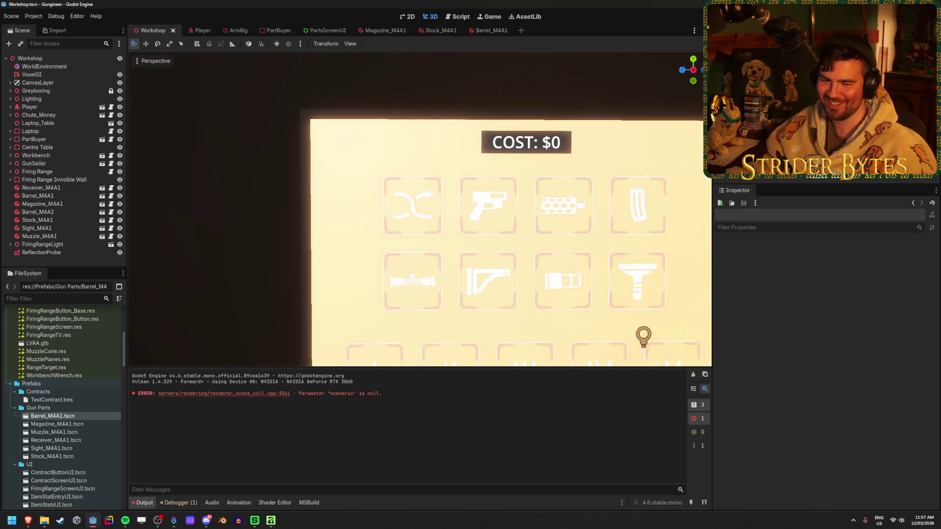
{"action": "mouse_move", "coordinate": [490, 241]}
{"action": "left_mouse_down"}
{"action": "mouse_move", "coordinate": [396, 237]}
{"action": "mouse_move", "coordinate": [509, 248]}
{"action": "left_mouse_up"}
{"action": "scroll", "coordinate": [509, 248], "scroll_direction": "down", "scroll_amount": 2}
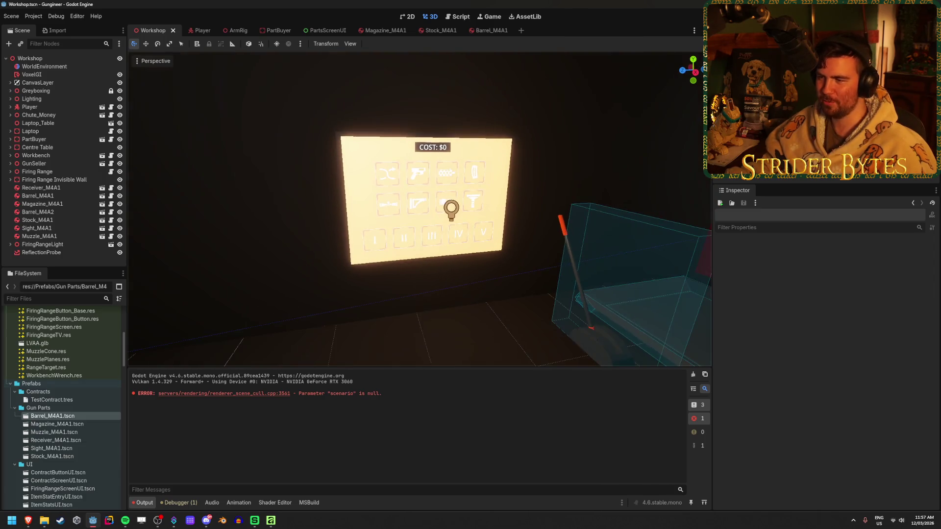
{"action": "key", "text": "alt+Tab"}
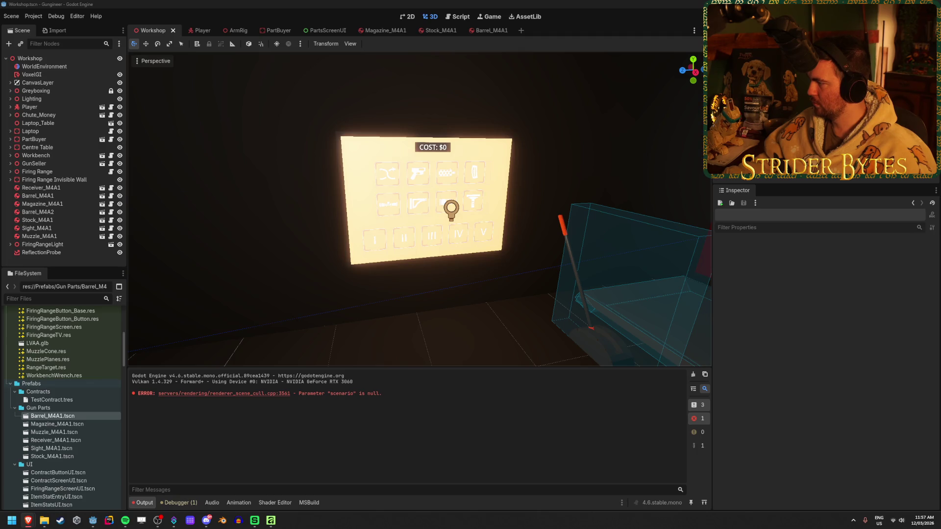
{"action": "key", "text": "alt+Tab"}
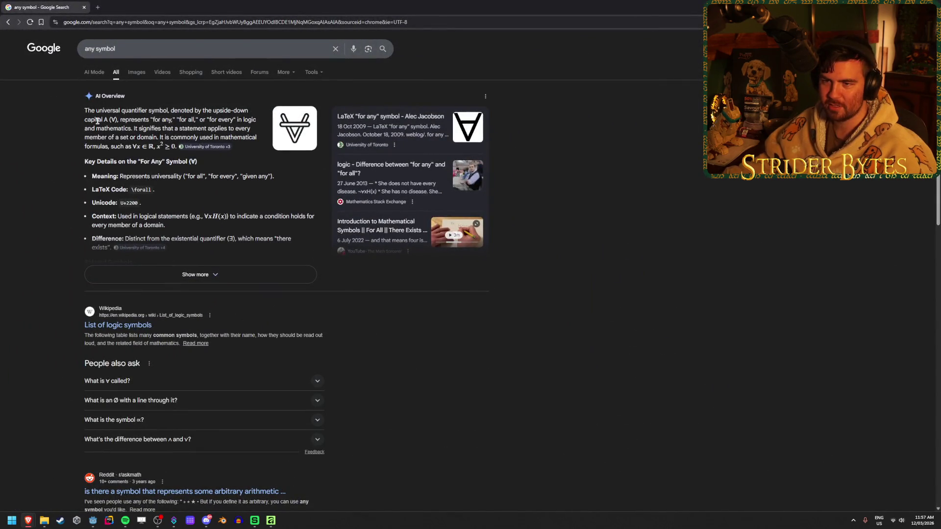
Highlight the ∀ phrase in the search overview, then switch to image results
{"action": "mouse_move", "coordinate": [120, 119]}
{"action": "left_mouse_down"}
{"action": "mouse_move", "coordinate": [85, 119]}
{"action": "mouse_move", "coordinate": [150, 120]}
{"action": "left_mouse_up"}
{"action": "left_click", "coordinate": [164, 146]}
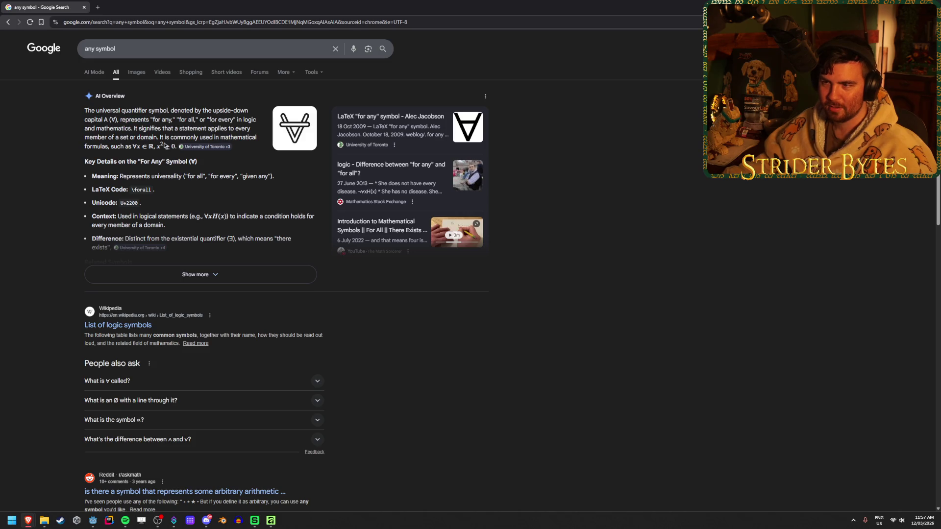
{"action": "left_click", "coordinate": [136, 72]}
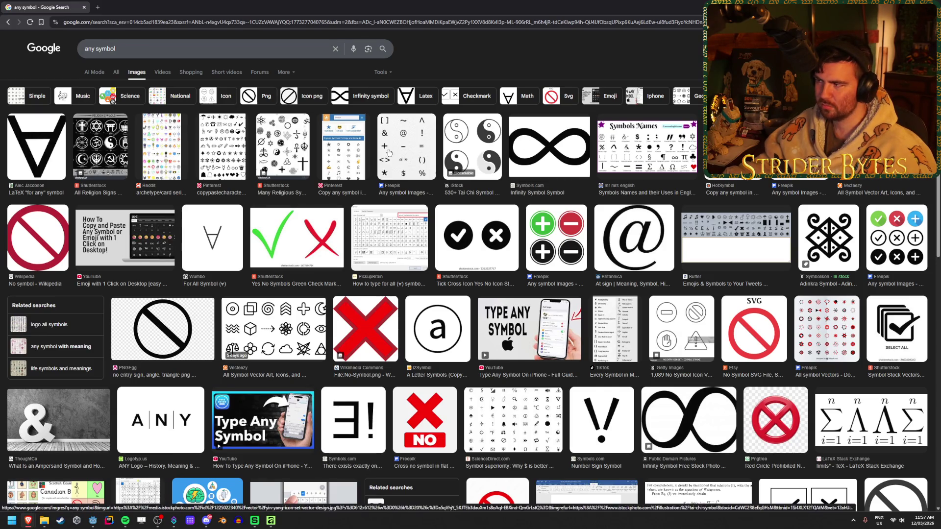
{"action": "scroll", "coordinate": [287, 212], "scroll_direction": "down", "scroll_amount": 3}
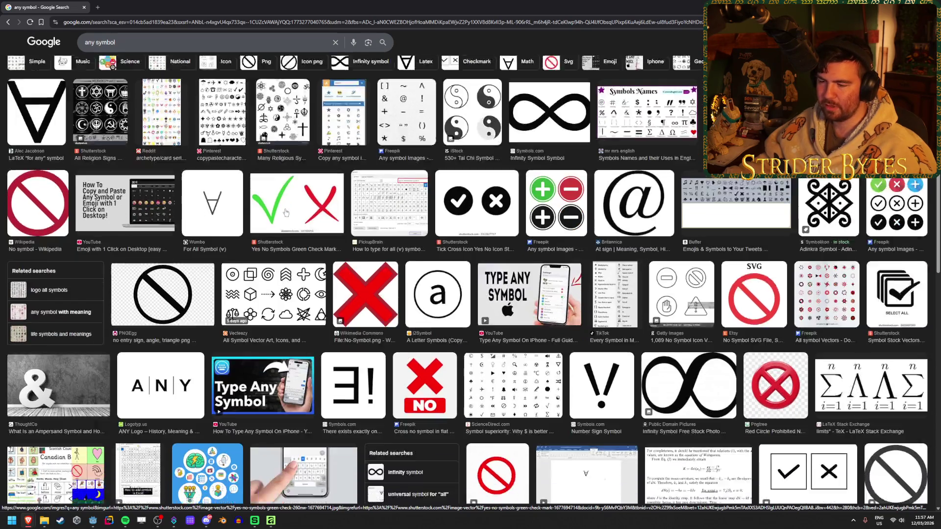
{"action": "scroll", "coordinate": [158, 85], "scroll_direction": "up", "scroll_amount": 3}
Replace the query with 'symbol for any' and run the search
{"action": "left_click", "coordinate": [93, 48]}
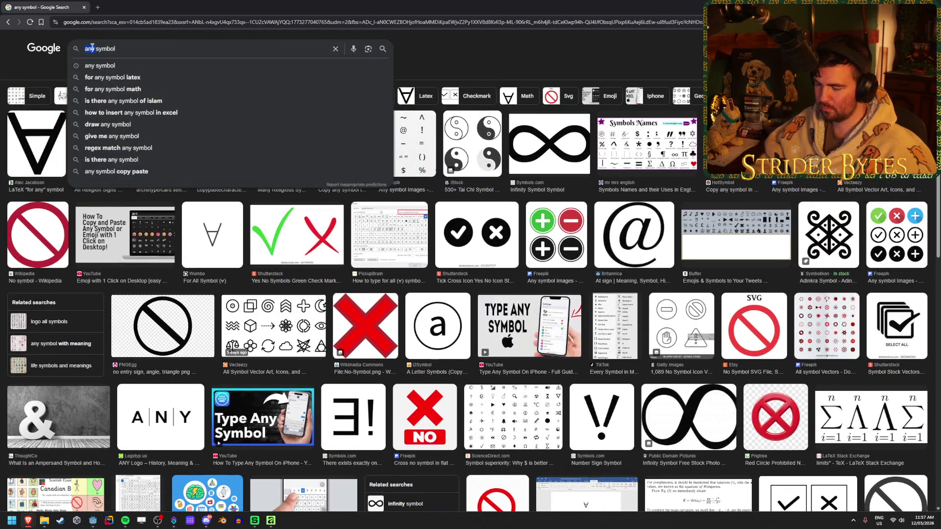
{"action": "key", "text": "ctrl+a"}
{"action": "type", "text": "symbol for any"}
{"action": "key", "text": "Return"}
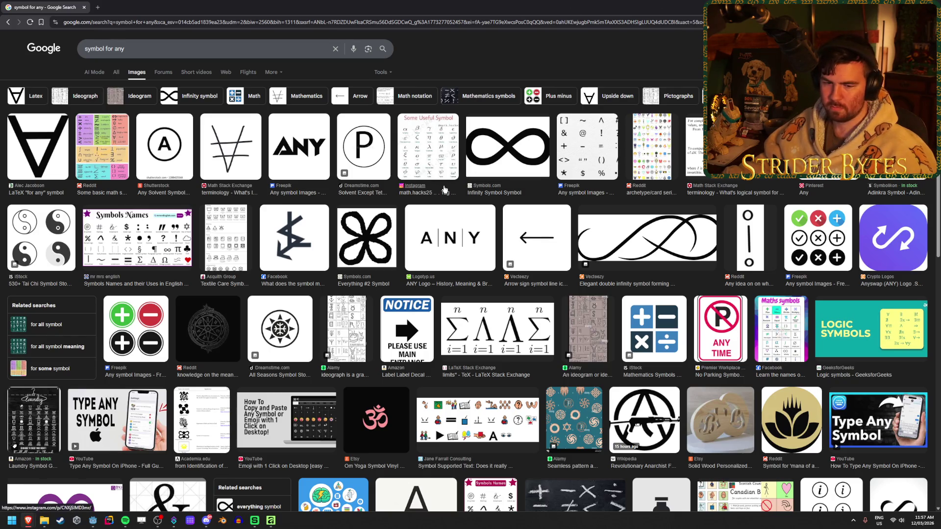
Scroll through the 'symbol for any' image results, go back to the top, and return to Godot
{"action": "scroll", "coordinate": [332, 294], "scroll_direction": "down", "scroll_amount": 3}
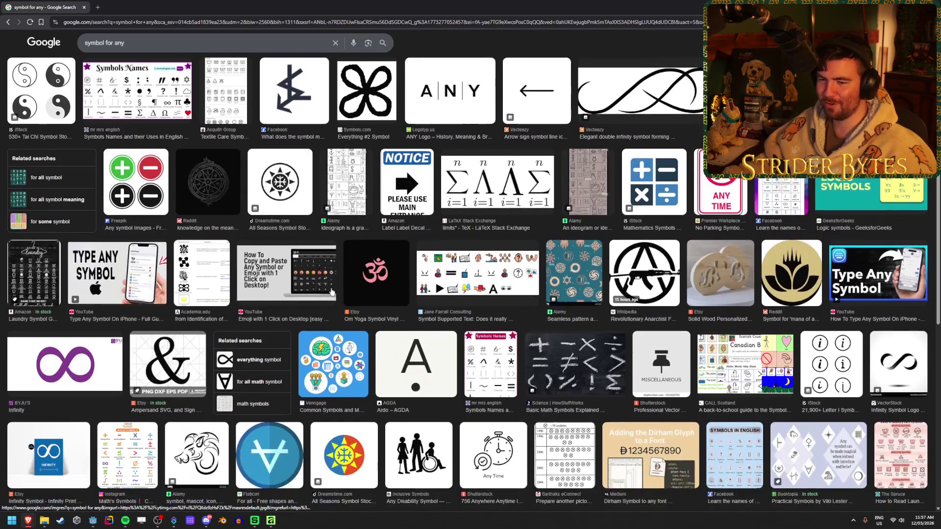
{"action": "scroll", "coordinate": [332, 288], "scroll_direction": "down", "scroll_amount": 4}
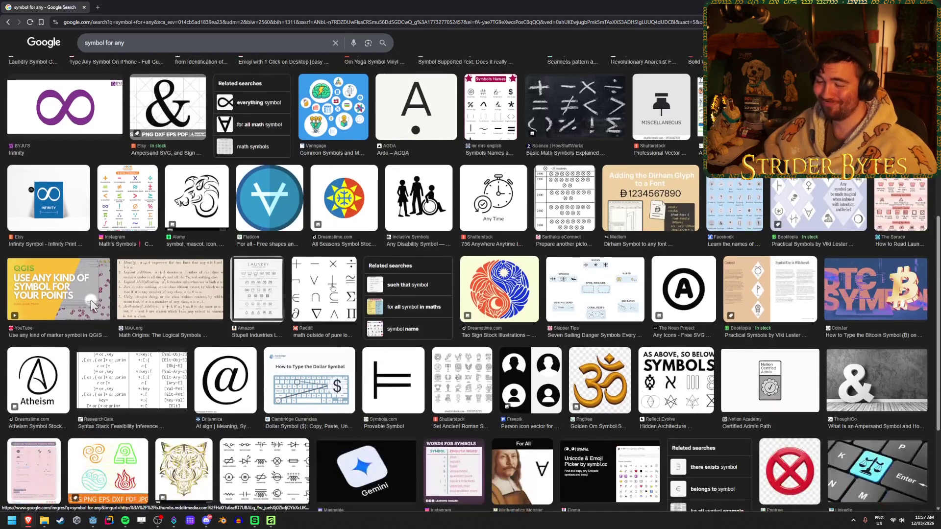
{"action": "scroll", "coordinate": [332, 289], "scroll_direction": "down", "scroll_amount": 3}
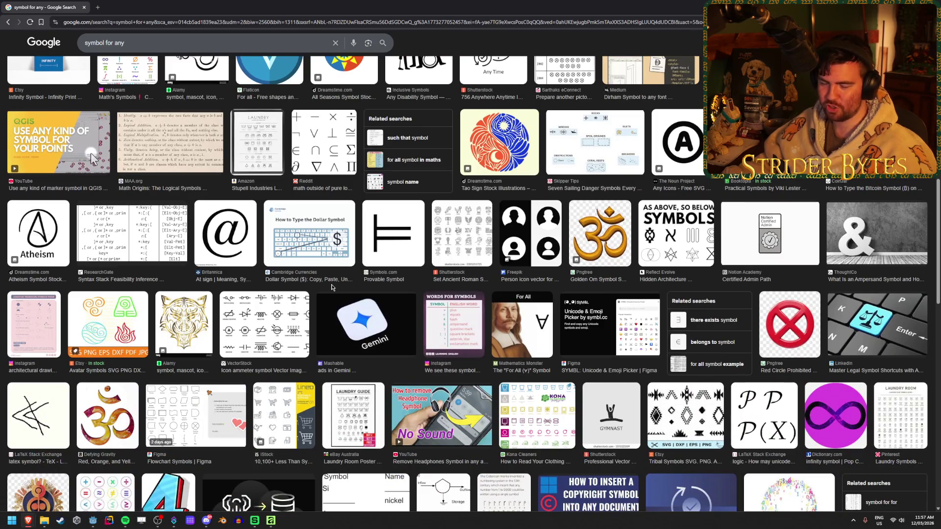
{"action": "scroll", "coordinate": [331, 287], "scroll_direction": "down", "scroll_amount": 5}
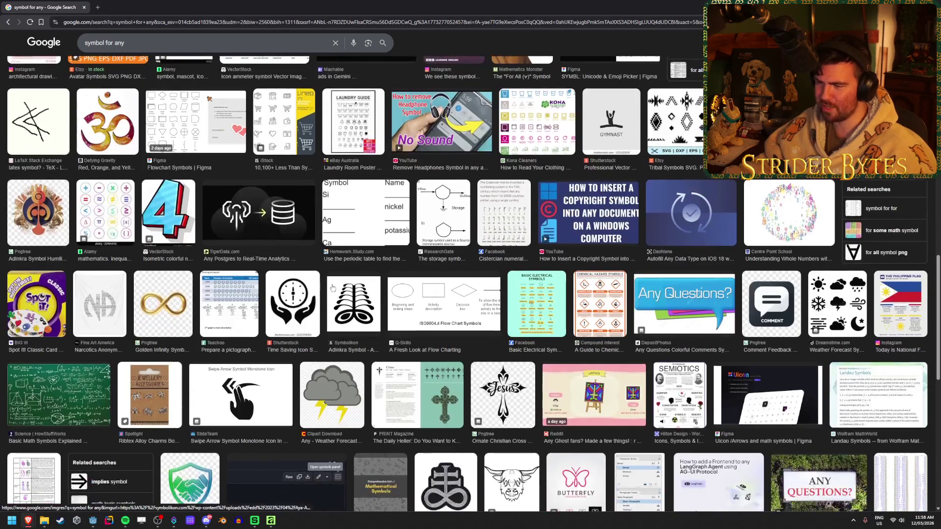
{"action": "scroll", "coordinate": [337, 291], "scroll_direction": "down", "scroll_amount": 5}
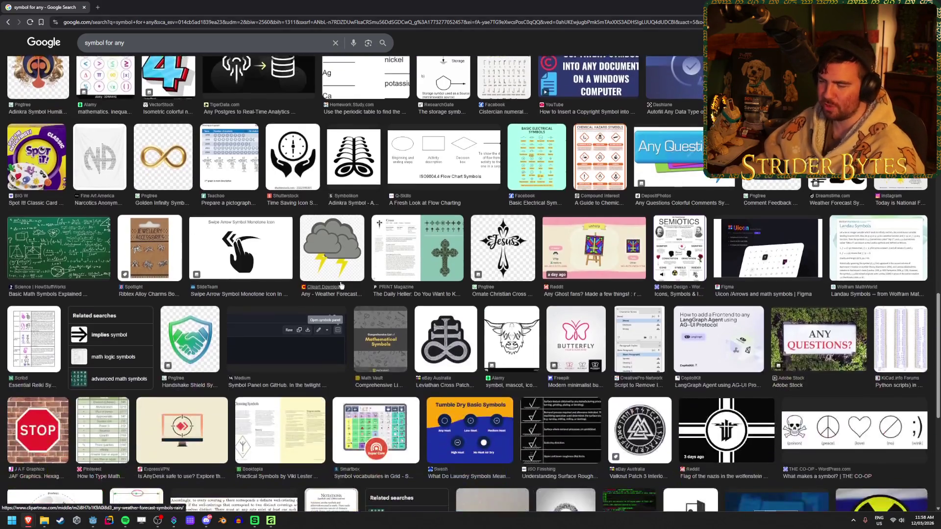
{"action": "scroll", "coordinate": [346, 280], "scroll_direction": "down", "scroll_amount": 5}
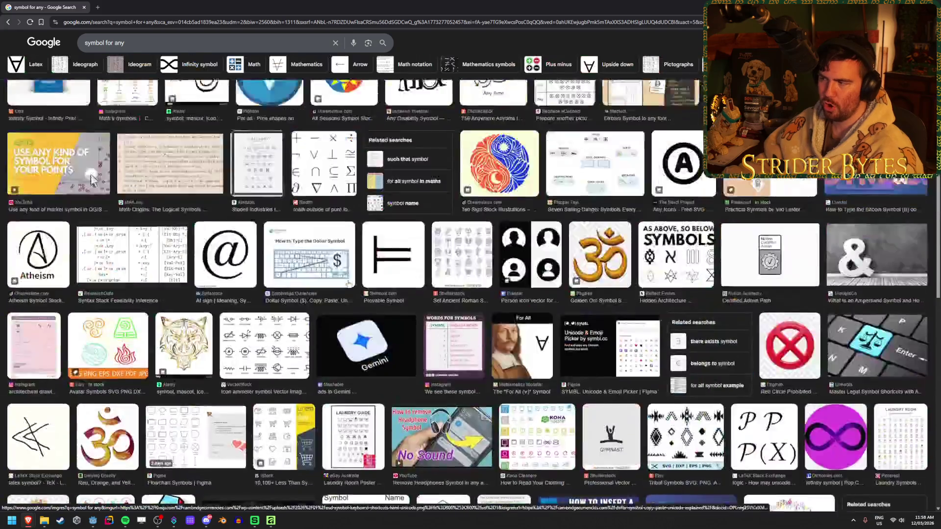
{"action": "scroll", "coordinate": [372, 289], "scroll_direction": "up", "scroll_amount": 2}
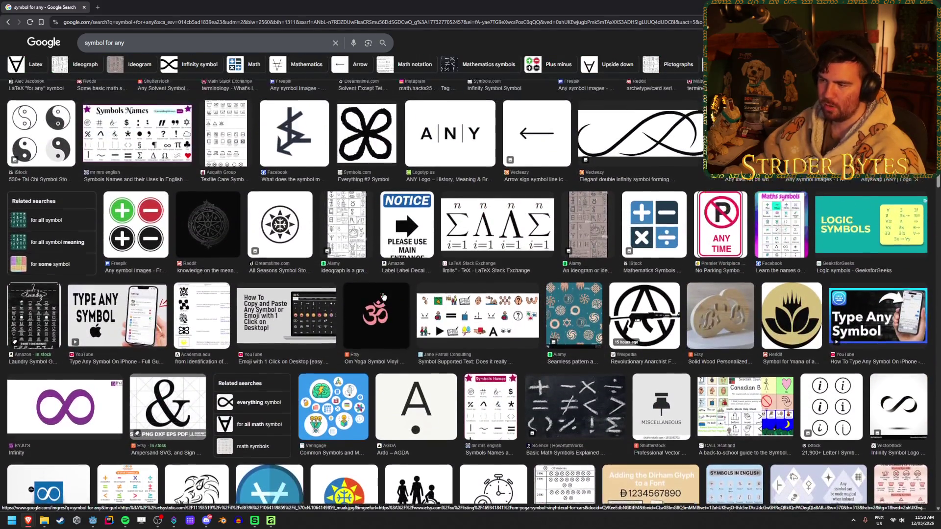
{"action": "scroll", "coordinate": [384, 297], "scroll_direction": "up", "scroll_amount": 1}
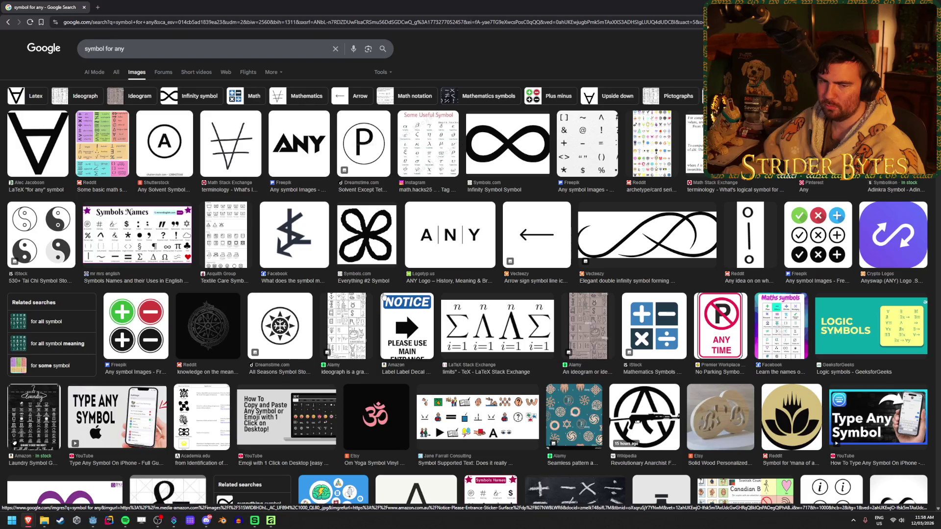
{"action": "scroll", "coordinate": [383, 297], "scroll_direction": "down", "scroll_amount": 4}
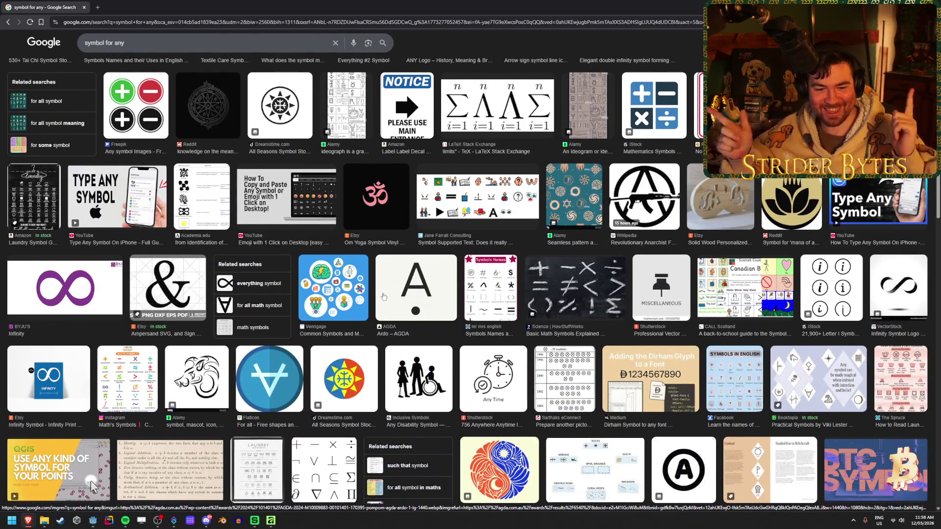
{"action": "scroll", "coordinate": [355, 278], "scroll_direction": "down", "scroll_amount": 10}
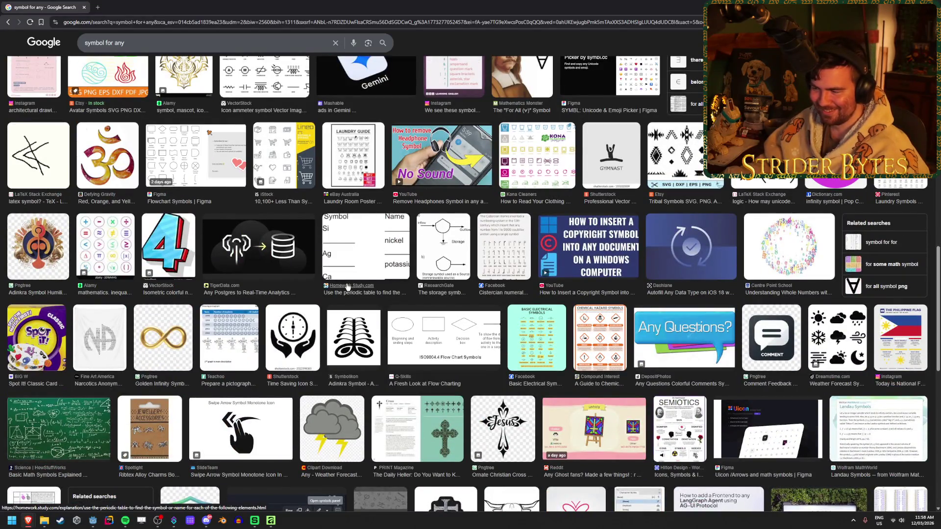
{"action": "scroll", "coordinate": [347, 287], "scroll_direction": "down", "scroll_amount": 5}
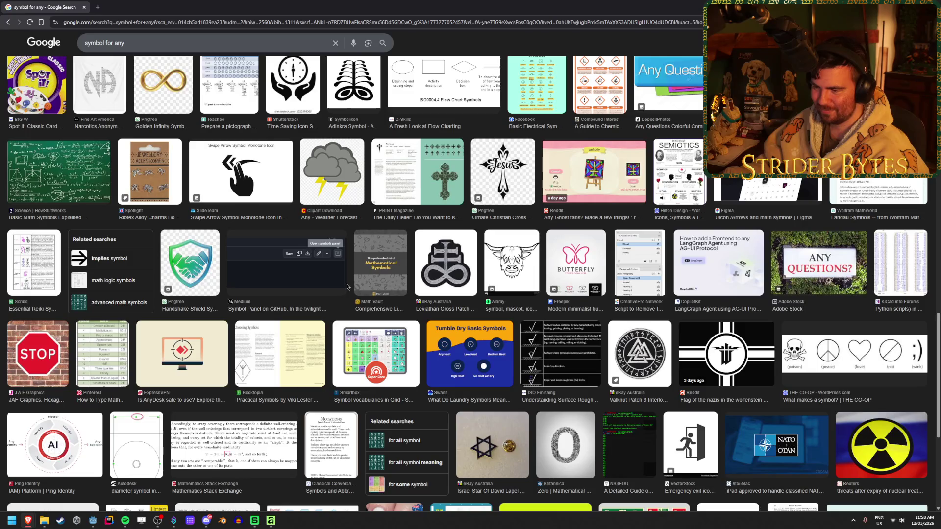
{"action": "scroll", "coordinate": [347, 286], "scroll_direction": "down", "scroll_amount": 3}
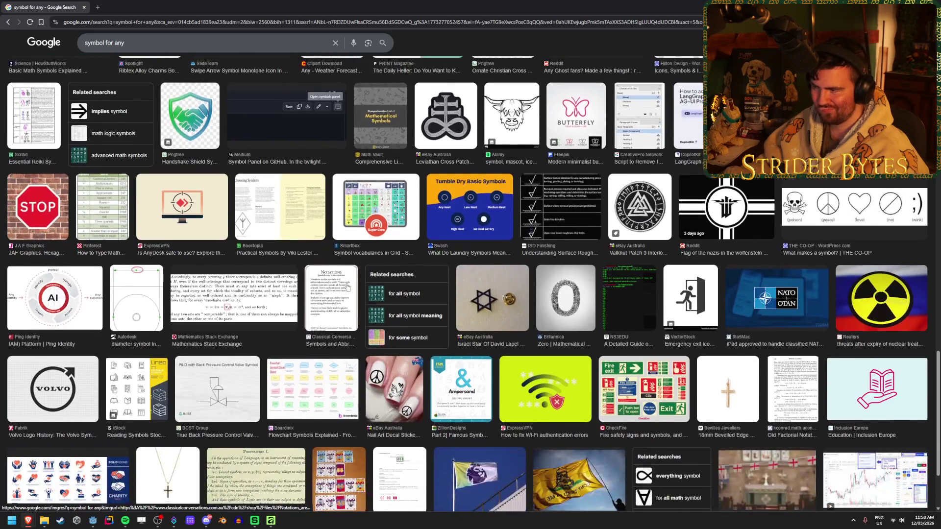
{"action": "scroll", "coordinate": [347, 286], "scroll_direction": "down", "scroll_amount": 2}
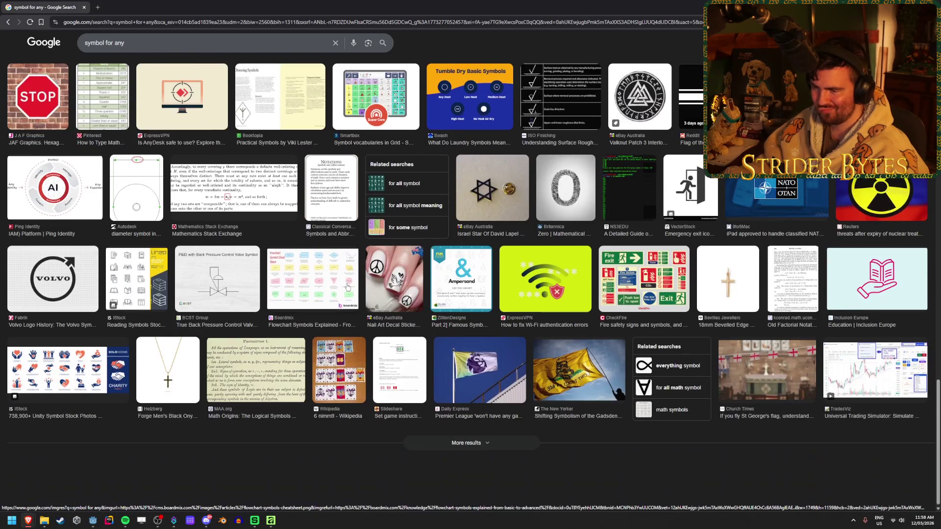
{"action": "key", "text": "F5"}
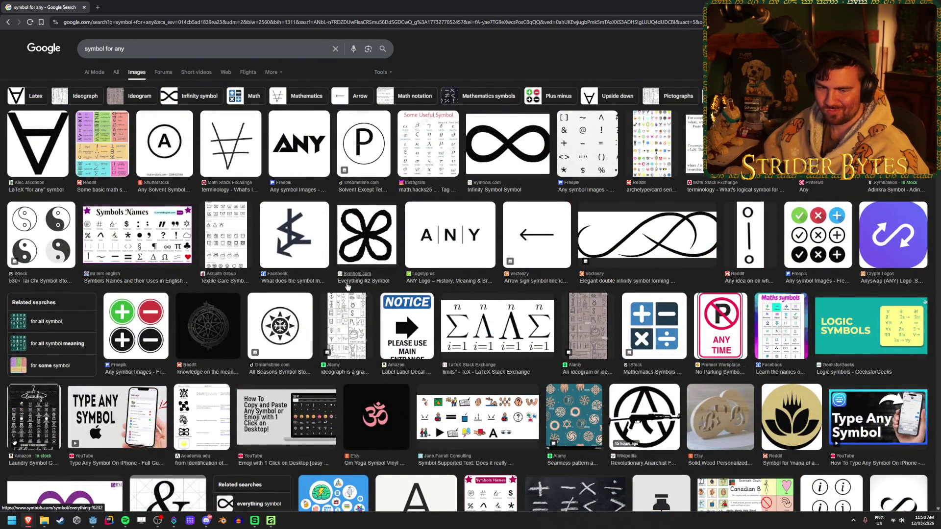
{"action": "key", "text": "alt+Tab"}
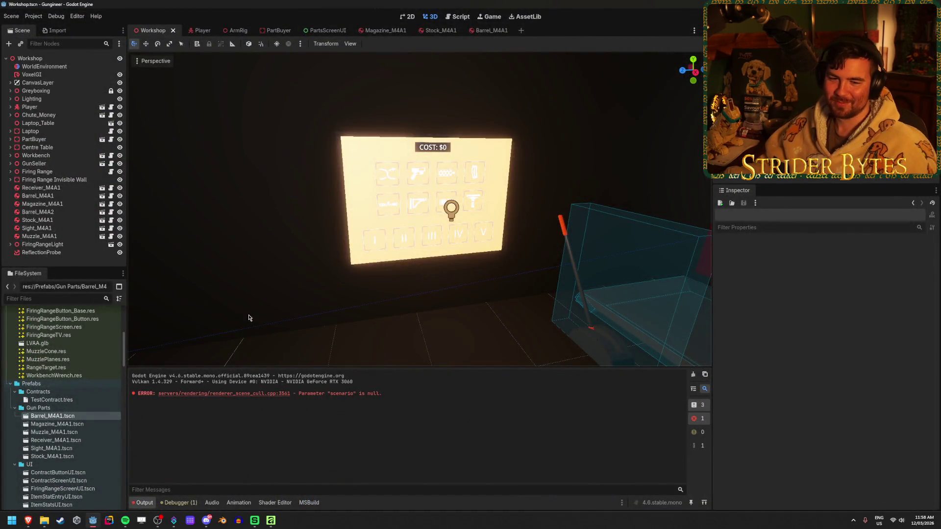
Orbit the 3D view to face the glowing parts-buyer panel squarely, then save the Workshop scene
{"action": "scroll", "coordinate": [314, 339], "scroll_direction": "up", "scroll_amount": 5}
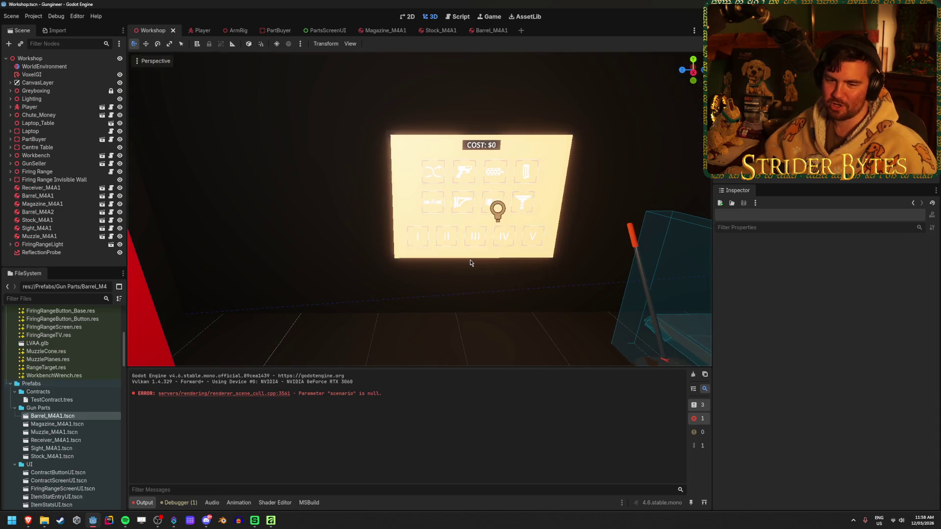
{"action": "scroll", "coordinate": [420, 209], "scroll_direction": "down", "scroll_amount": 5}
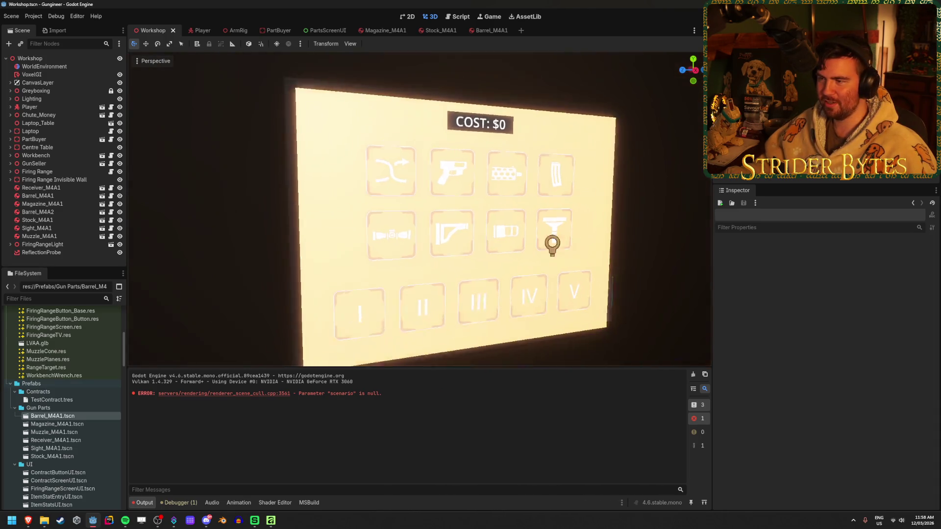
{"action": "scroll", "coordinate": [470, 257], "scroll_direction": "up", "scroll_amount": 3}
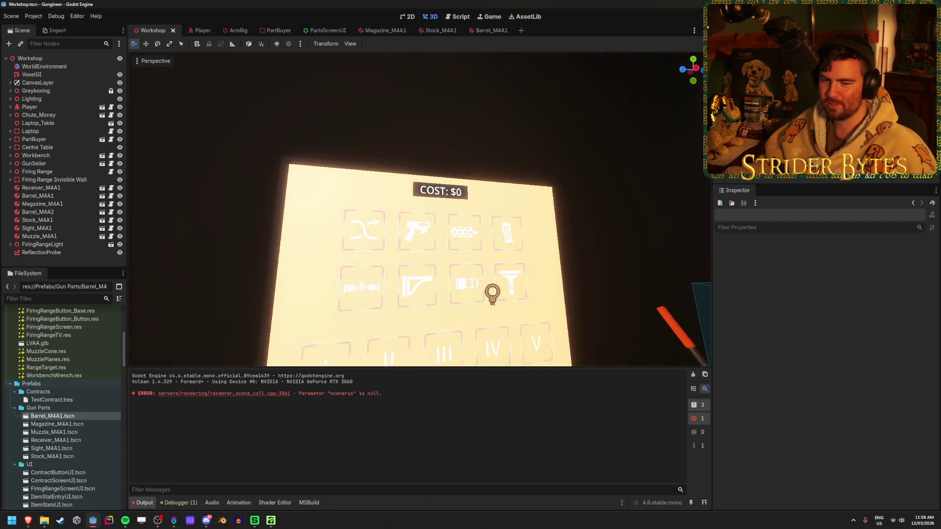
{"action": "mouse_move", "coordinate": [421, 216]}
{"action": "left_mouse_down"}
{"action": "mouse_move", "coordinate": [373, 216]}
{"action": "mouse_move", "coordinate": [387, 216]}
{"action": "mouse_move", "coordinate": [372, 215]}
{"action": "mouse_move", "coordinate": [375, 173]}
{"action": "left_mouse_up"}
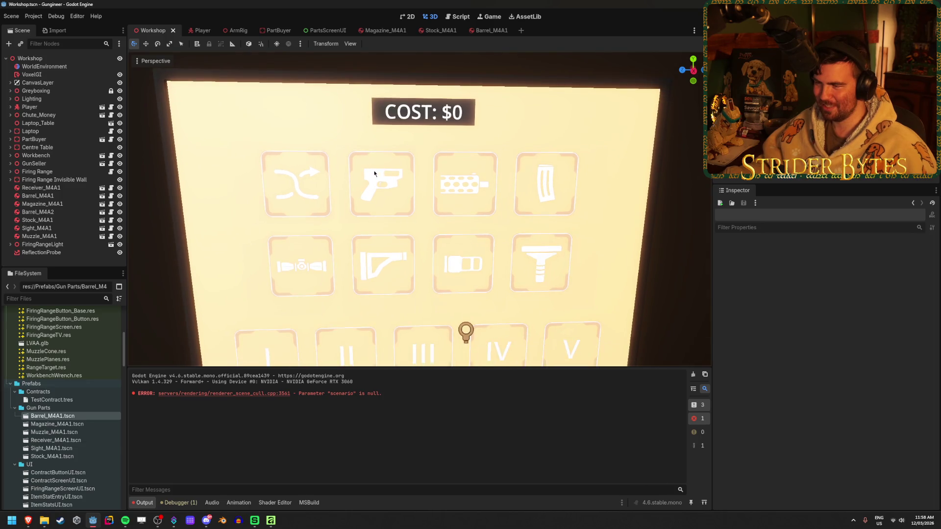
{"action": "left_click_drag", "start_coordinate": [482, 277], "coordinate": [461, 272]}
{"action": "scroll", "coordinate": [379, 167], "scroll_direction": "up", "scroll_amount": 3}
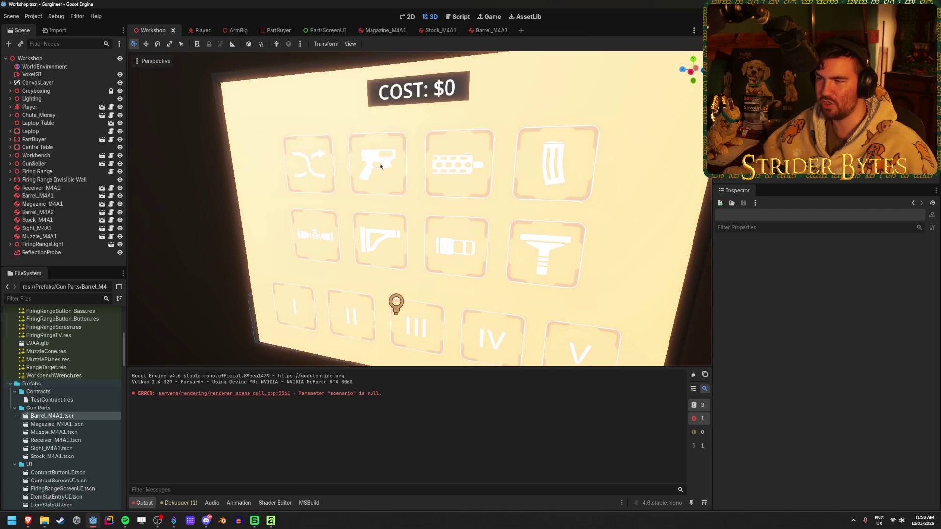
{"action": "left_click_drag", "start_coordinate": [378, 168], "coordinate": [296, 160]}
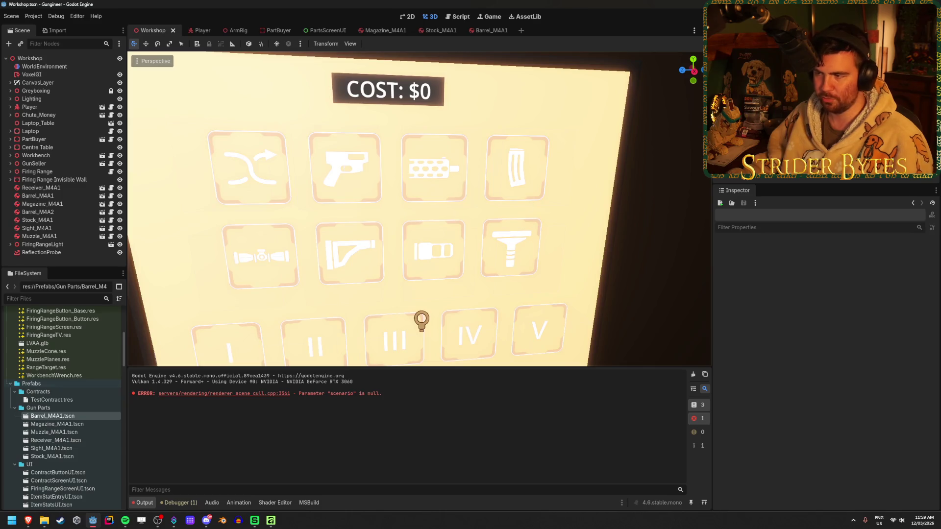
{"action": "scroll", "coordinate": [479, 221], "scroll_direction": "down", "scroll_amount": 5}
{"action": "key", "text": "ctrl+s"}
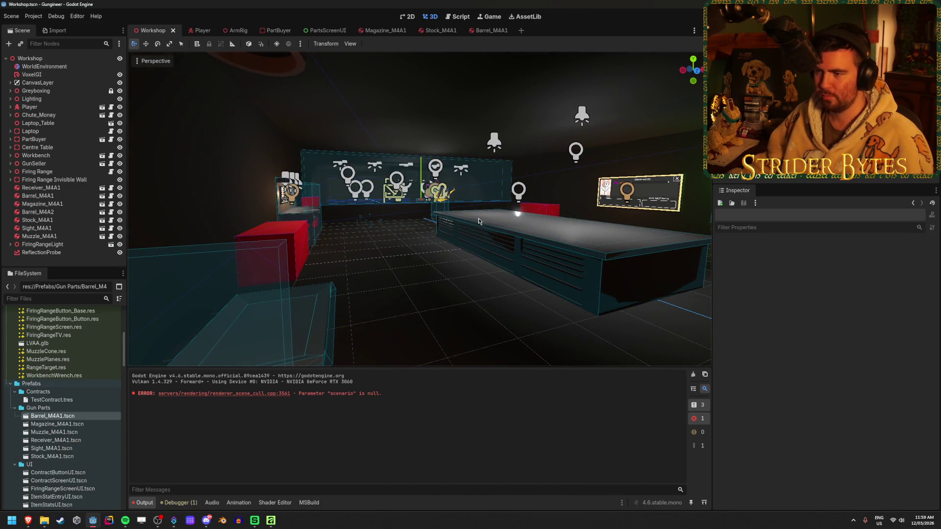
Switch away from Godot to begin opening the project-for-bickies project
{"action": "key", "text": "alt+Tab"}
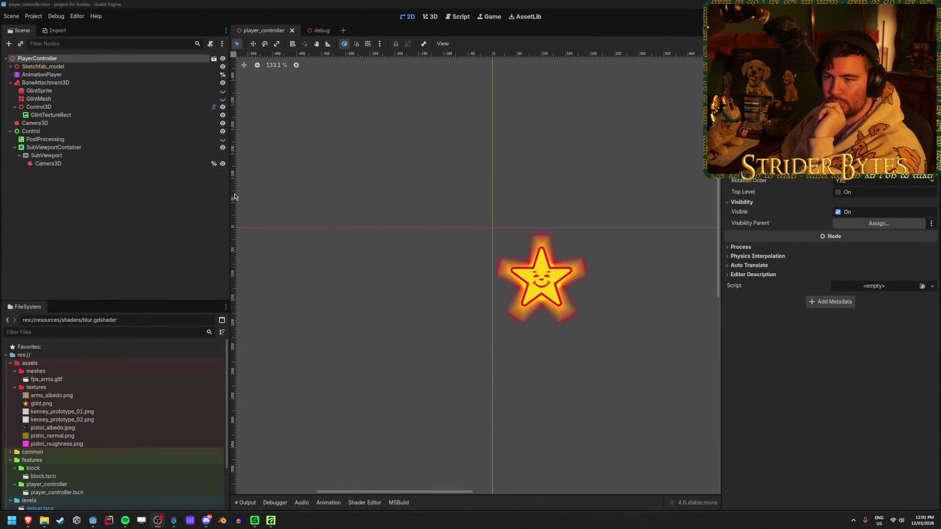
Resize the left dock, zoom the view, and open res://levels/debug.tscn from the FileSystem dock
{"action": "left_click_drag", "start_coordinate": [228, 196], "coordinate": [156, 196]}
{"action": "scroll", "coordinate": [91, 365], "scroll_direction": "down", "scroll_amount": 3}
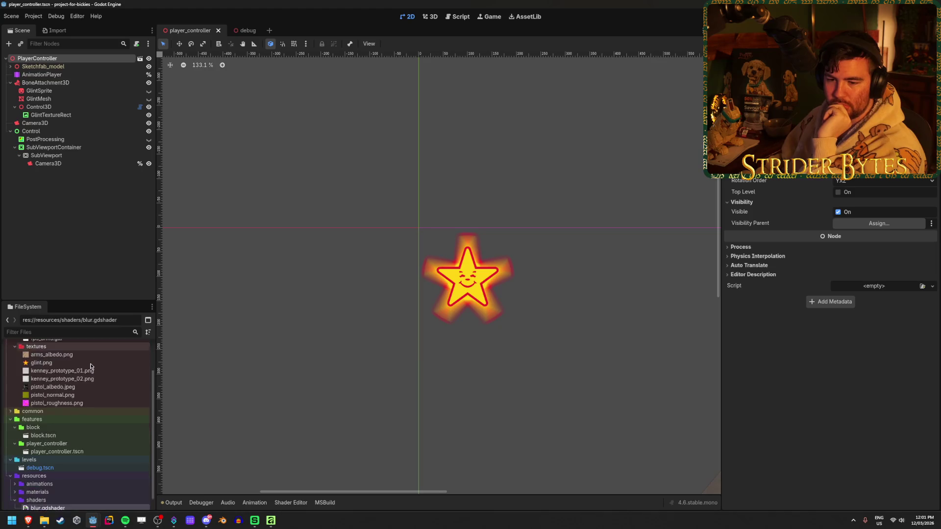
{"action": "scroll", "coordinate": [91, 365], "scroll_direction": "up", "scroll_amount": 3}
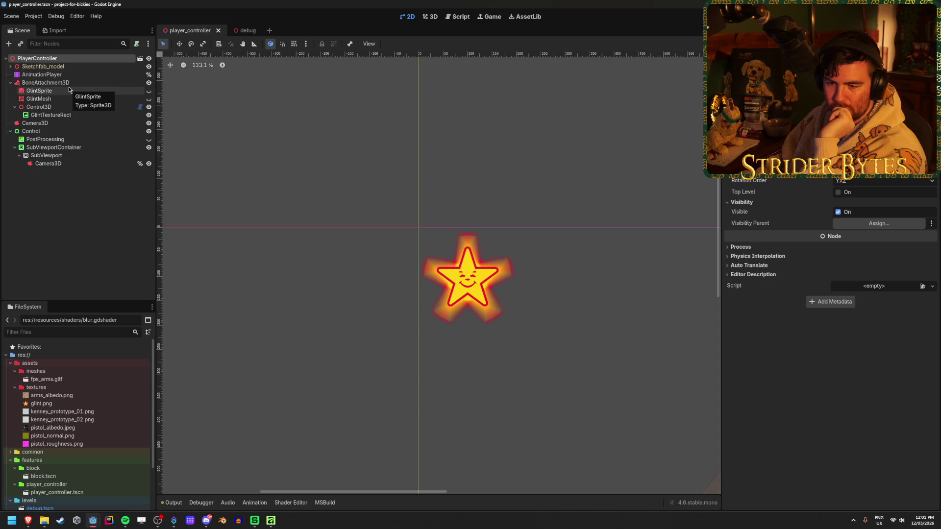
{"action": "scroll", "coordinate": [417, 299], "scroll_direction": "down", "scroll_amount": 7}
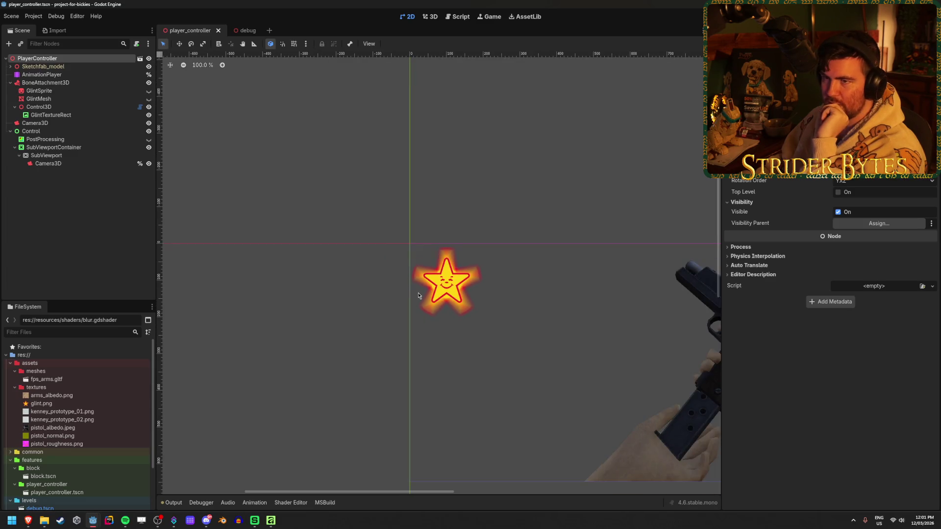
{"action": "scroll", "coordinate": [564, 343], "scroll_direction": "up", "scroll_amount": 6}
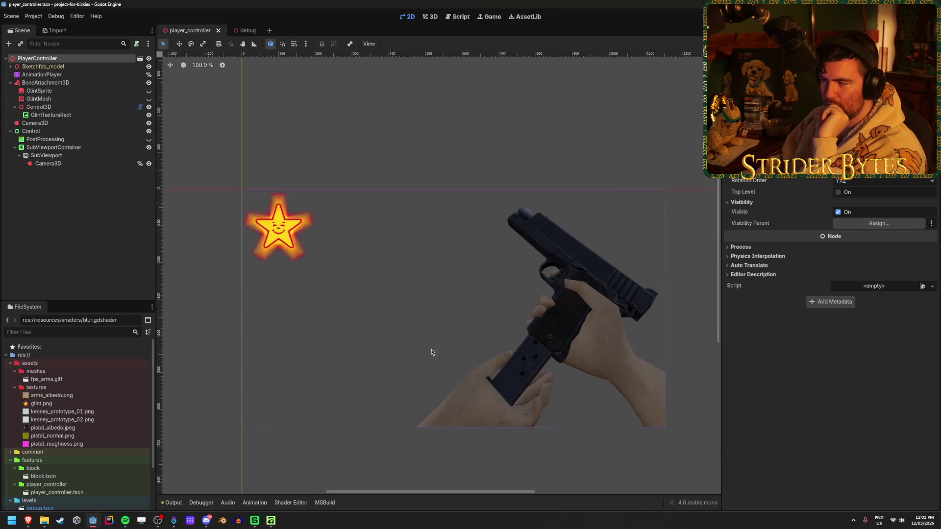
{"action": "scroll", "coordinate": [608, 270], "scroll_direction": "down", "scroll_amount": 6}
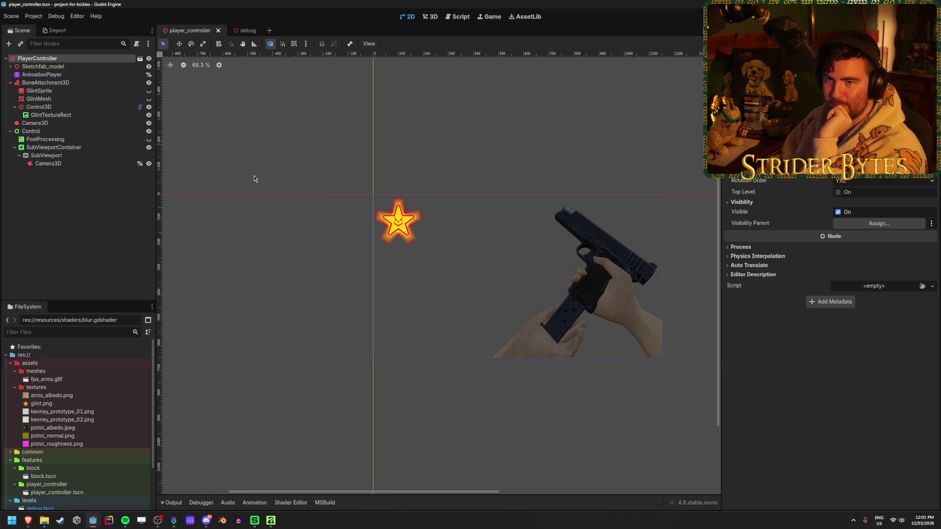
{"action": "scroll", "coordinate": [78, 402], "scroll_direction": "down", "scroll_amount": 3}
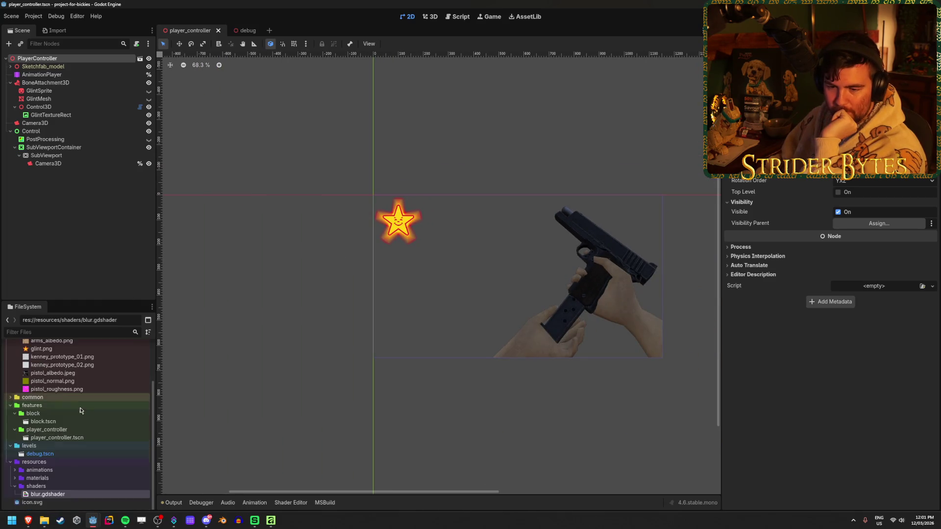
{"action": "double_click", "coordinate": [76, 454]}
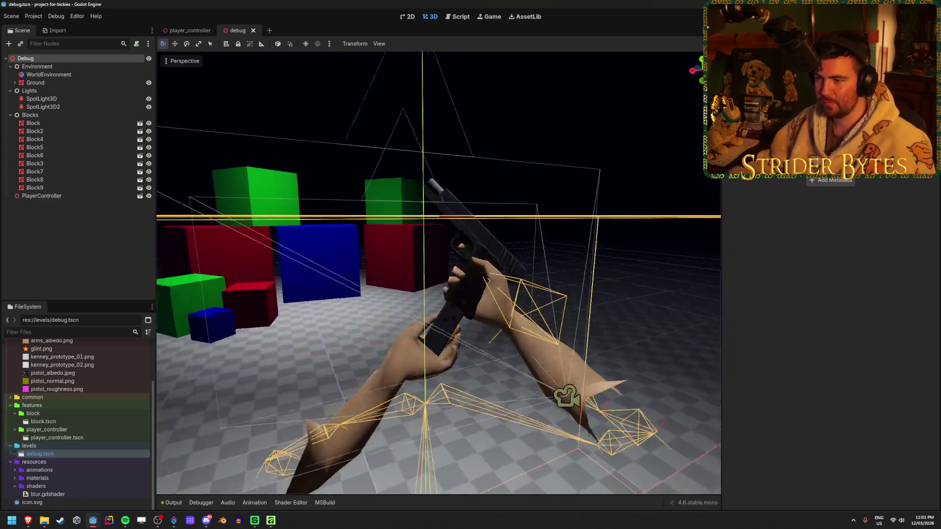
Run the game to check the star glint on the pistol, then stop it and return to player_controller
{"action": "key", "text": "F5"}
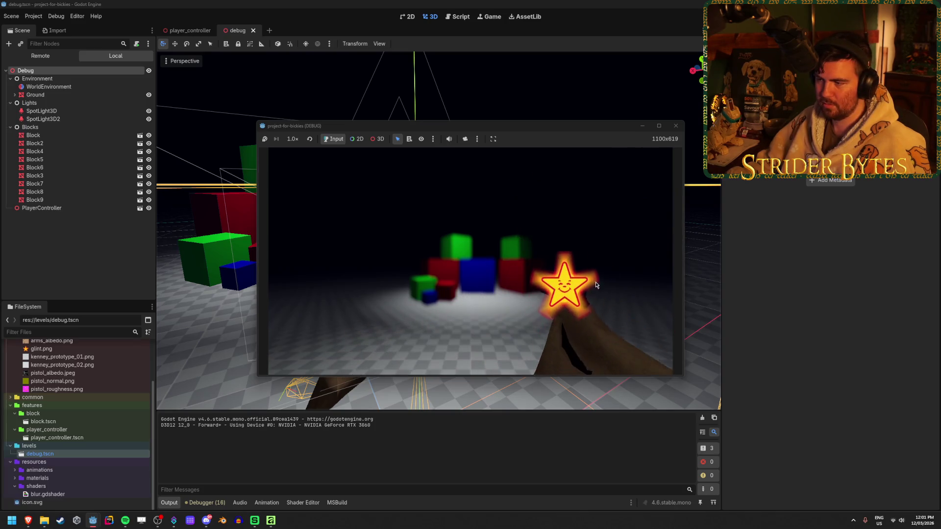
{"action": "left_click", "coordinate": [675, 126]}
{"action": "left_click", "coordinate": [190, 30]}
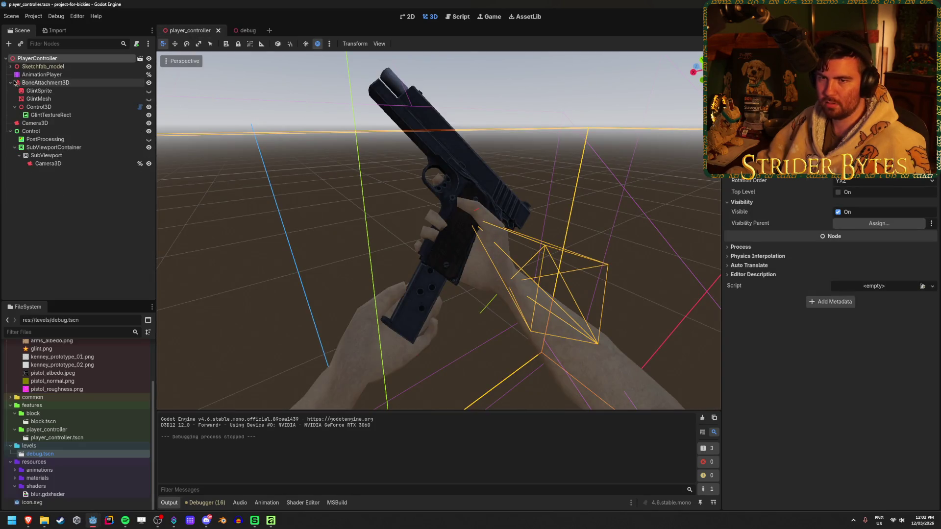
{"action": "left_click", "coordinate": [49, 139]}
{"action": "left_click", "coordinate": [70, 147]}
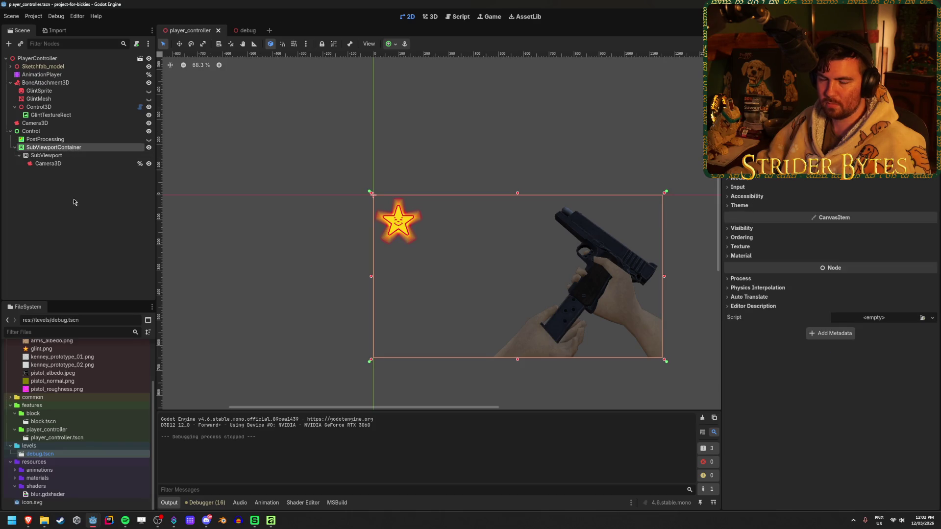
{"action": "left_click", "coordinate": [79, 230]}
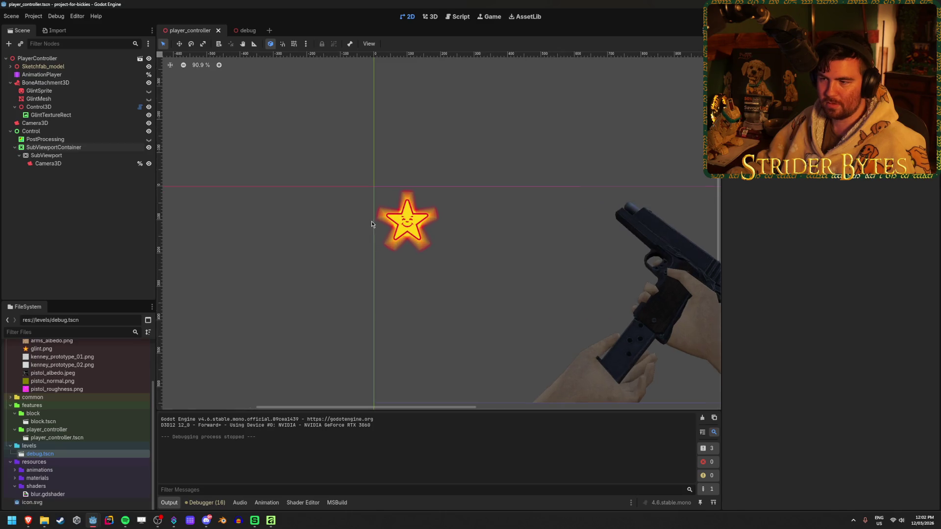
{"action": "scroll", "coordinate": [387, 225], "scroll_direction": "up", "scroll_amount": 5}
{"action": "scroll", "coordinate": [380, 206], "scroll_direction": "down", "scroll_amount": 4}
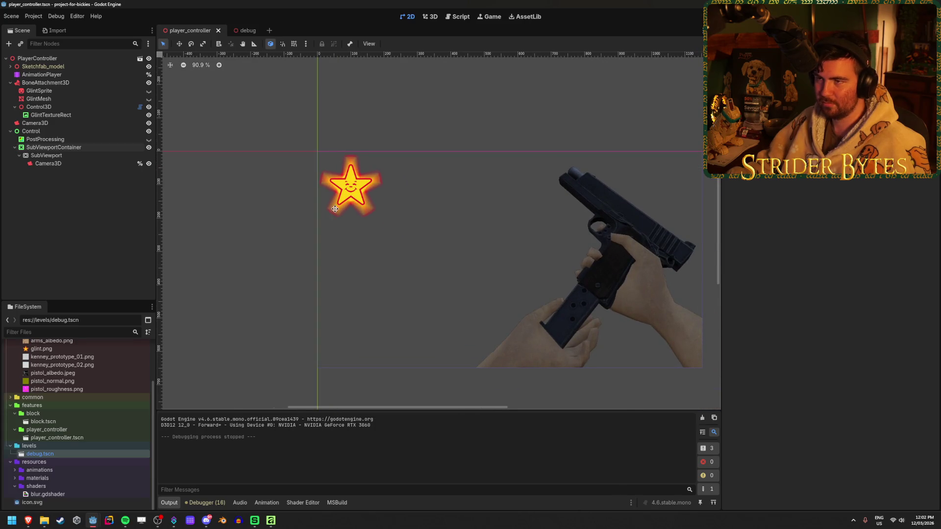
{"action": "left_click", "coordinate": [68, 133]}
{"action": "left_click", "coordinate": [49, 139]}
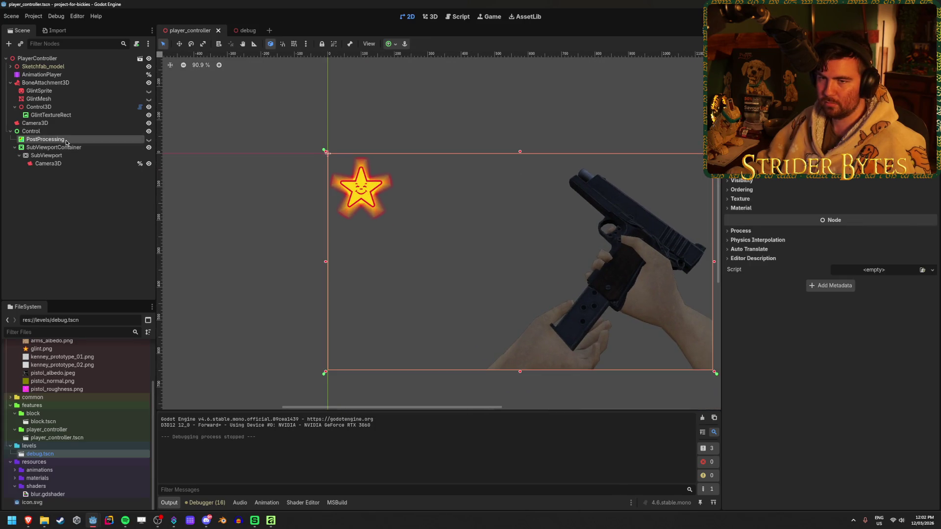
{"action": "left_click", "coordinate": [65, 148]}
{"action": "left_click", "coordinate": [56, 109]}
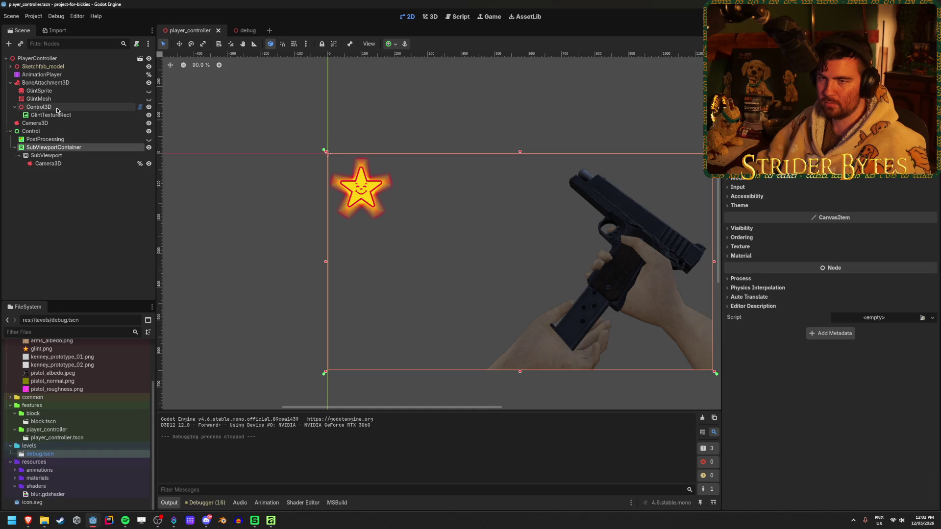
{"action": "left_click", "coordinate": [59, 114]}
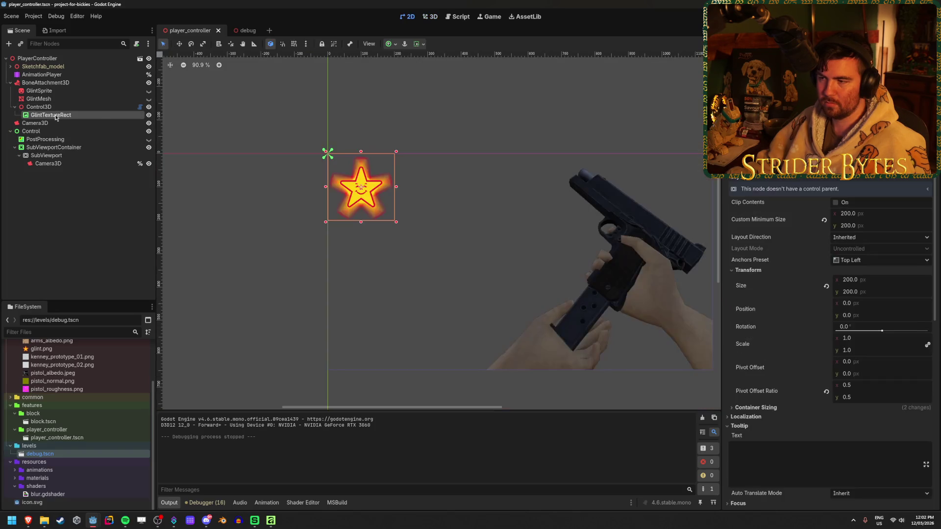
{"action": "left_click", "coordinate": [62, 109]}
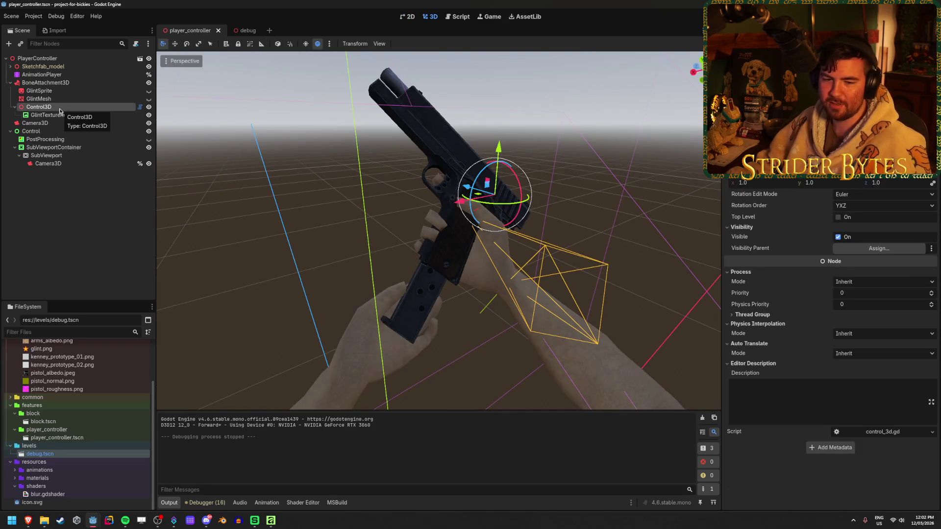
Inspect the GlintSprite, GlintMesh and BoneAttachment3D nodes in the Scene dock
{"action": "left_click", "coordinate": [63, 98]}
{"action": "left_click", "coordinate": [62, 91]}
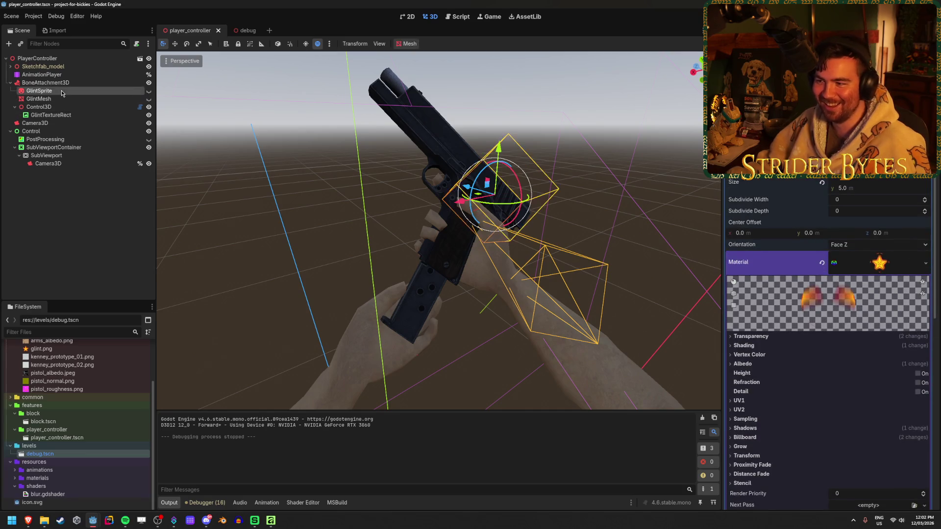
{"action": "left_click", "coordinate": [63, 99]}
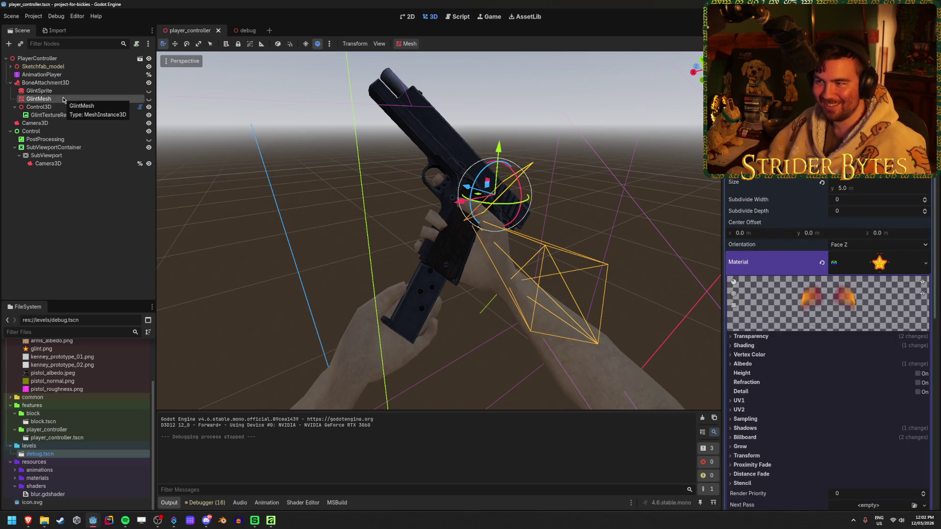
{"action": "left_click", "coordinate": [65, 93]}
{"action": "left_click", "coordinate": [61, 99]}
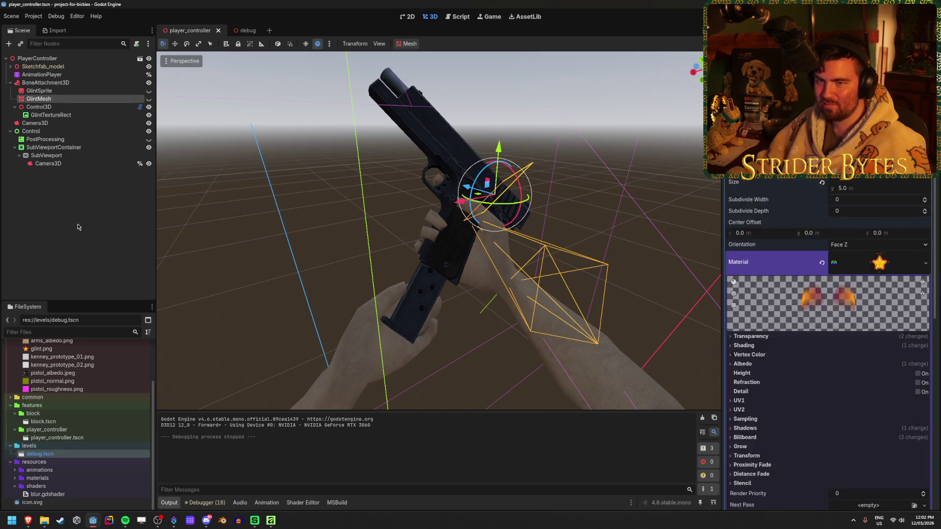
{"action": "left_click", "coordinate": [55, 83]}
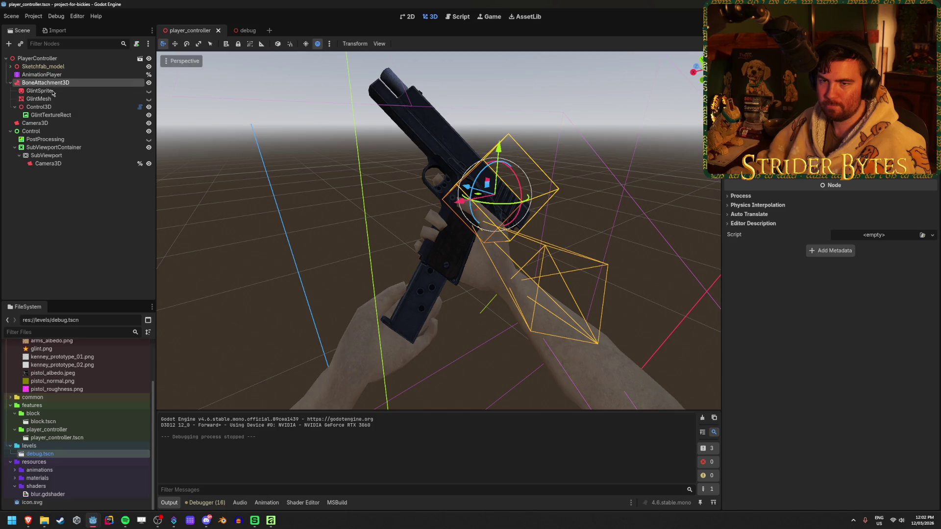
Inspect the main Camera3D and the SubViewport Camera3D (cull mask layer 2, 50° FOV), then select Sketchfab_model
{"action": "left_click", "coordinate": [47, 124]}
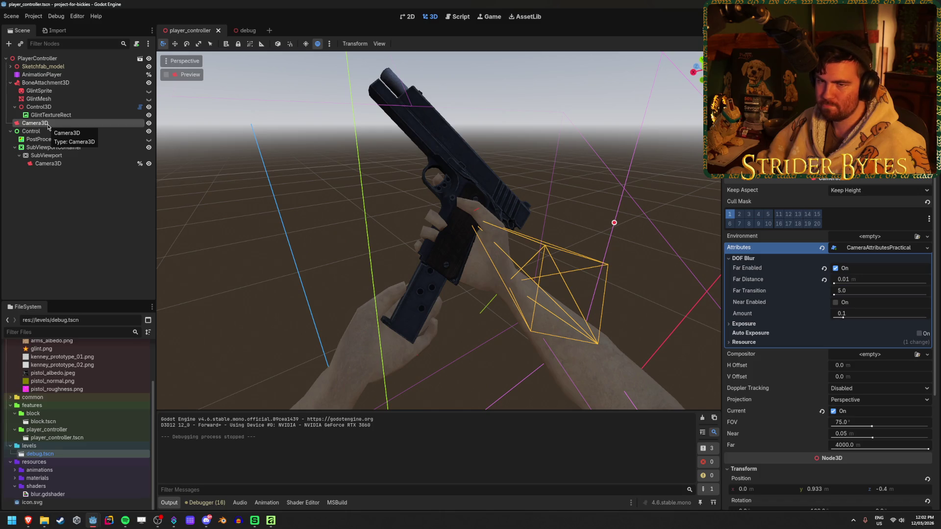
{"action": "left_click", "coordinate": [62, 194]}
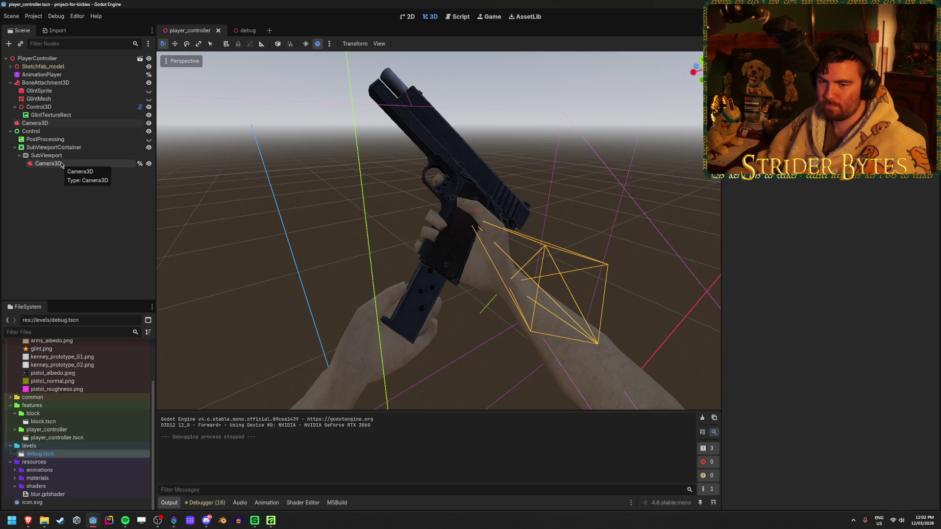
{"action": "scroll", "coordinate": [105, 424], "scroll_direction": "up", "scroll_amount": 3}
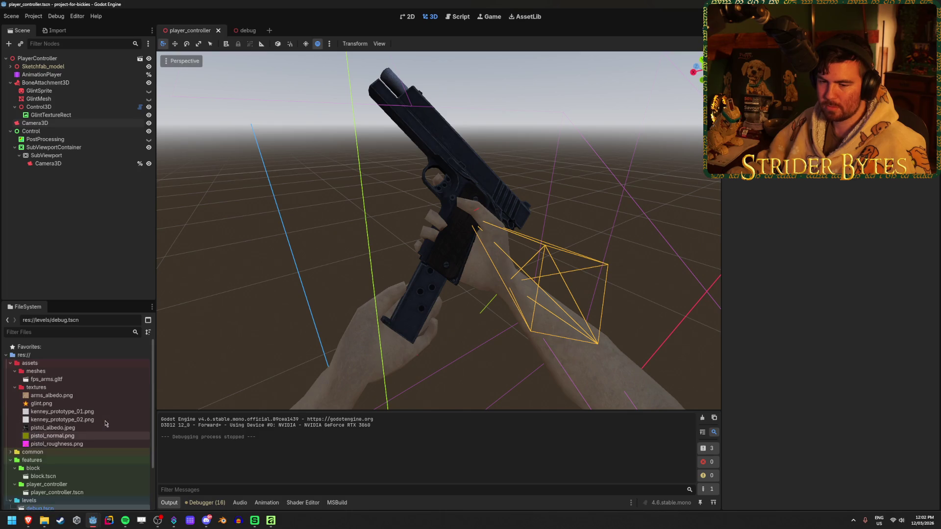
{"action": "left_click", "coordinate": [67, 164]}
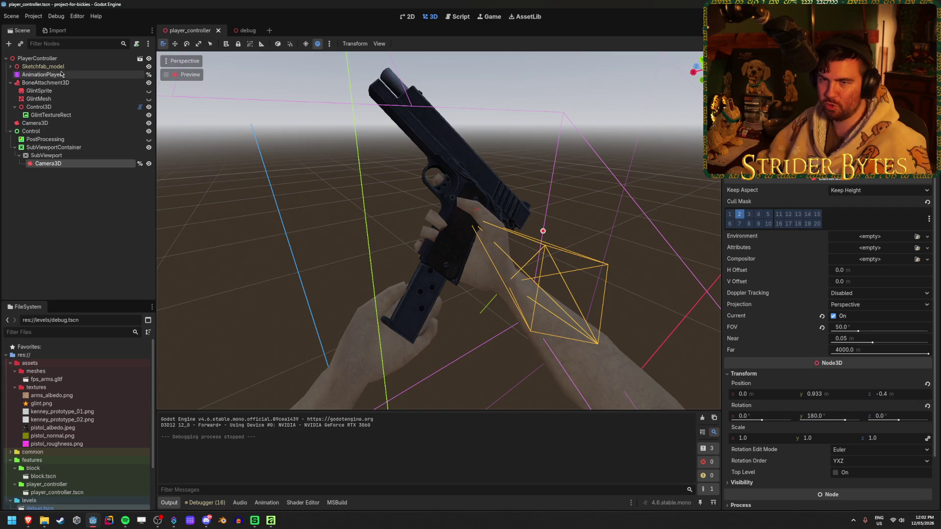
{"action": "left_click", "coordinate": [18, 68]}
Expand Sketchfab_model and browse its imported nodes such as Object_16, Skeleton3D and Object_14
{"action": "left_click", "coordinate": [11, 67]}
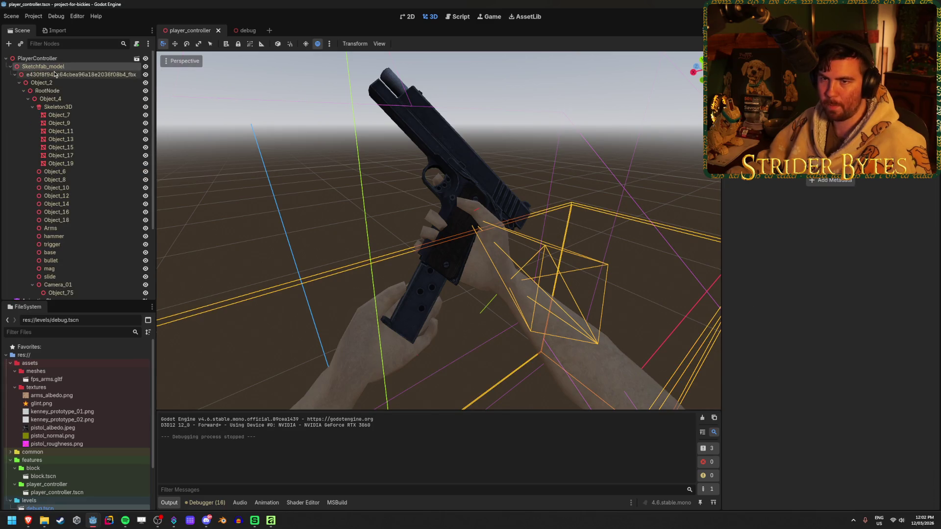
{"action": "left_click", "coordinate": [57, 61]}
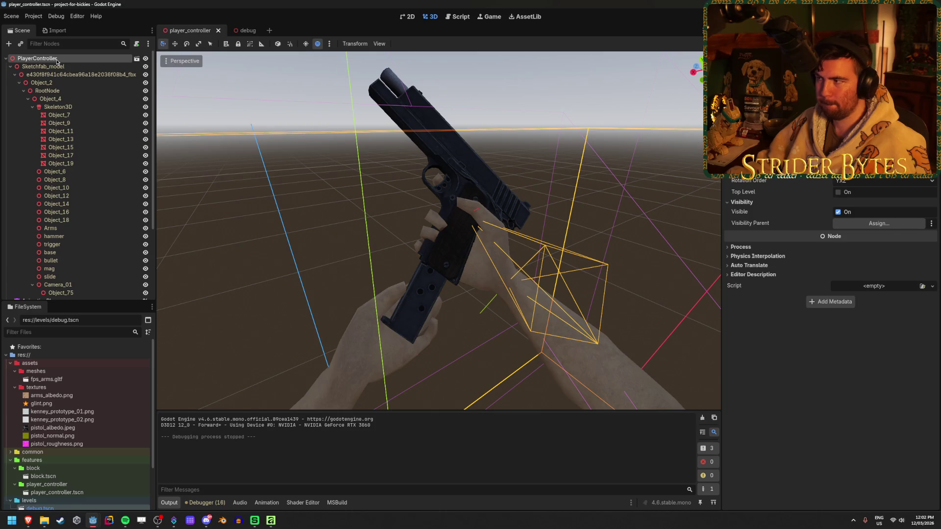
{"action": "left_click", "coordinate": [54, 67]}
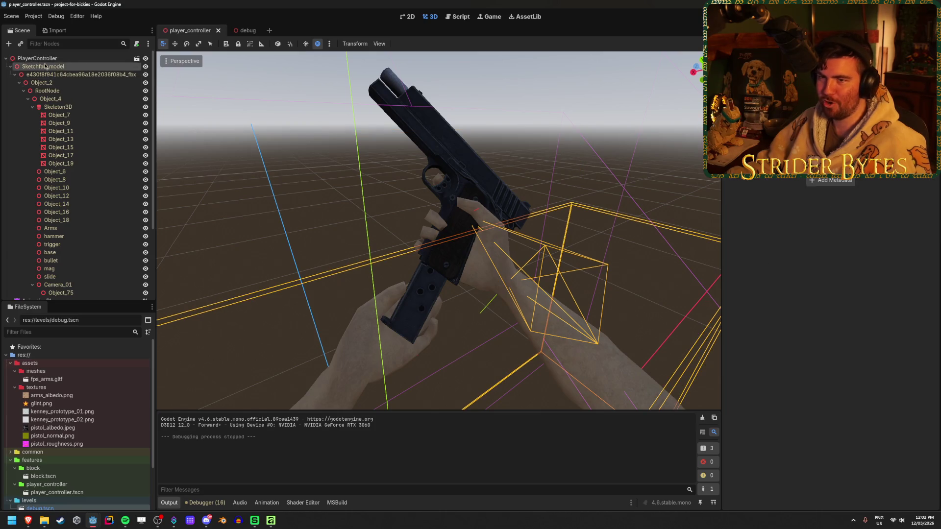
{"action": "scroll", "coordinate": [66, 221], "scroll_direction": "down", "scroll_amount": 3}
{"action": "scroll", "coordinate": [67, 246], "scroll_direction": "up", "scroll_amount": 3}
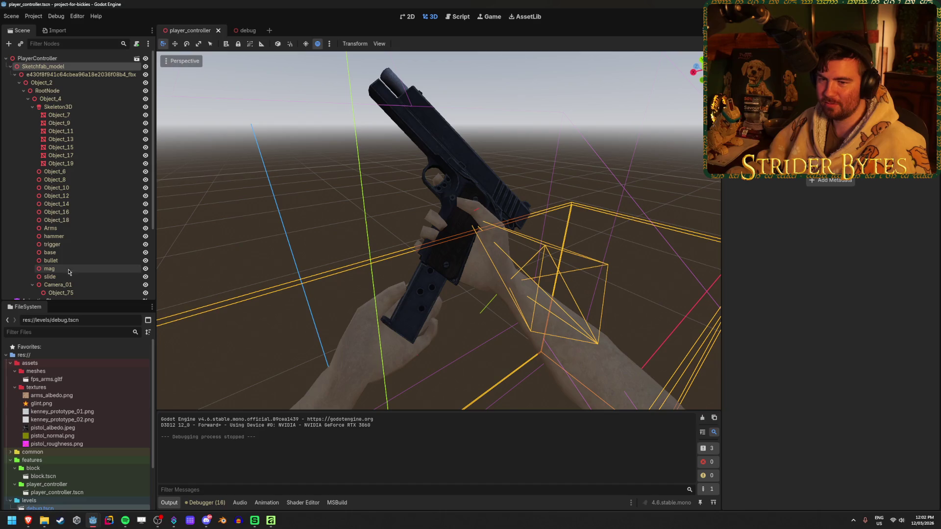
{"action": "left_click", "coordinate": [72, 212]}
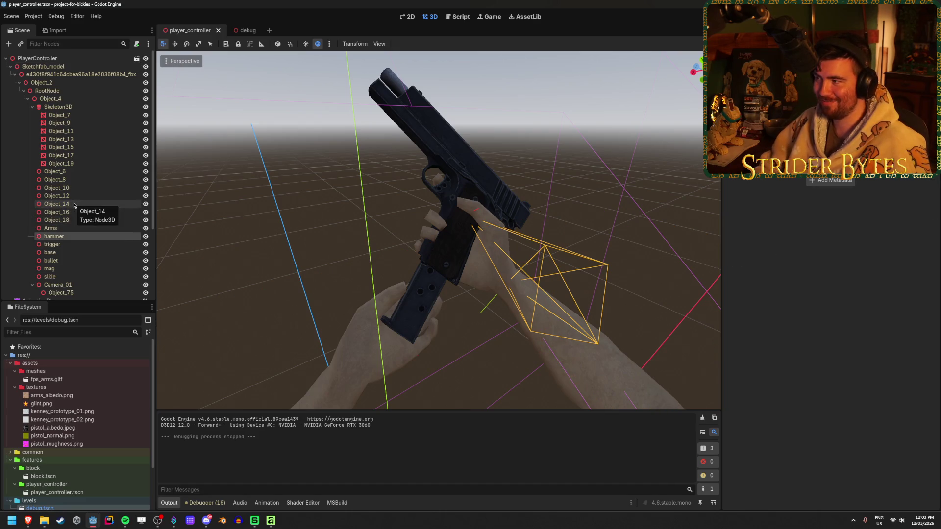
{"action": "key", "text": "Down"}
{"action": "key", "text": "Down"}
{"action": "key", "text": "Down"}
{"action": "key", "text": "Up"}
{"action": "key", "text": "Up"}
{"action": "key", "text": "Up"}
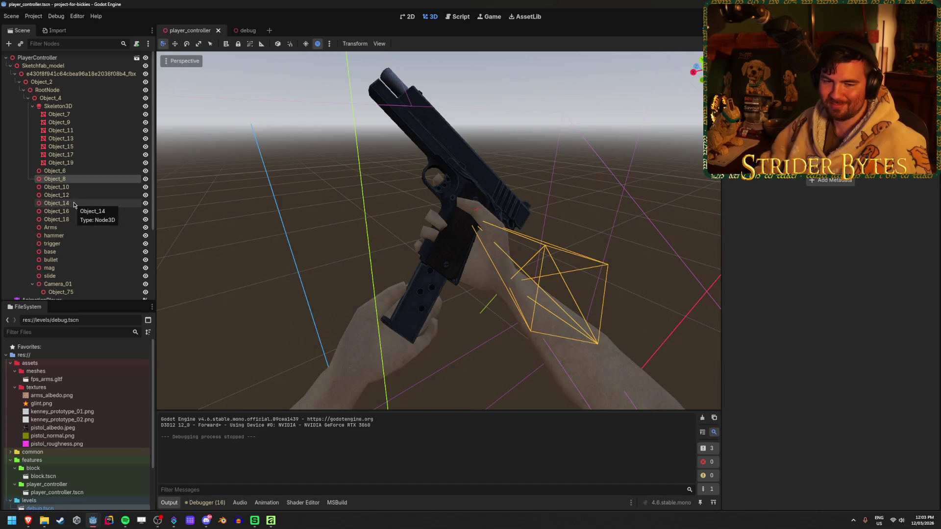
{"action": "left_click", "coordinate": [74, 205]}
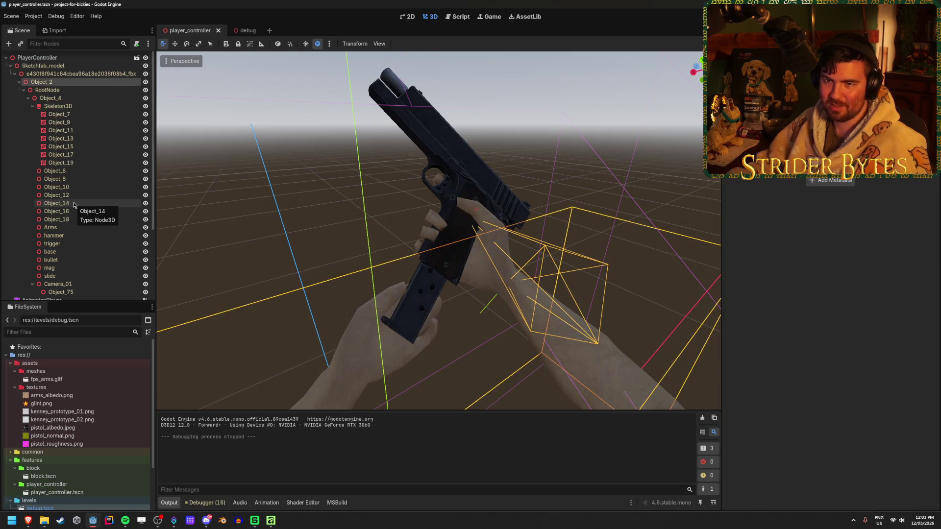
Collapse the Sketchfab_model branch and hide the Control3D node
{"action": "left_click", "coordinate": [6, 58]}
{"action": "left_click", "coordinate": [6, 58]}
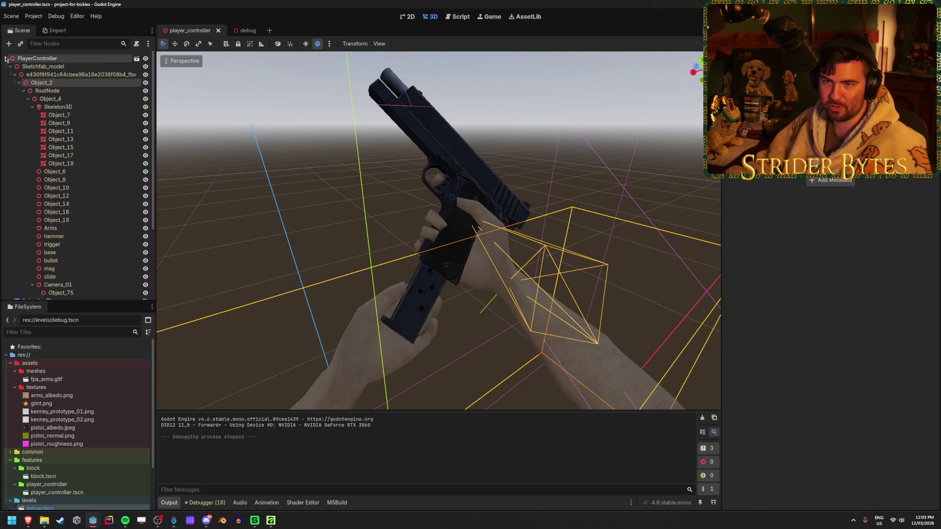
{"action": "left_click", "coordinate": [10, 66]}
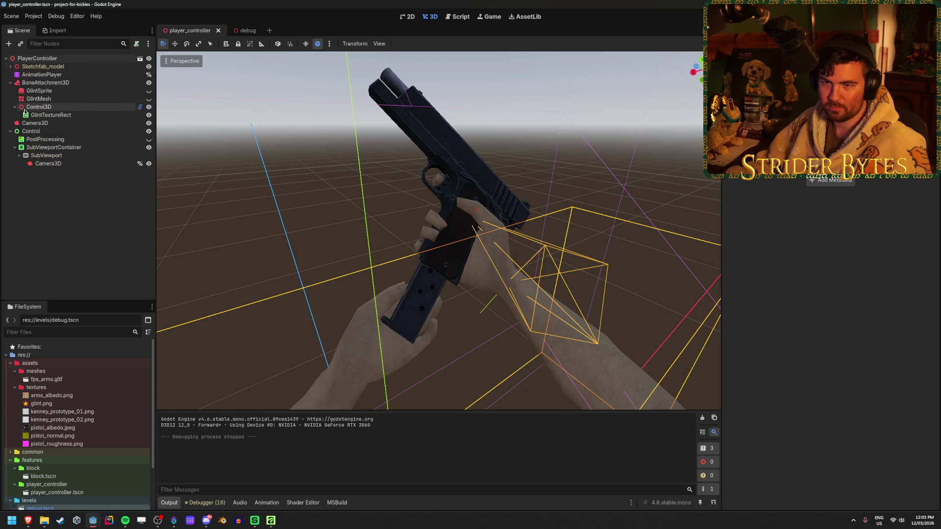
{"action": "left_click", "coordinate": [149, 107]}
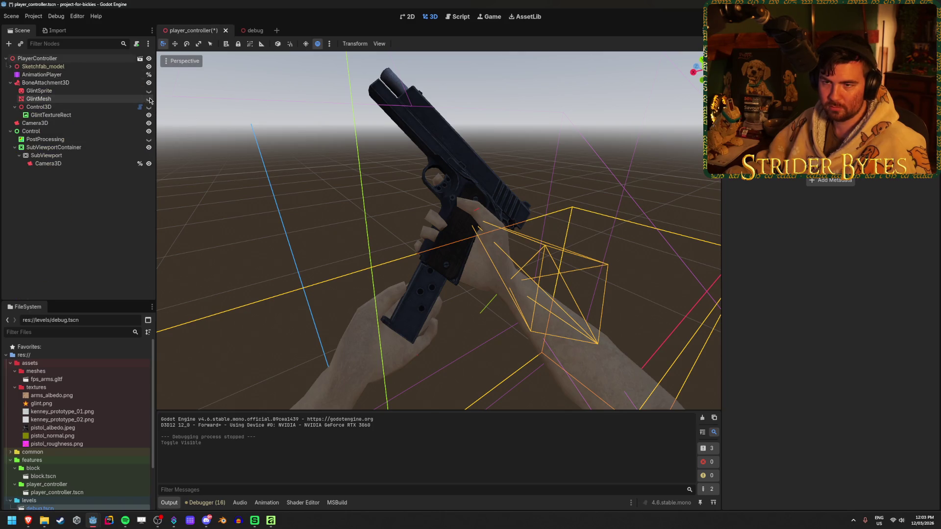
Make GlintMesh visible and test-run the game to check the star glint
{"action": "left_click", "coordinate": [149, 99]}
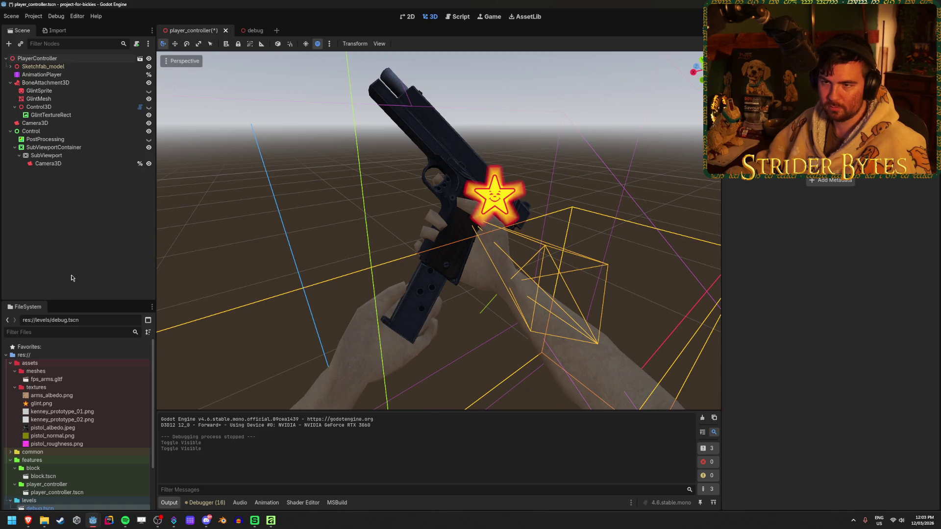
{"action": "key", "text": "F5"}
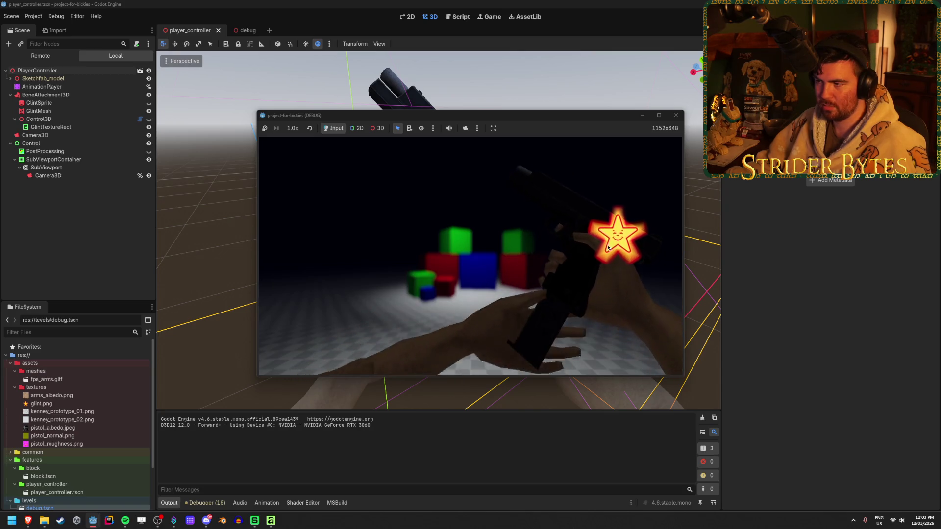
{"action": "left_click", "coordinate": [676, 116]}
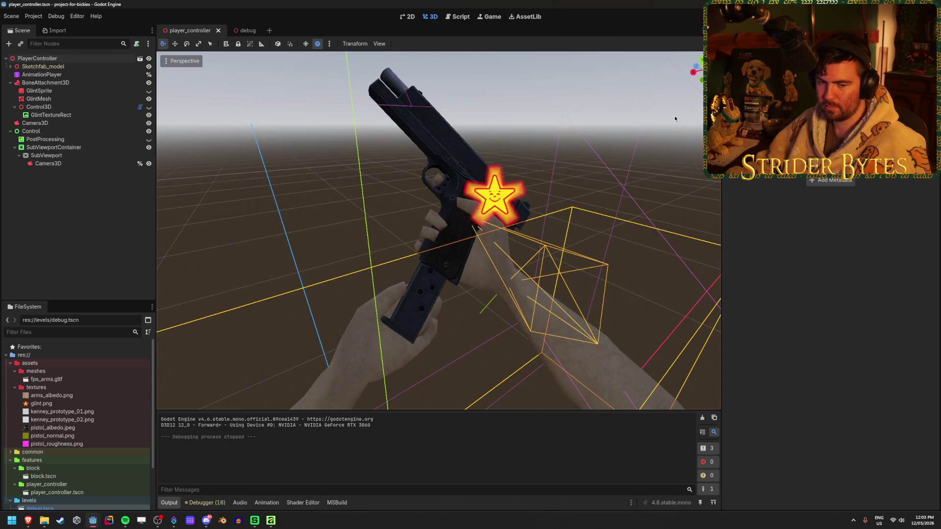
{"action": "left_click_drag", "start_coordinate": [536, 157], "coordinate": [603, 157]}
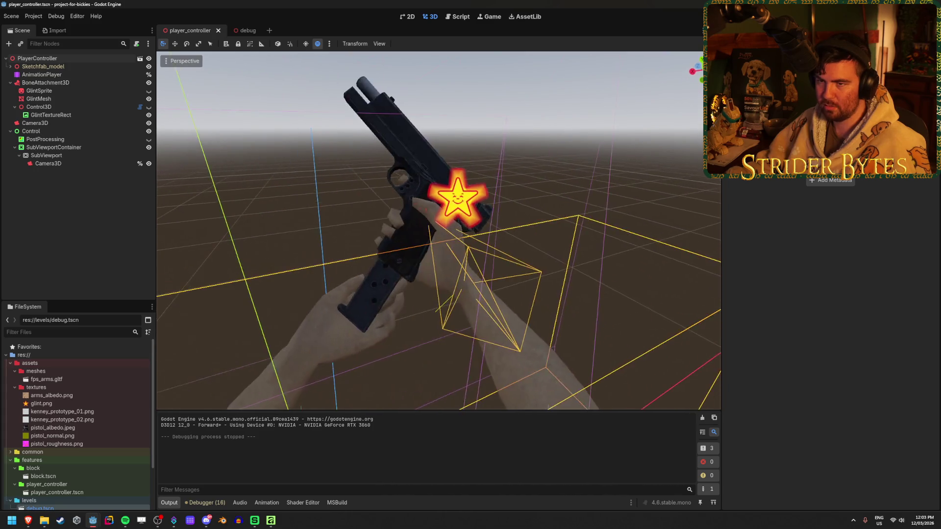
Hide GlintSprite, keep GlintMesh showing, select glint.png, and save the scene
{"action": "left_click", "coordinate": [149, 91]}
{"action": "double_click", "coordinate": [149, 92]}
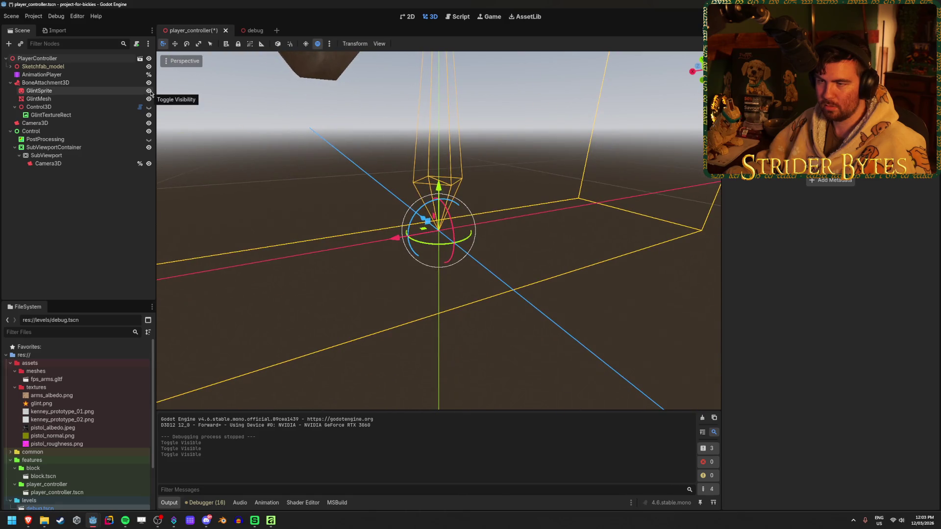
{"action": "left_click", "coordinate": [149, 91]}
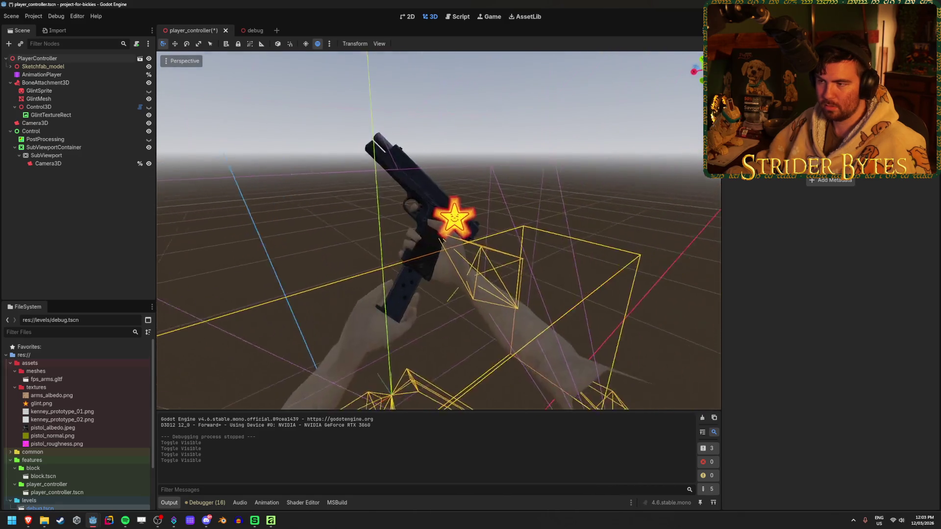
{"action": "left_click", "coordinate": [148, 100]}
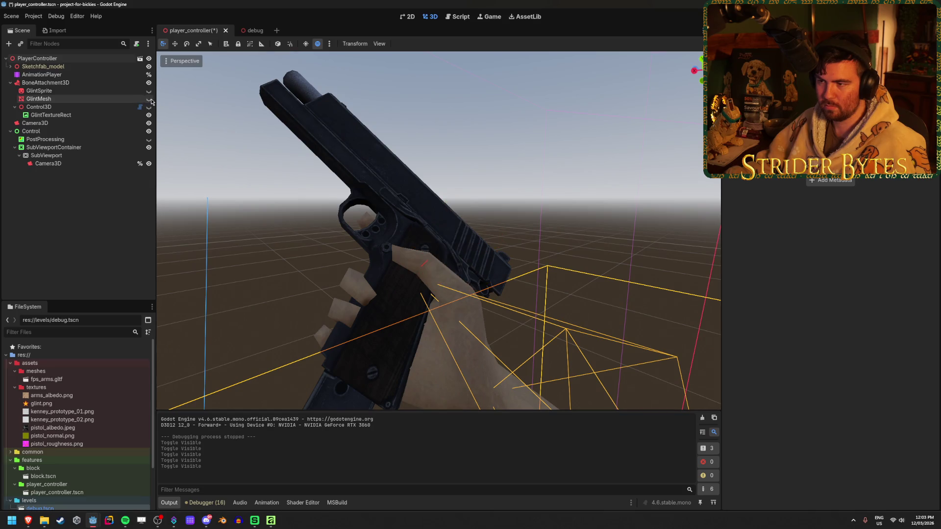
{"action": "left_click", "coordinate": [148, 100]}
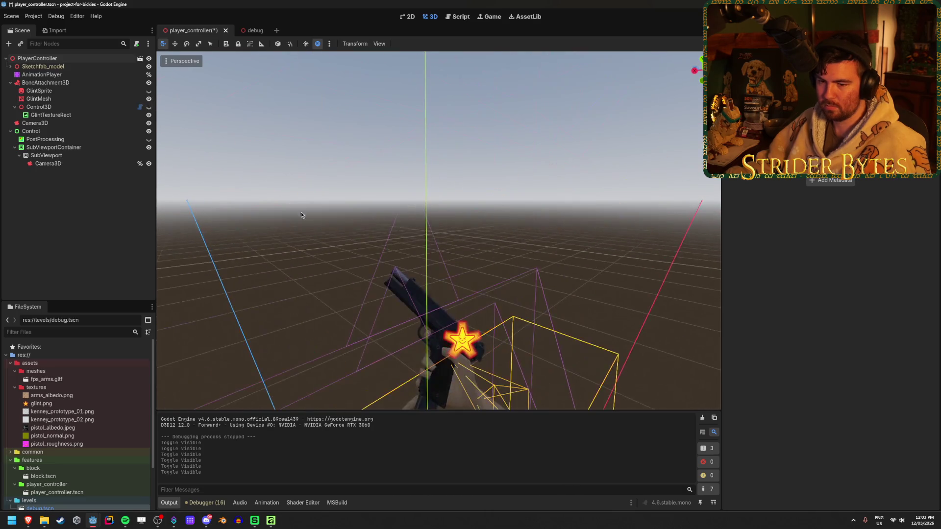
{"action": "left_click", "coordinate": [41, 403]}
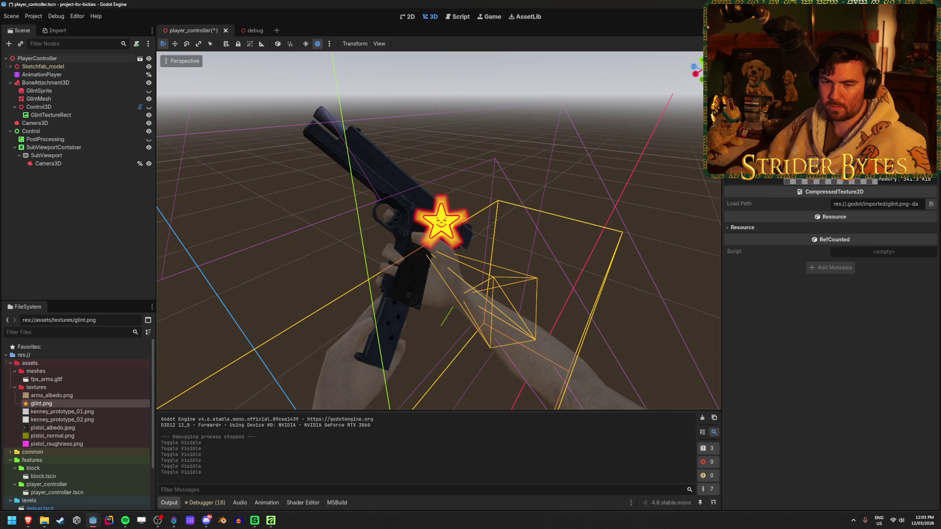
{"action": "key", "text": "ctrl+s"}
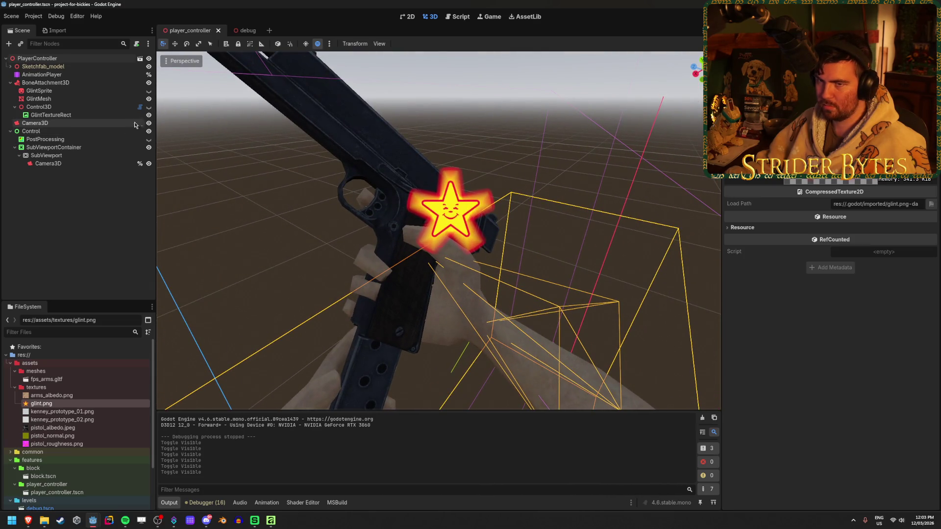
Toggle Control3D and GlintMesh visibility, then run and stop the game twice to test the glint
{"action": "left_click", "coordinate": [149, 107]}
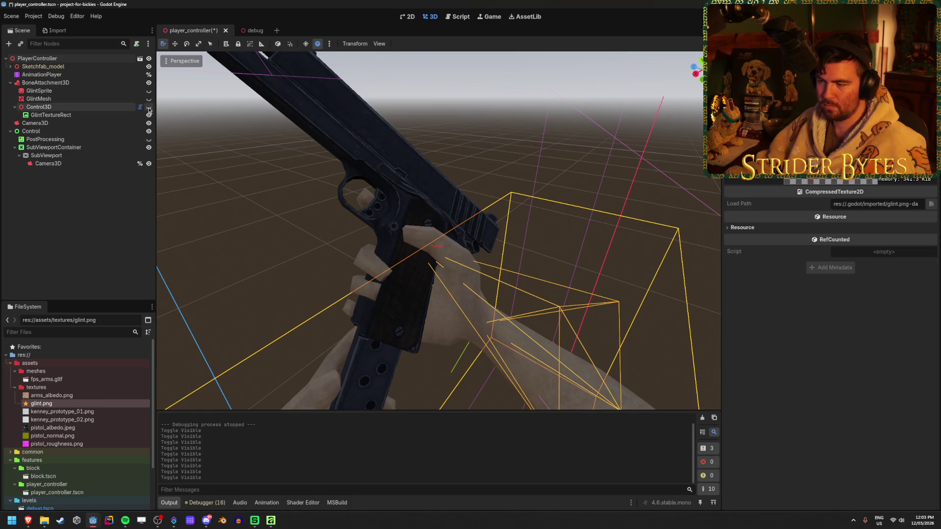
{"action": "left_click", "coordinate": [149, 99]}
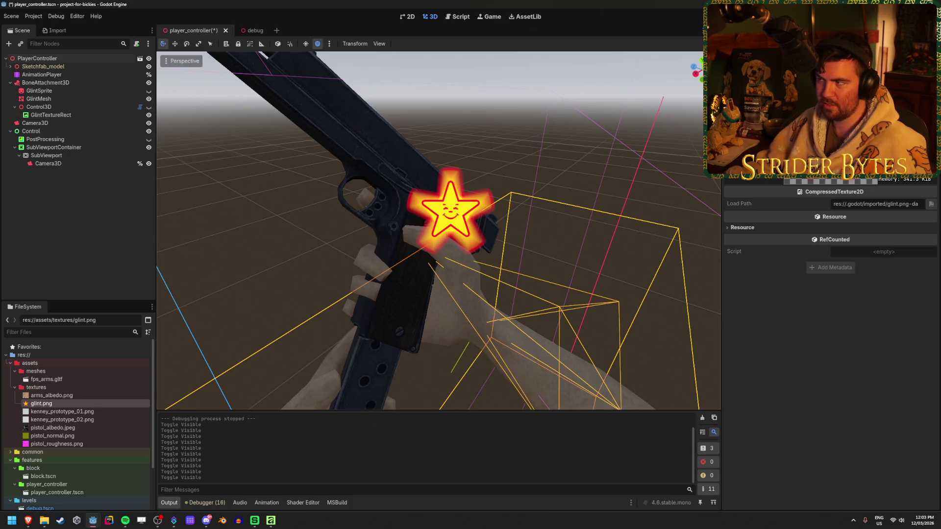
{"action": "key", "text": "F5"}
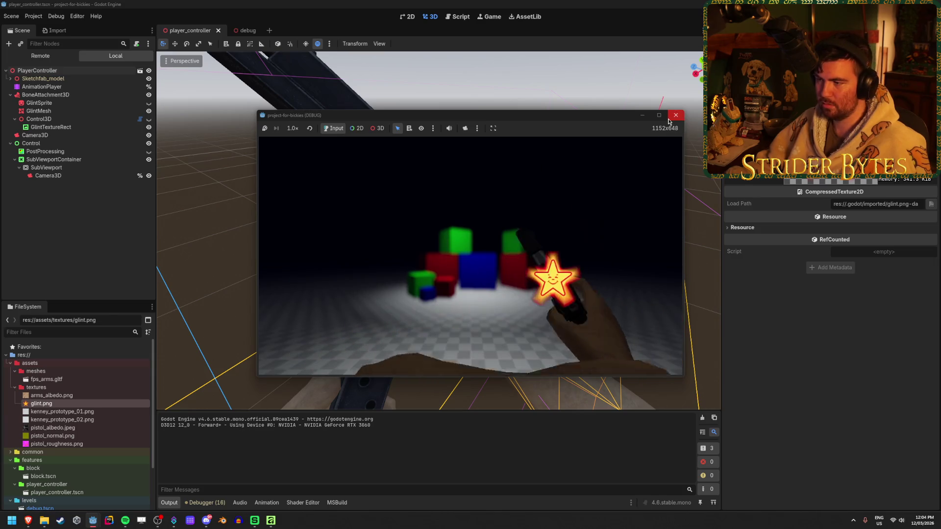
{"action": "key", "text": "F8"}
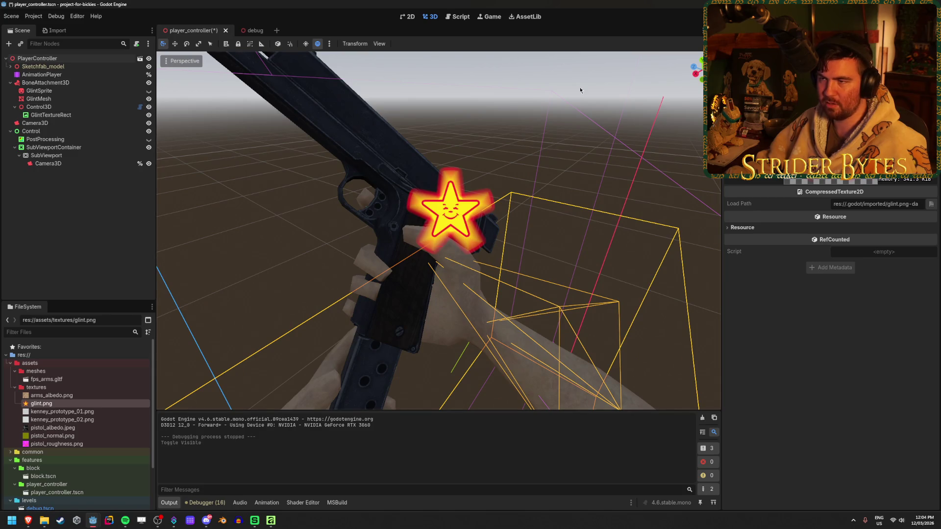
{"action": "key", "text": "F5"}
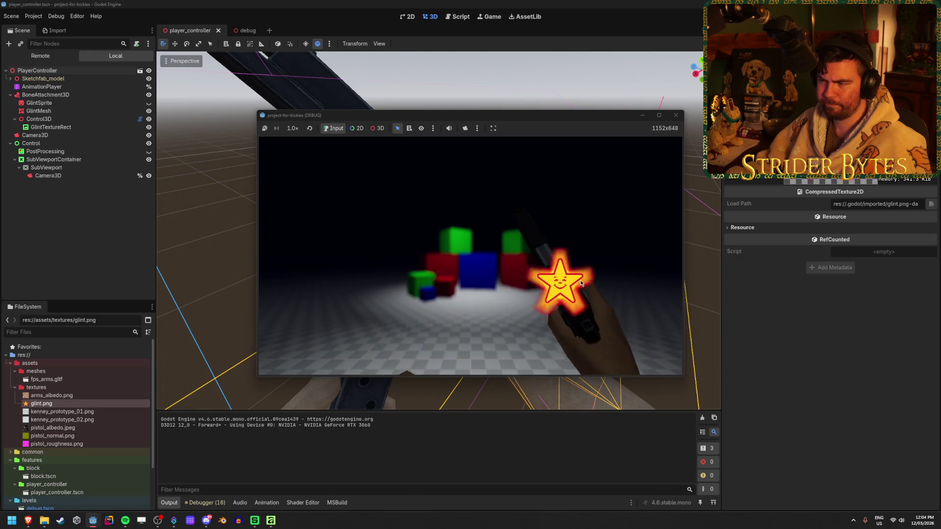
{"action": "key", "text": "F8"}
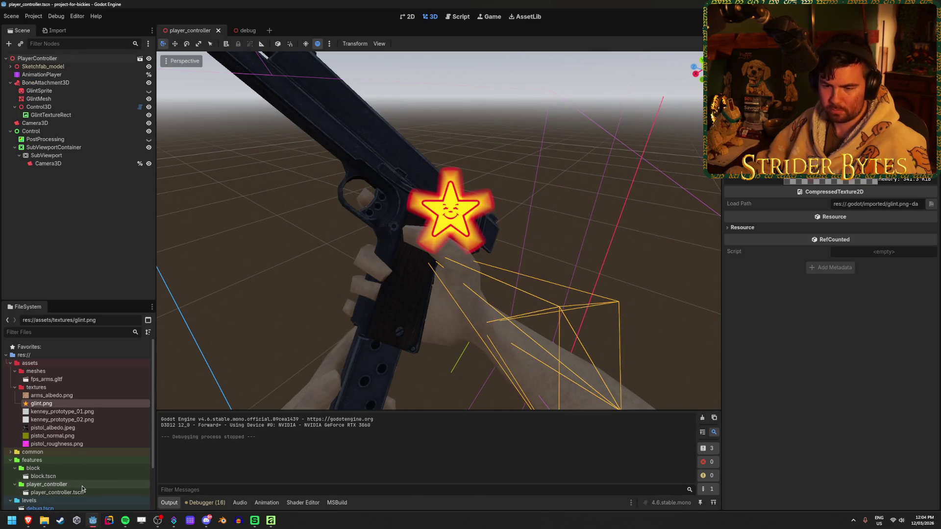
Close the leftover File Explorer windows, including Downloads, from the taskbar
{"action": "mouse_move", "coordinate": [48, 519]}
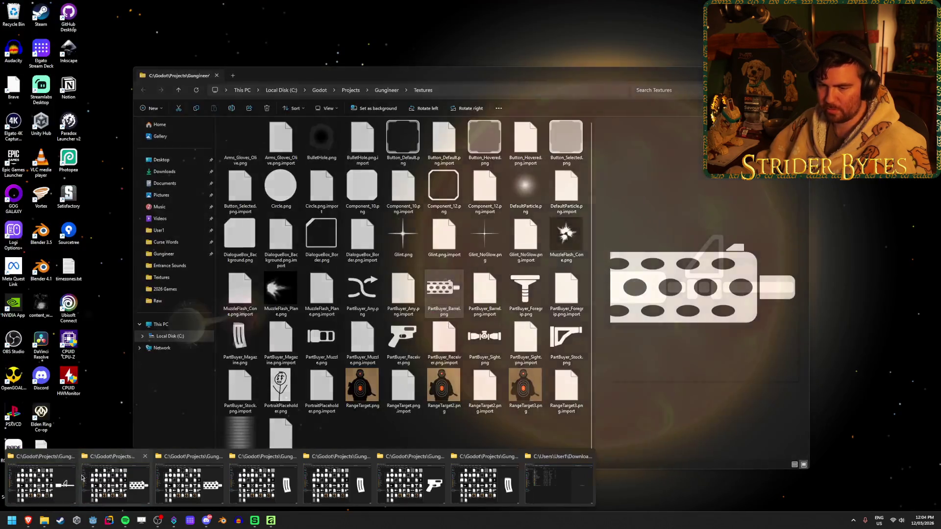
{"action": "middle_click", "coordinate": [42, 485]}
{"action": "middle_click", "coordinate": [105, 472]}
{"action": "middle_click", "coordinate": [105, 473]}
{"action": "middle_click", "coordinate": [106, 472]}
{"action": "middle_click", "coordinate": [106, 472]}
{"action": "middle_click", "coordinate": [105, 472]}
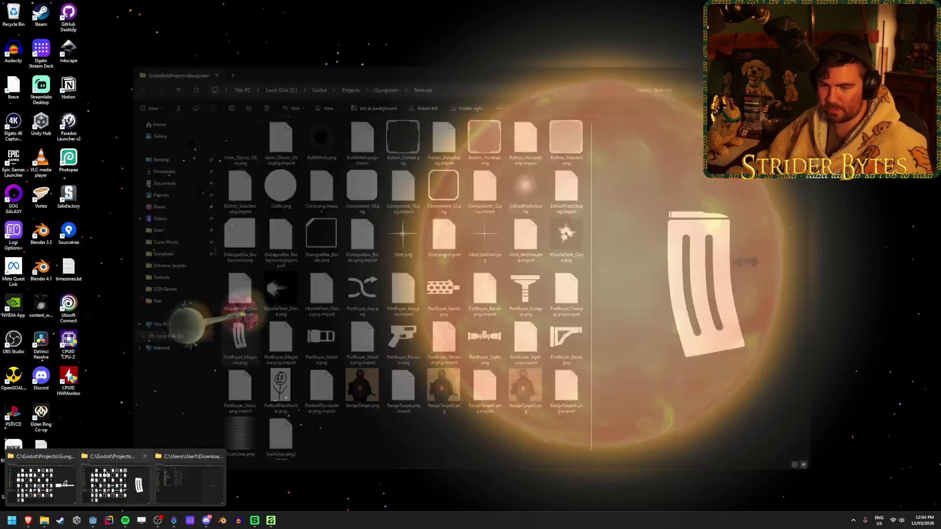
{"action": "middle_click", "coordinate": [108, 473]}
{"action": "middle_click", "coordinate": [110, 475]}
Copy Glint.png from Gungineer's Textures folder into the Godot project's textures folder
{"action": "left_click", "coordinate": [42, 485]}
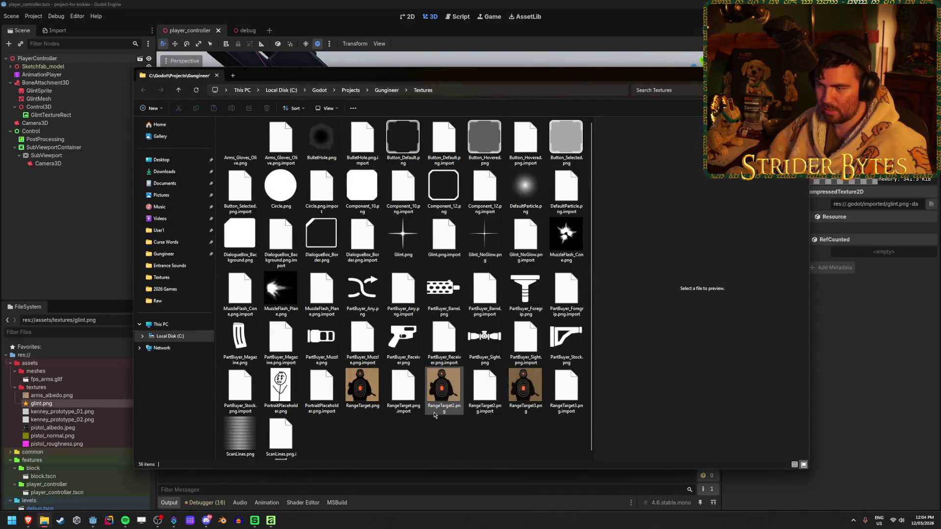
{"action": "scroll", "coordinate": [438, 436], "scroll_direction": "down", "scroll_amount": 1}
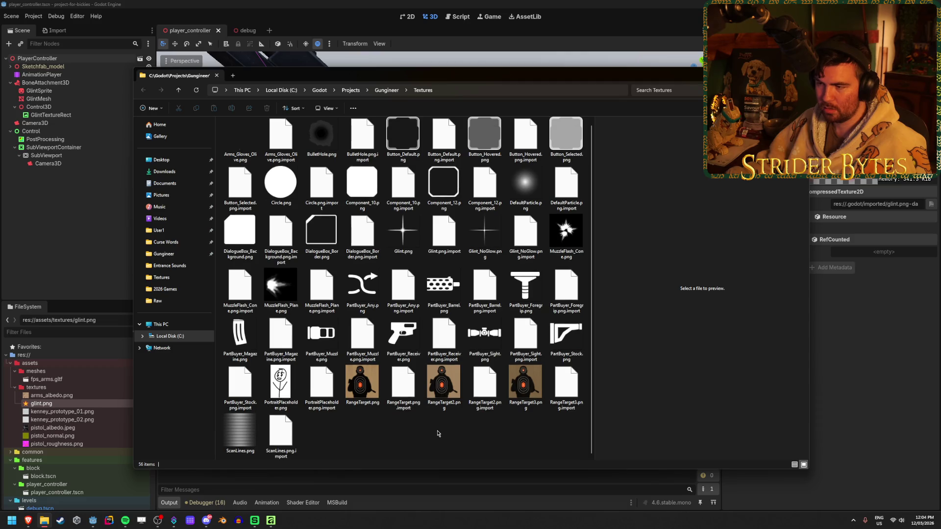
{"action": "left_click", "coordinate": [418, 240]}
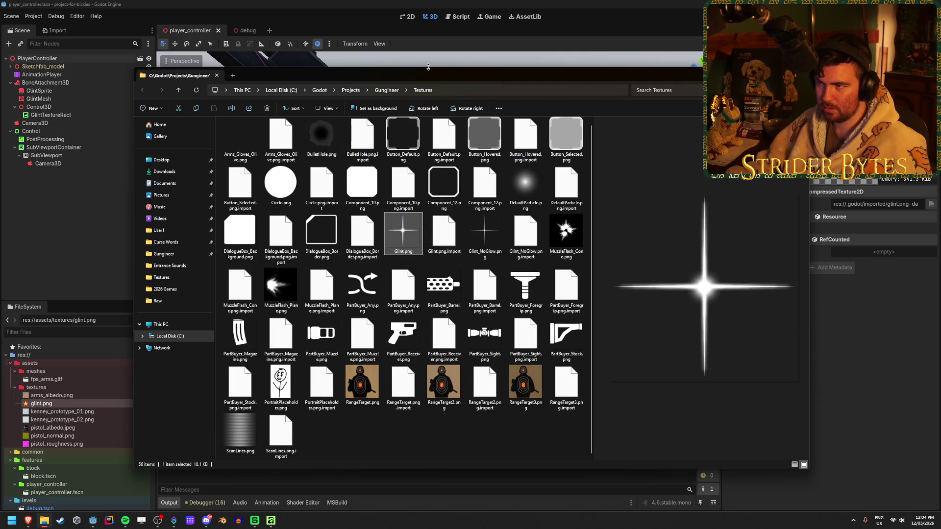
{"action": "mouse_move", "coordinate": [428, 67]}
{"action": "left_mouse_down"}
{"action": "mouse_move", "coordinate": [813, 160]}
{"action": "mouse_move", "coordinate": [758, 84]}
{"action": "left_mouse_up"}
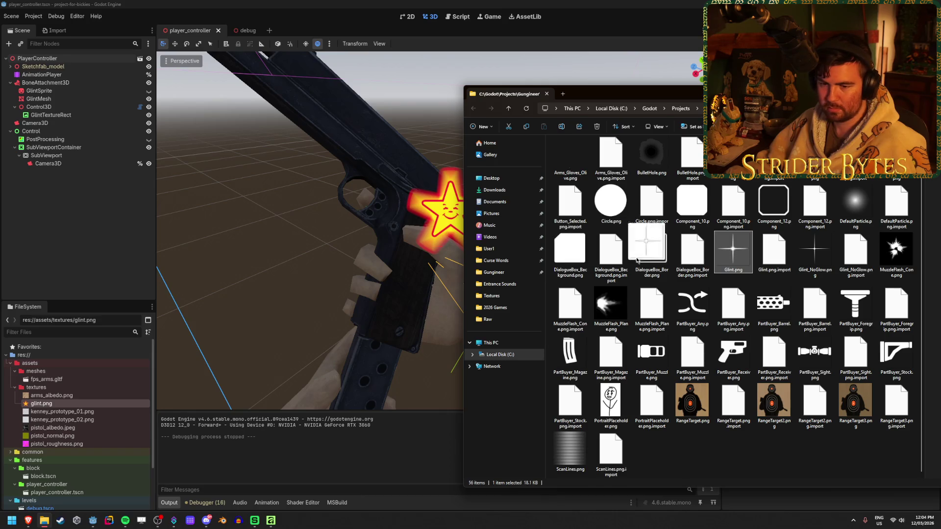
{"action": "left_click_drag", "start_coordinate": [637, 260], "coordinate": [55, 389]}
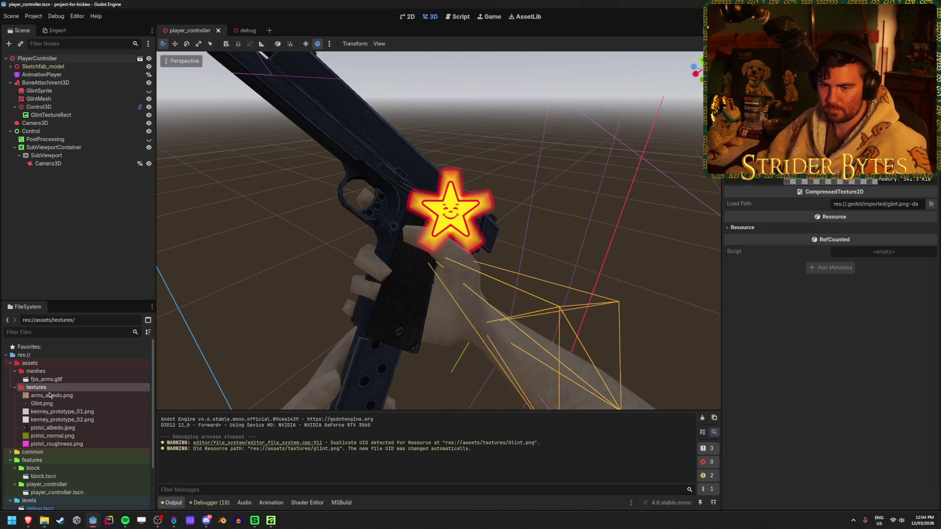
{"action": "left_click", "coordinate": [49, 404]}
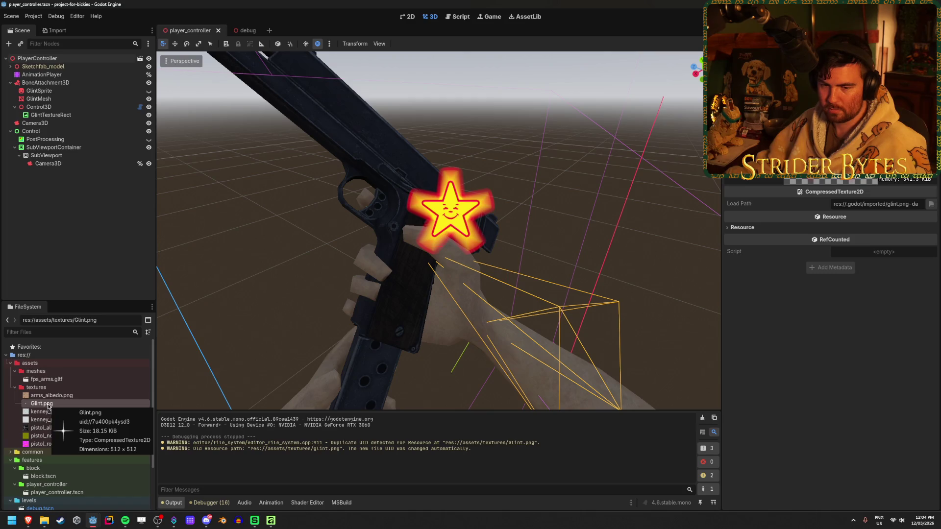
Hide the Control3D node and select GlintMesh to edit its material
{"action": "left_click", "coordinate": [149, 107]}
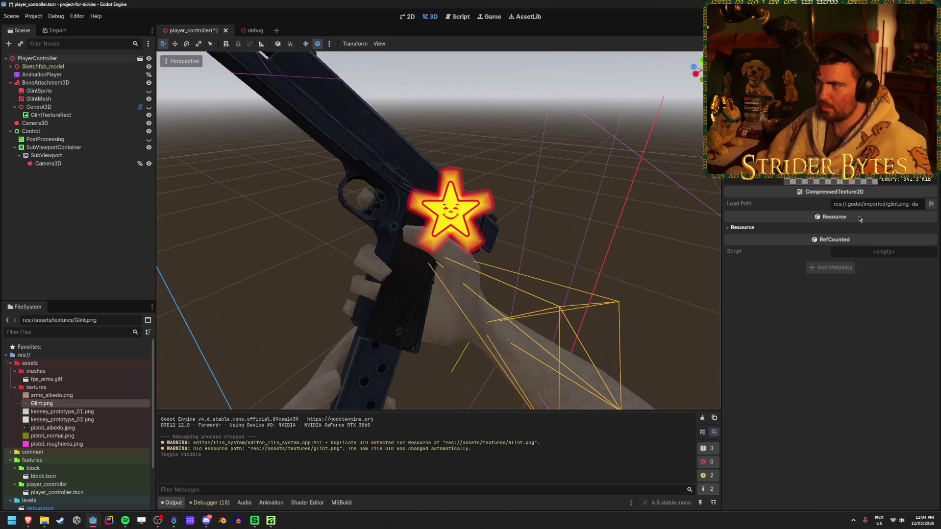
{"action": "left_click", "coordinate": [39, 99]}
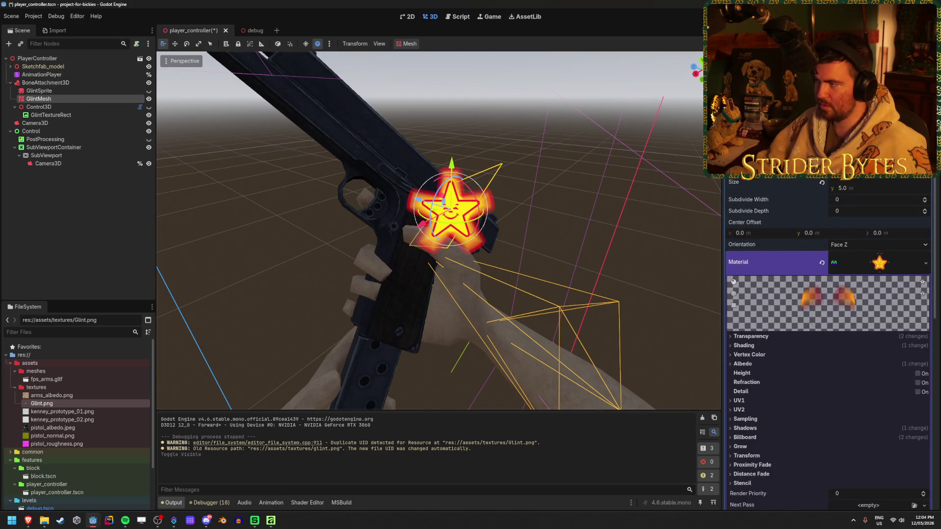
{"action": "scroll", "coordinate": [823, 274], "scroll_direction": "down", "scroll_amount": 6}
{"action": "scroll", "coordinate": [812, 329], "scroll_direction": "up", "scroll_amount": 5}
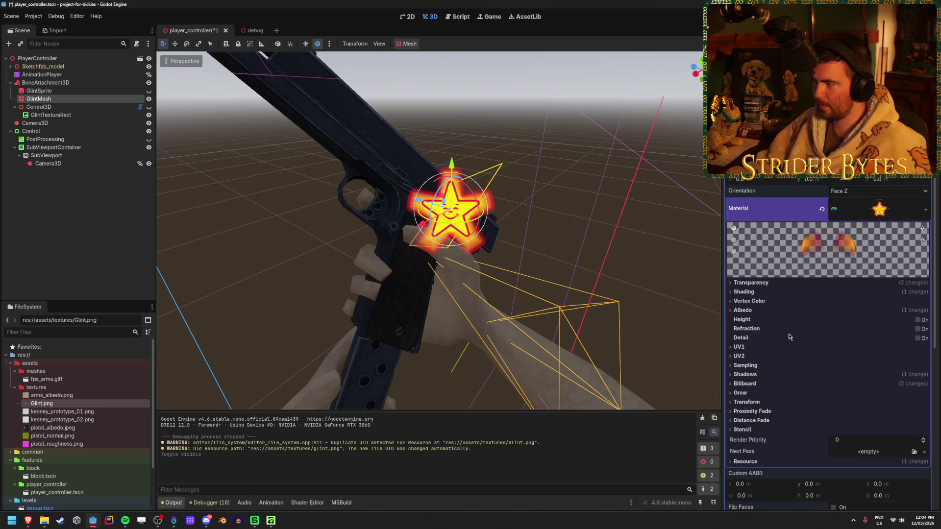
Set Glint.png as the material's Albedo texture and run the game with F5
{"action": "left_click", "coordinate": [743, 309]}
{"action": "scroll", "coordinate": [750, 310], "scroll_direction": "down", "scroll_amount": 1}
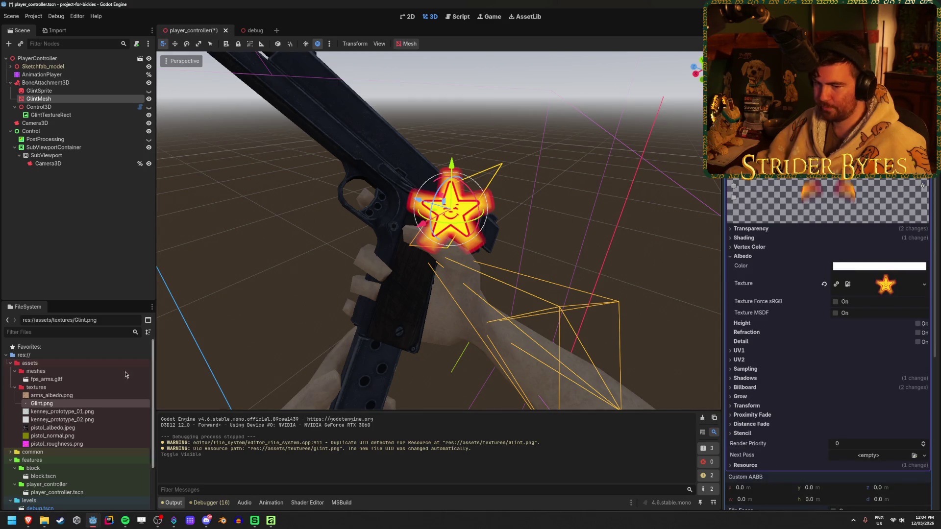
{"action": "mouse_move", "coordinate": [42, 404]}
{"action": "left_mouse_down"}
{"action": "mouse_move", "coordinate": [712, 328]}
{"action": "mouse_move", "coordinate": [784, 299]}
{"action": "mouse_move", "coordinate": [889, 277]}
{"action": "mouse_move", "coordinate": [885, 286]}
{"action": "left_mouse_up"}
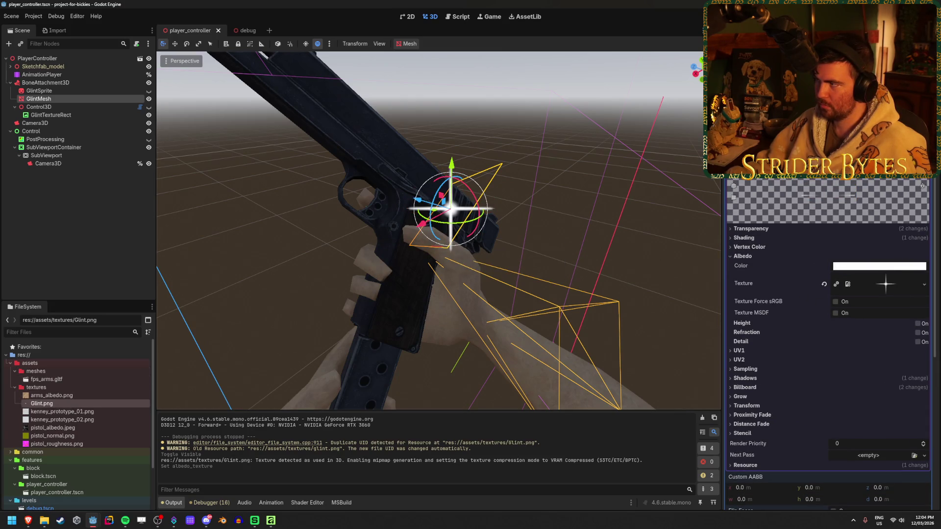
{"action": "key", "text": "F5"}
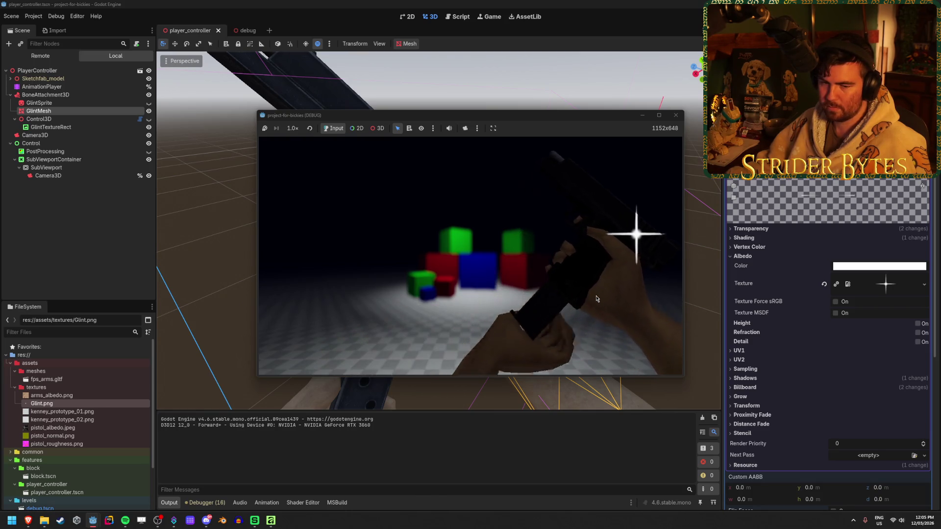
Stop the game, hide GlintMesh, and run the game again to compare
{"action": "left_click", "coordinate": [676, 115]}
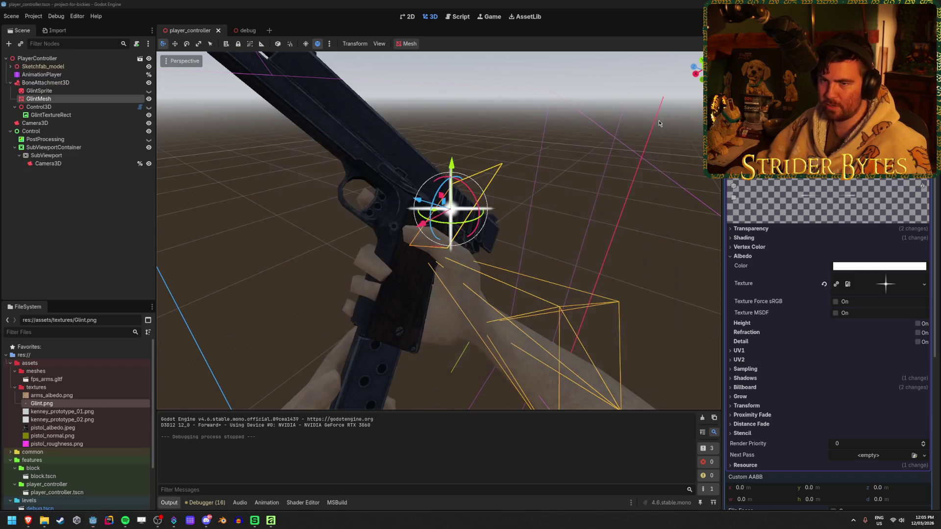
{"action": "left_click", "coordinate": [149, 99]}
{"action": "key", "text": "F5"}
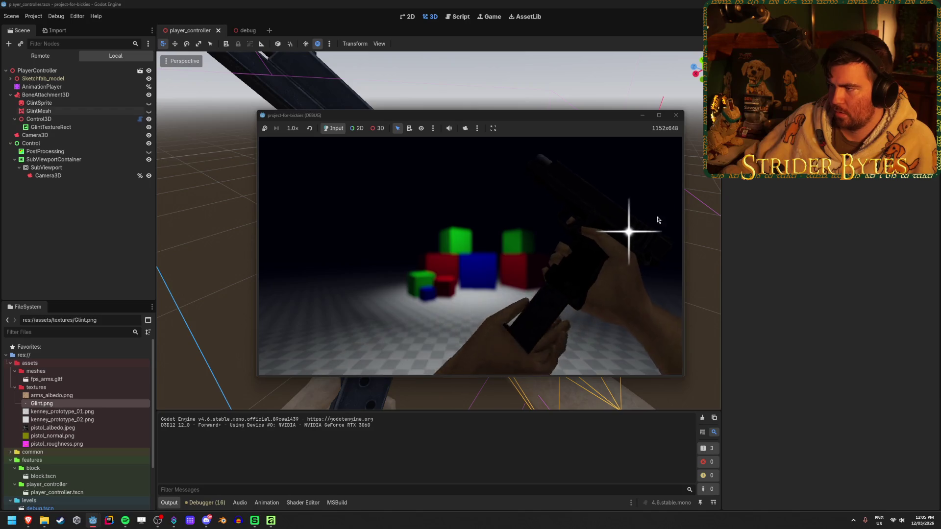
{"action": "left_click", "coordinate": [676, 117]}
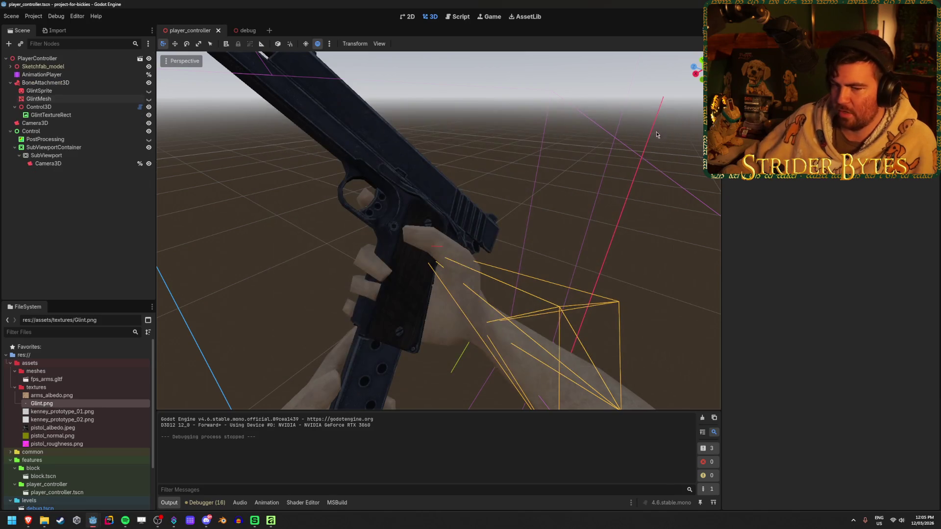
Inspect Control3D and GlintTextureRect, then clear the Scene tree selection
{"action": "left_click", "coordinate": [53, 107]}
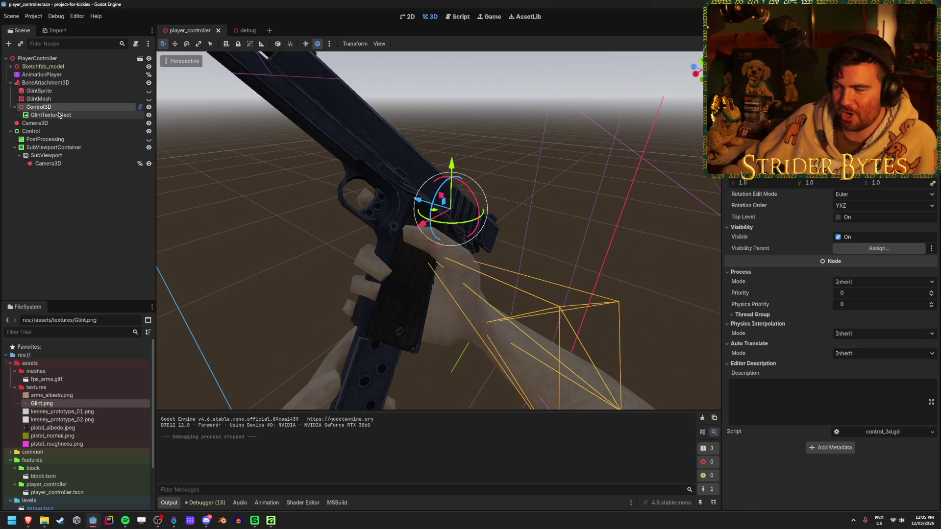
{"action": "left_click", "coordinate": [59, 115]}
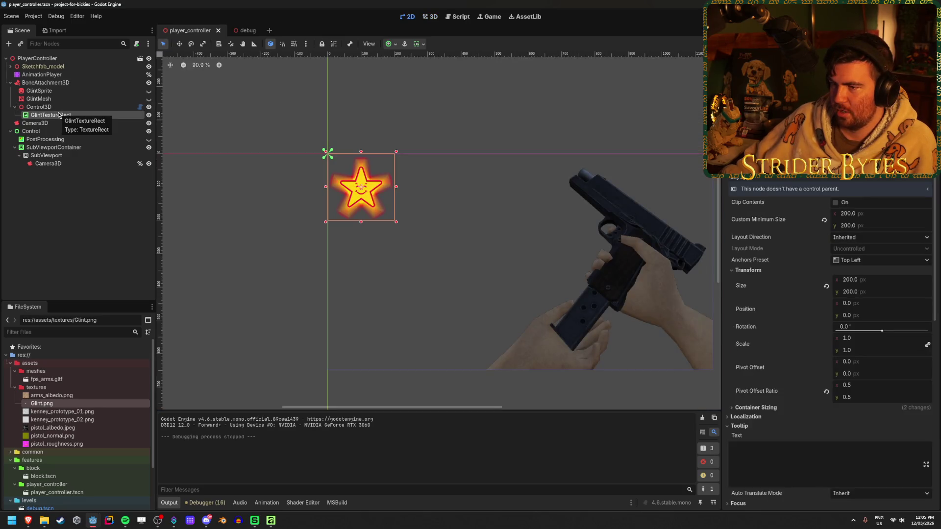
{"action": "left_click", "coordinate": [61, 108]}
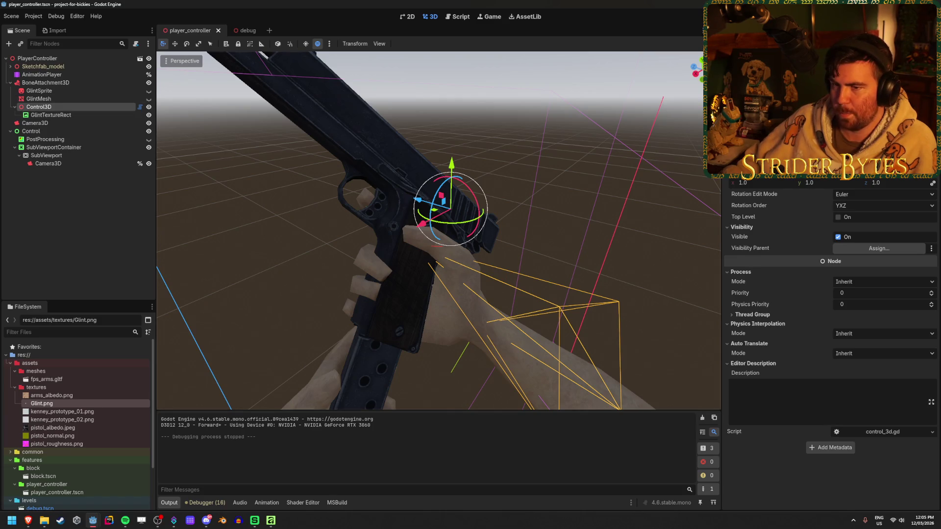
{"action": "left_click", "coordinate": [110, 184]}
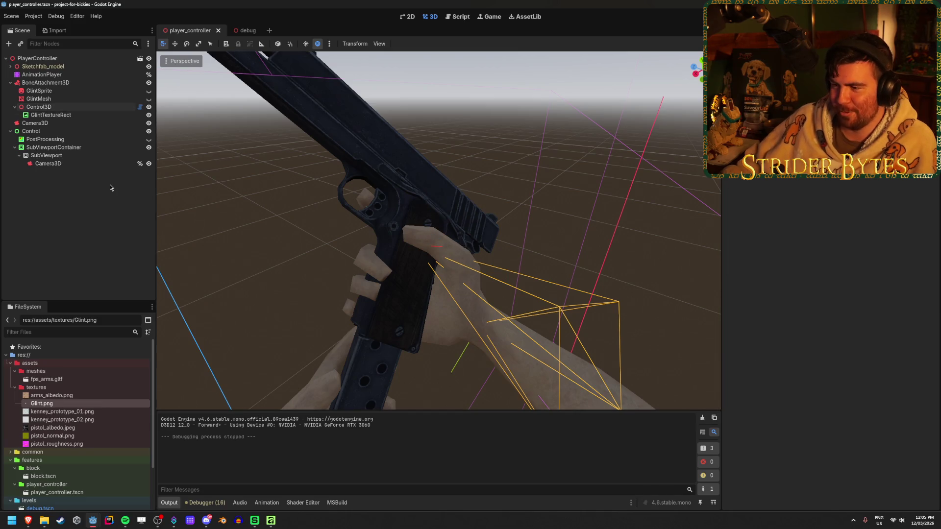
{"action": "left_click", "coordinate": [113, 163]}
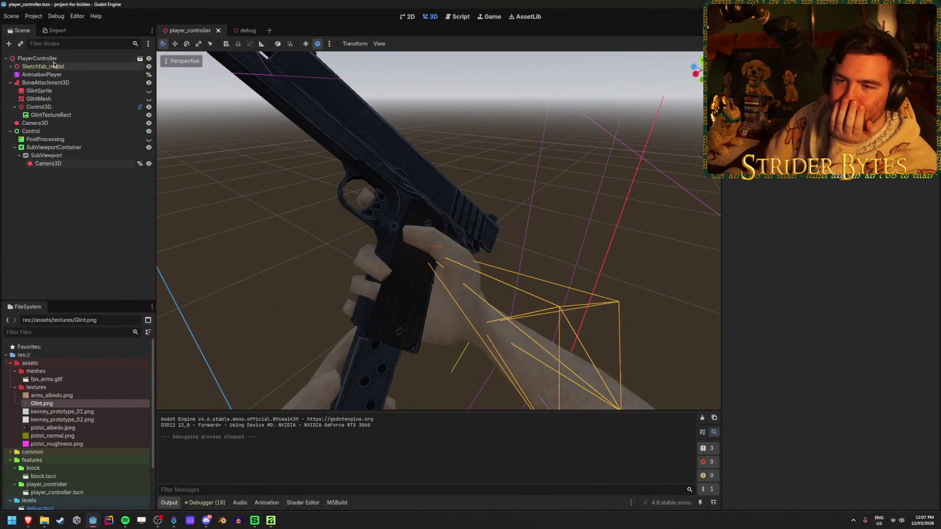
Compare the Control3D, GlintTextureRect, Camera3D and GlintMesh nodes in the Scene dock
{"action": "left_click", "coordinate": [58, 114]}
{"action": "left_click", "coordinate": [58, 108]}
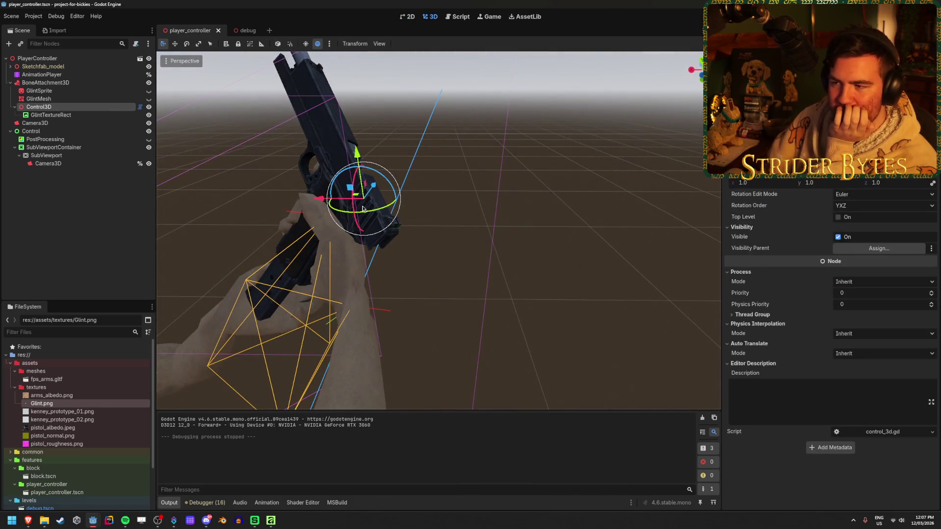
{"action": "left_click", "coordinate": [105, 115]}
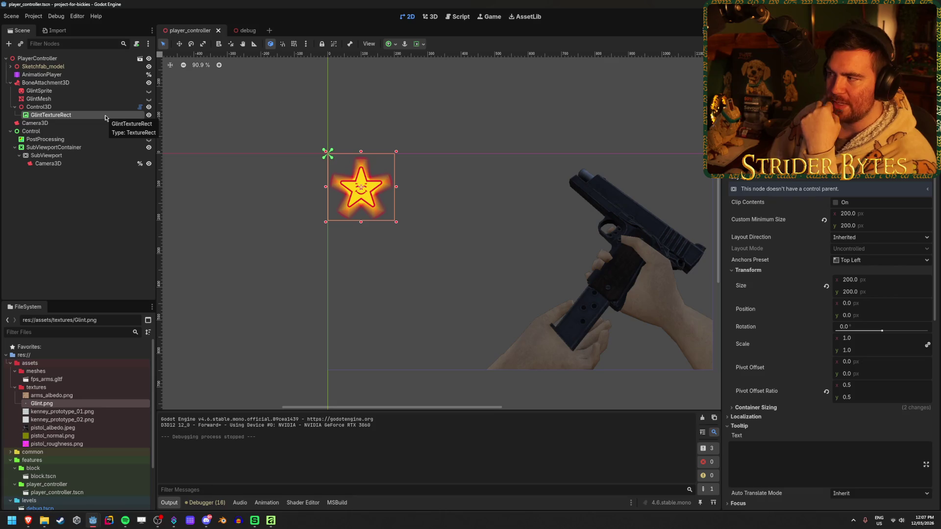
{"action": "left_click", "coordinate": [108, 108]}
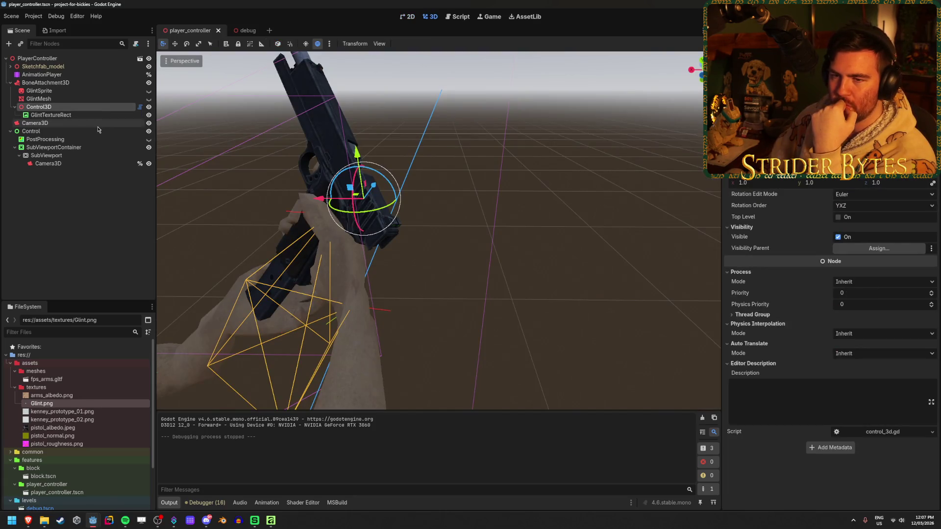
{"action": "left_click", "coordinate": [102, 123]}
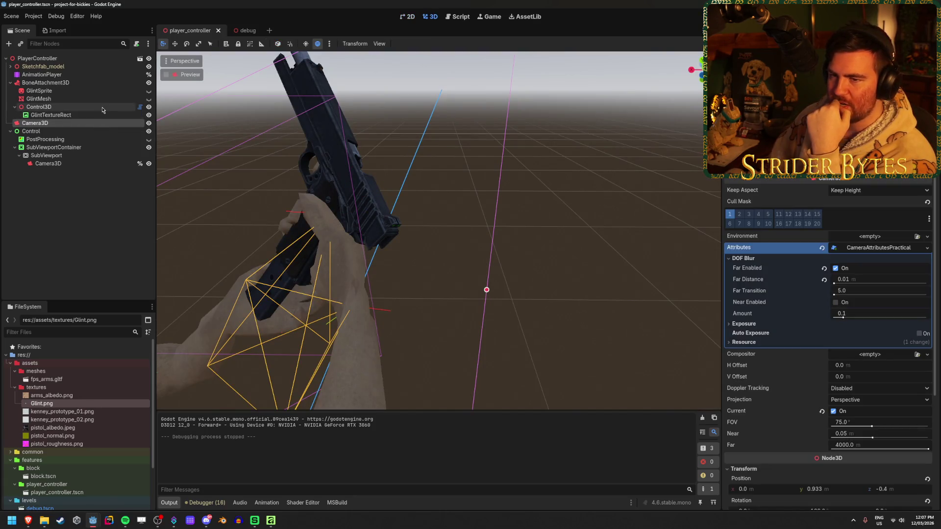
{"action": "left_click", "coordinate": [100, 115]}
{"action": "left_click", "coordinate": [72, 107]}
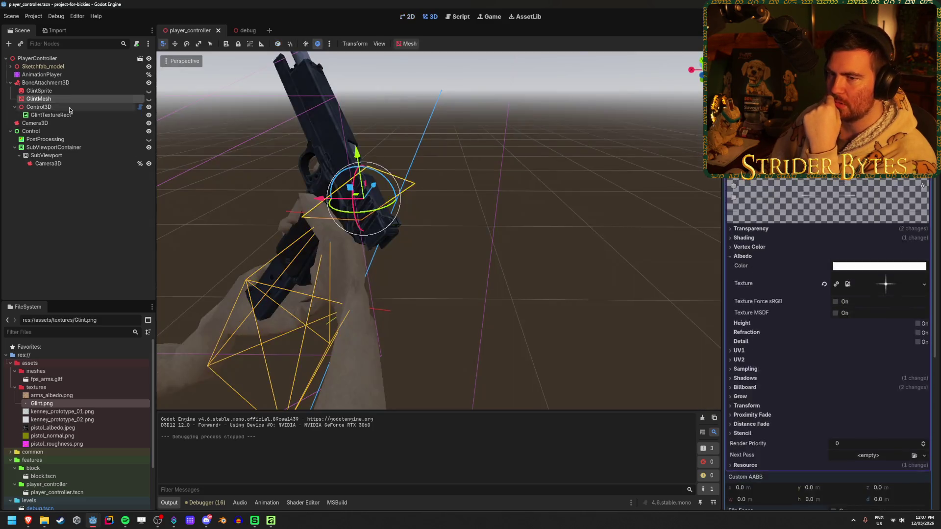
Cancel Control3D's camera picker, check the SubViewport camera, and open control_3d.gd
{"action": "left_click", "coordinate": [879, 98]}
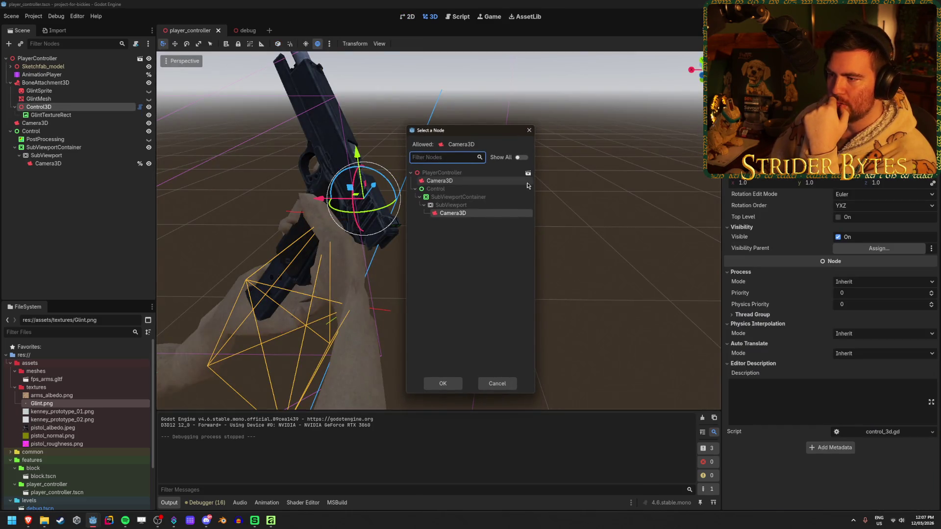
{"action": "left_click", "coordinate": [529, 130]}
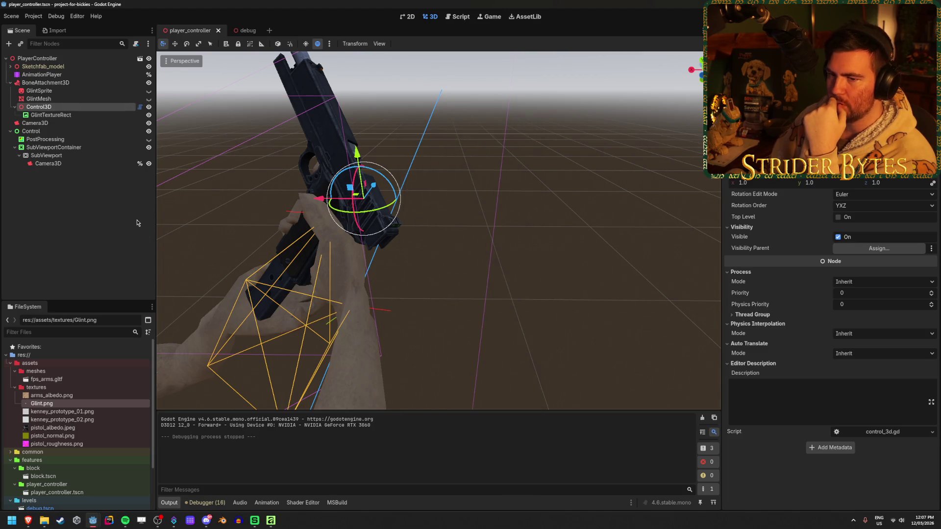
{"action": "left_click", "coordinate": [73, 163]}
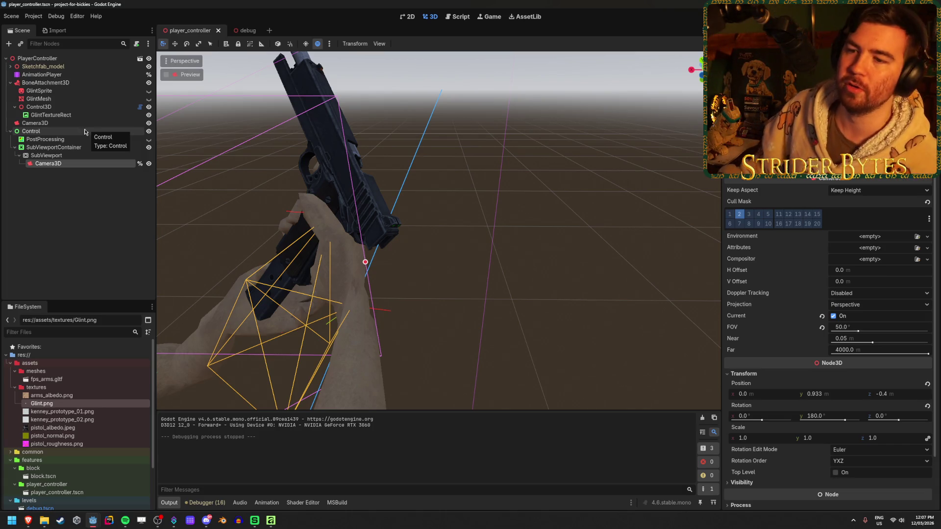
{"action": "left_click", "coordinate": [87, 106]}
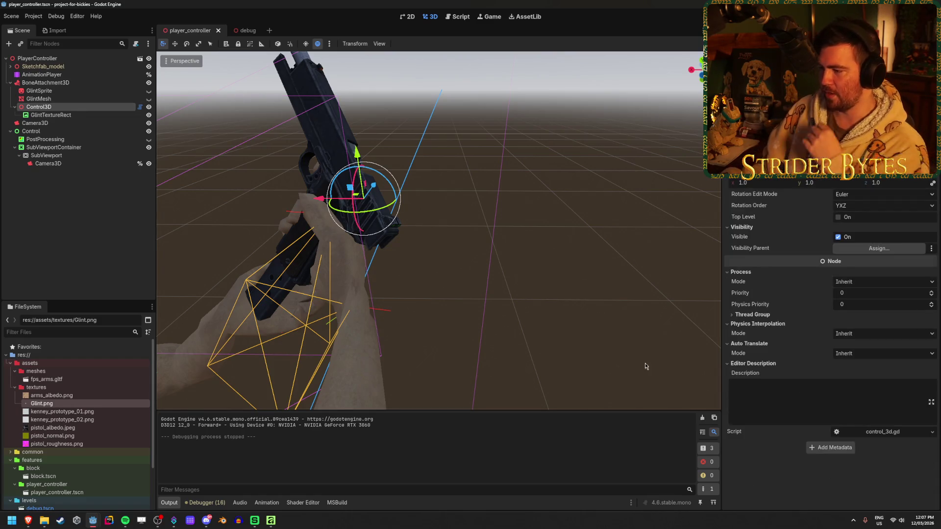
{"action": "left_click", "coordinate": [896, 435]}
Study lines 18–23 of control_3d.gd: the unproject_position call and control.position setting
{"action": "scroll", "coordinate": [508, 299], "scroll_direction": "down", "scroll_amount": 3}
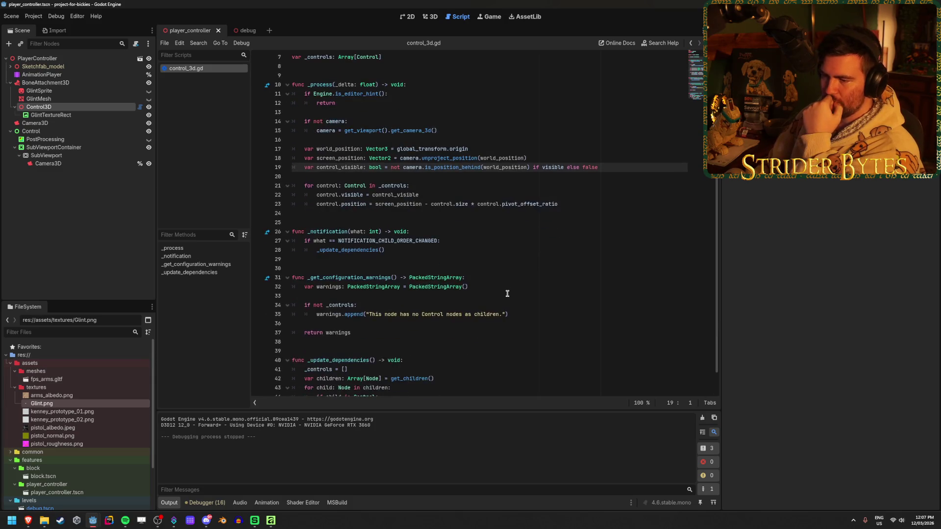
{"action": "scroll", "coordinate": [502, 270], "scroll_direction": "up", "scroll_amount": 3}
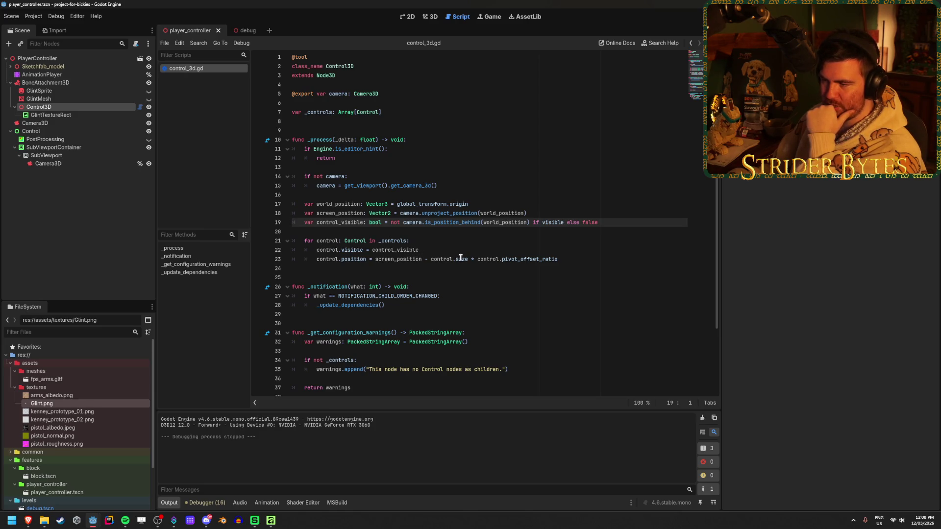
{"action": "left_click", "coordinate": [584, 258]}
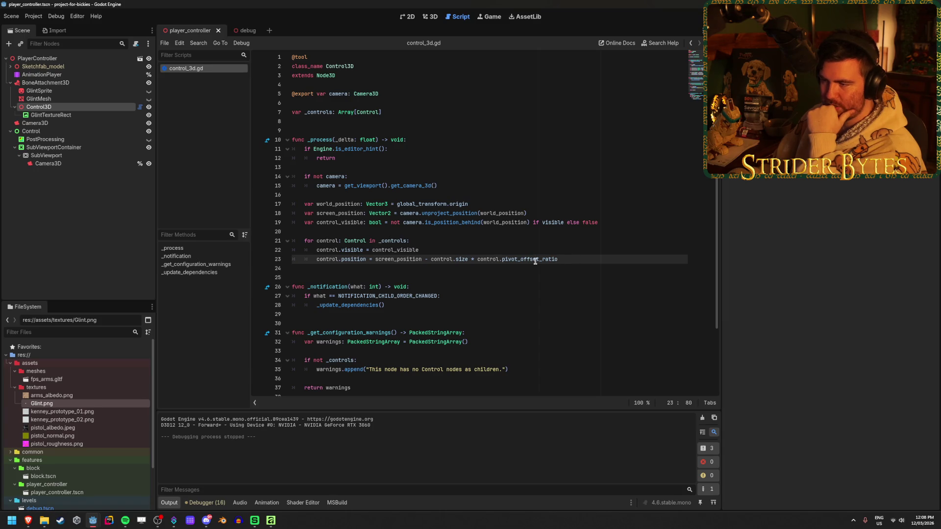
{"action": "left_click", "coordinate": [493, 259]}
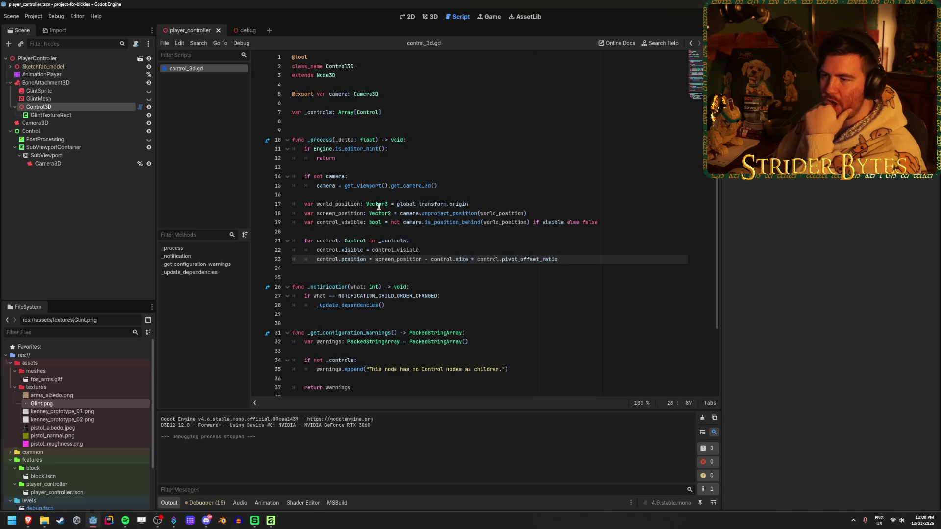
{"action": "left_click", "coordinate": [405, 213]}
{"action": "left_click", "coordinate": [532, 213]}
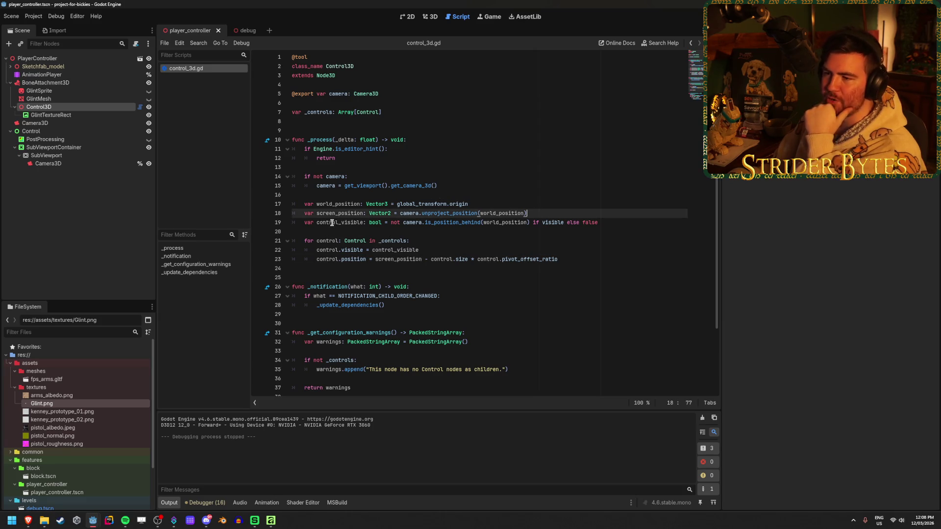
{"action": "left_click", "coordinate": [472, 213]}
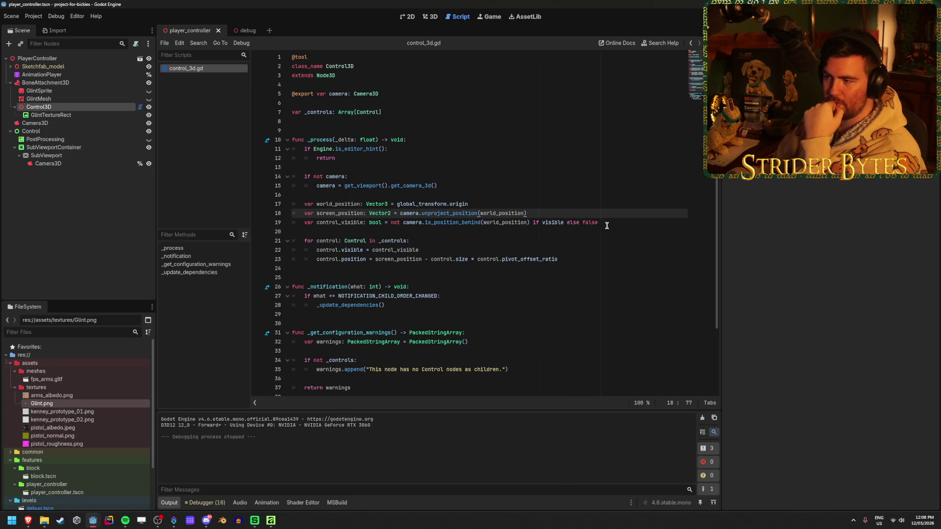
{"action": "key", "text": "Down"}
{"action": "key", "text": "End"}
Switch to the Gungineer project's Godot window and browse its FileSystem dock
{"action": "mouse_move", "coordinate": [93, 520]}
{"action": "left_click", "coordinate": [63, 471]}
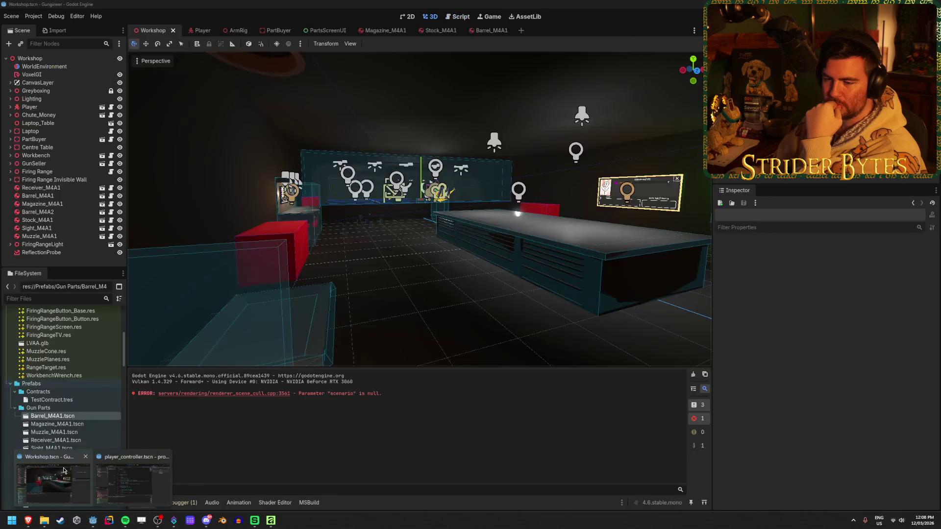
{"action": "scroll", "coordinate": [77, 420], "scroll_direction": "down", "scroll_amount": 5}
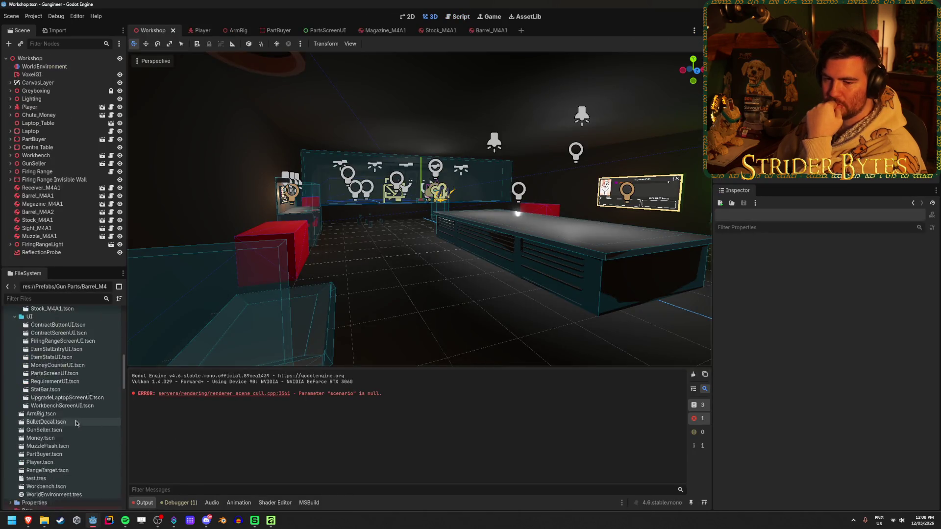
{"action": "scroll", "coordinate": [77, 420], "scroll_direction": "down", "scroll_amount": 10}
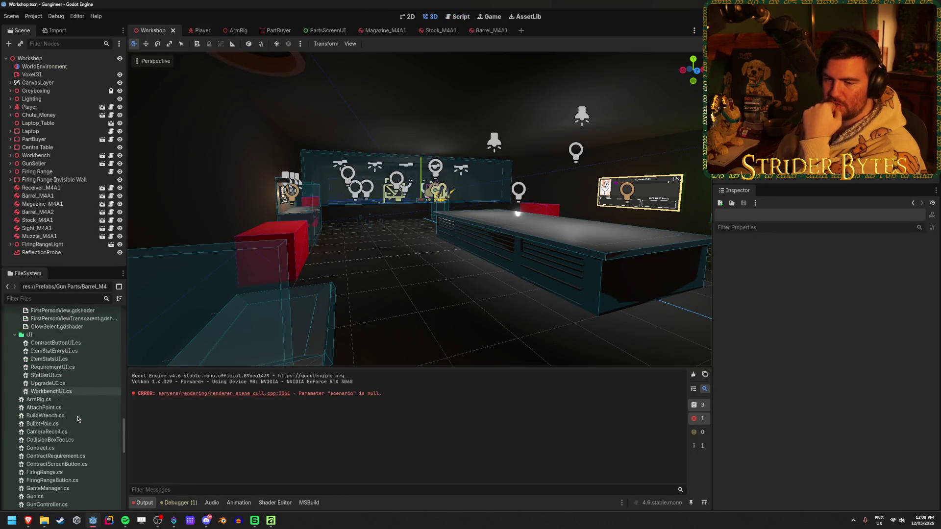
{"action": "scroll", "coordinate": [77, 419], "scroll_direction": "down", "scroll_amount": 5}
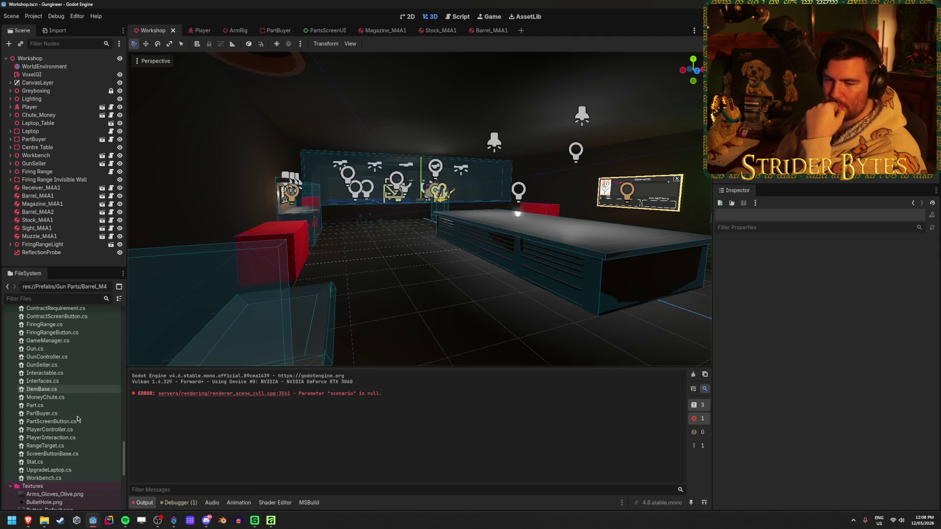
{"action": "scroll", "coordinate": [77, 419], "scroll_direction": "up", "scroll_amount": 6}
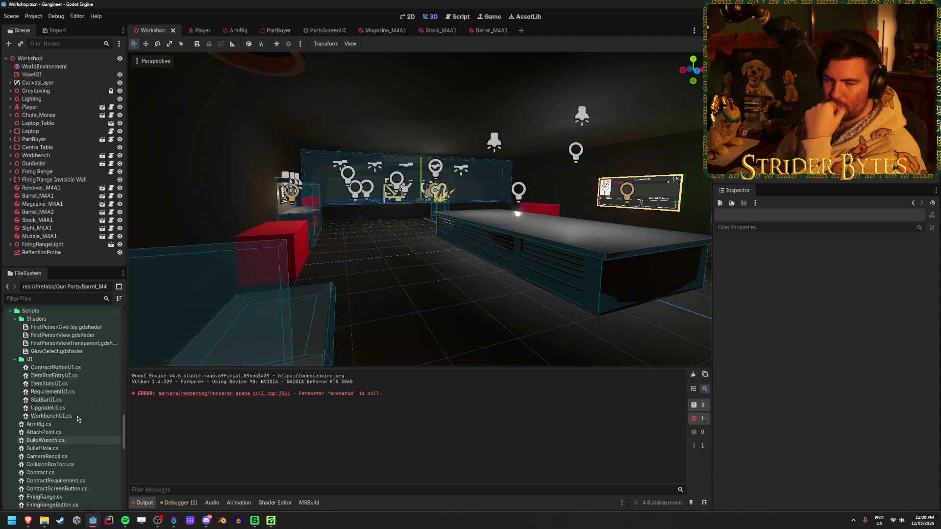
{"action": "scroll", "coordinate": [77, 417], "scroll_direction": "down", "scroll_amount": 2}
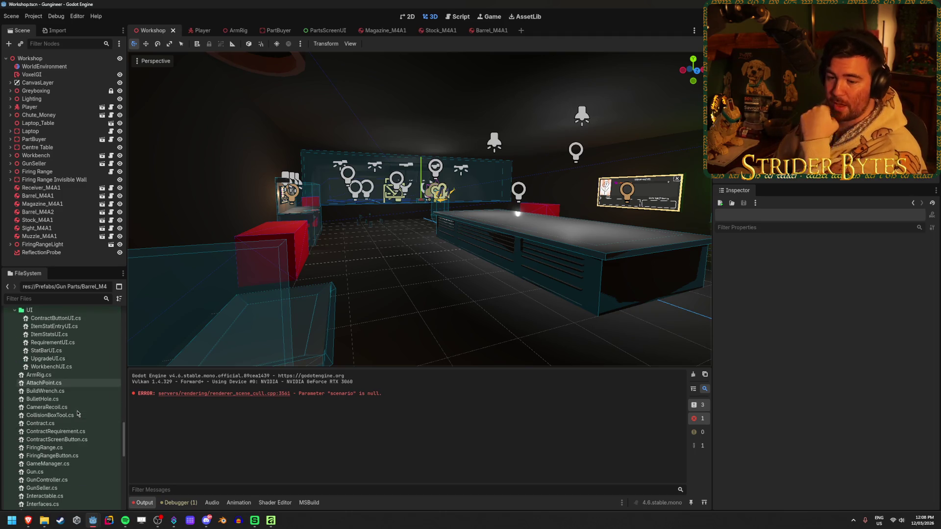
{"action": "scroll", "coordinate": [77, 414], "scroll_direction": "down", "scroll_amount": 4}
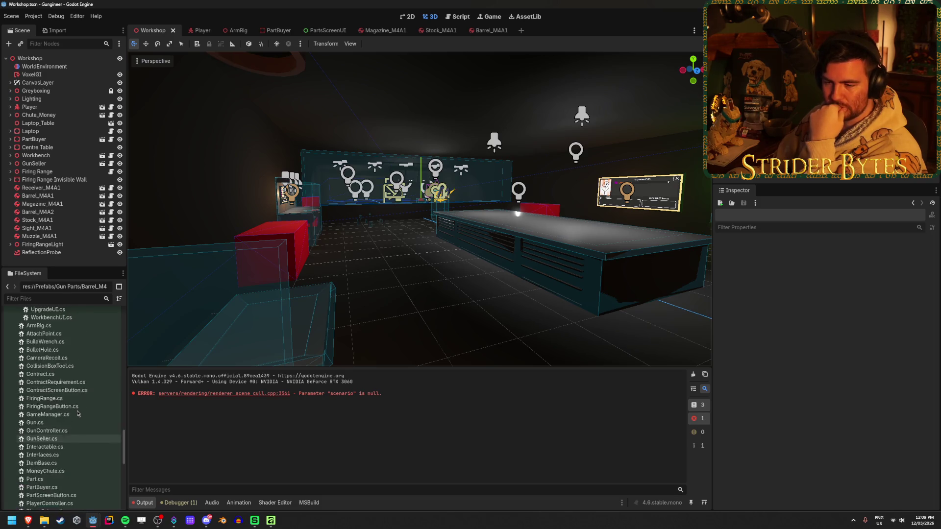
{"action": "scroll", "coordinate": [77, 415], "scroll_direction": "up", "scroll_amount": 8}
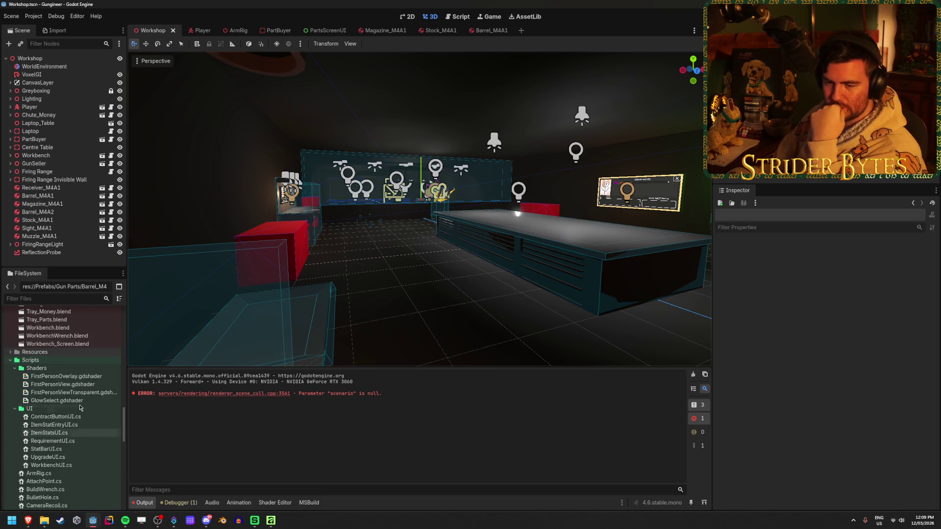
{"action": "scroll", "coordinate": [80, 408], "scroll_direction": "down", "scroll_amount": 6}
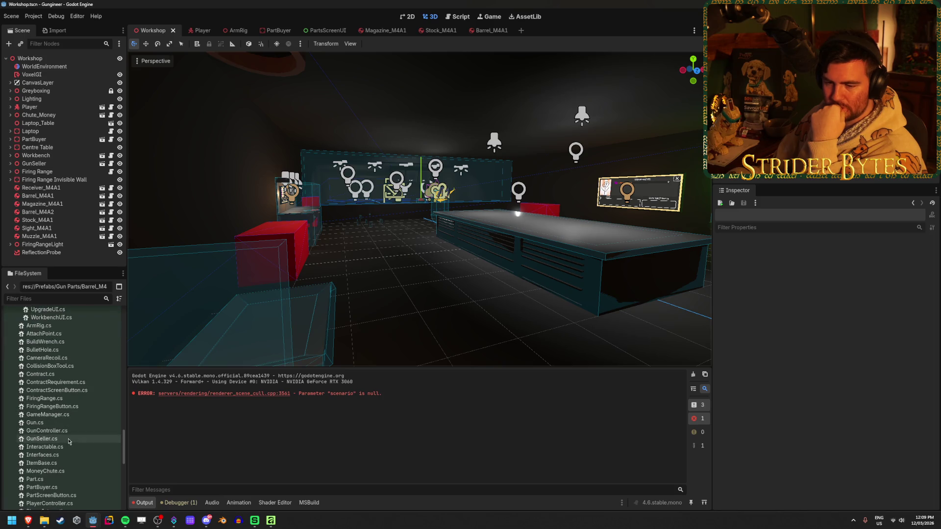
{"action": "scroll", "coordinate": [68, 441], "scroll_direction": "down", "scroll_amount": 3}
{"action": "scroll", "coordinate": [69, 440], "scroll_direction": "up", "scroll_amount": 3}
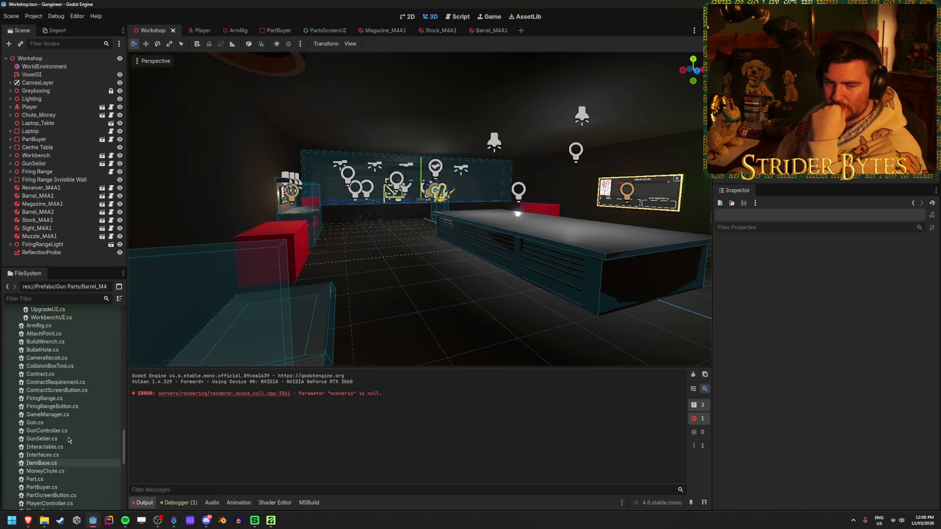
{"action": "scroll", "coordinate": [68, 438], "scroll_direction": "up", "scroll_amount": 7}
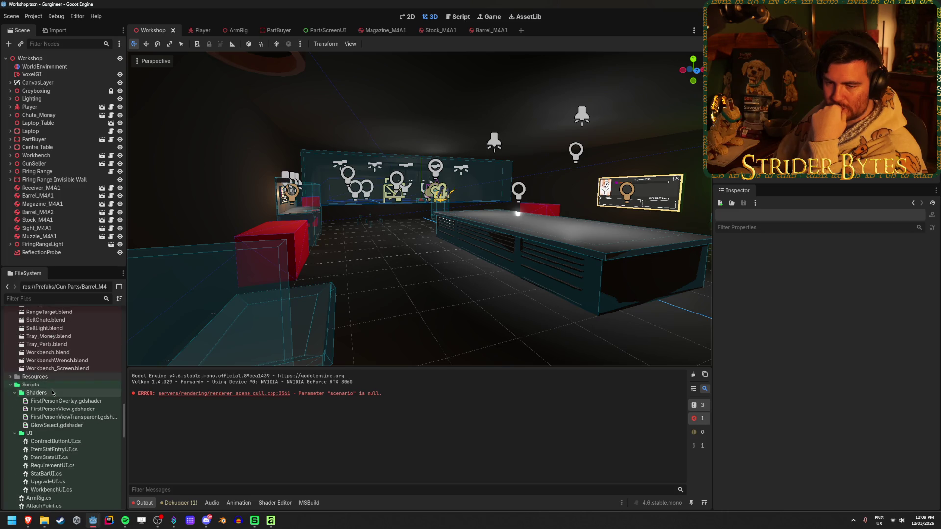
Open the Scripts folder and bring up its context menu
{"action": "left_click", "coordinate": [49, 385]}
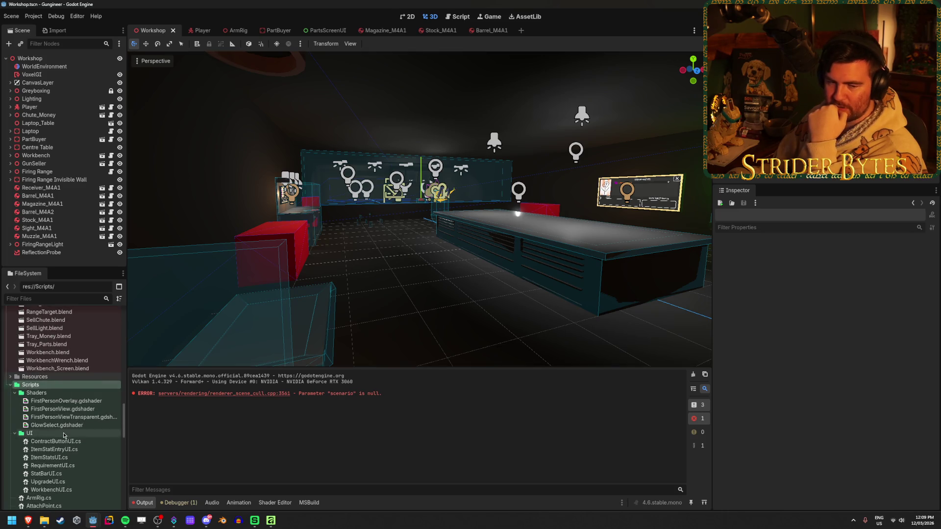
{"action": "scroll", "coordinate": [64, 435], "scroll_direction": "down", "scroll_amount": 3}
{"action": "scroll", "coordinate": [54, 434], "scroll_direction": "up", "scroll_amount": 3}
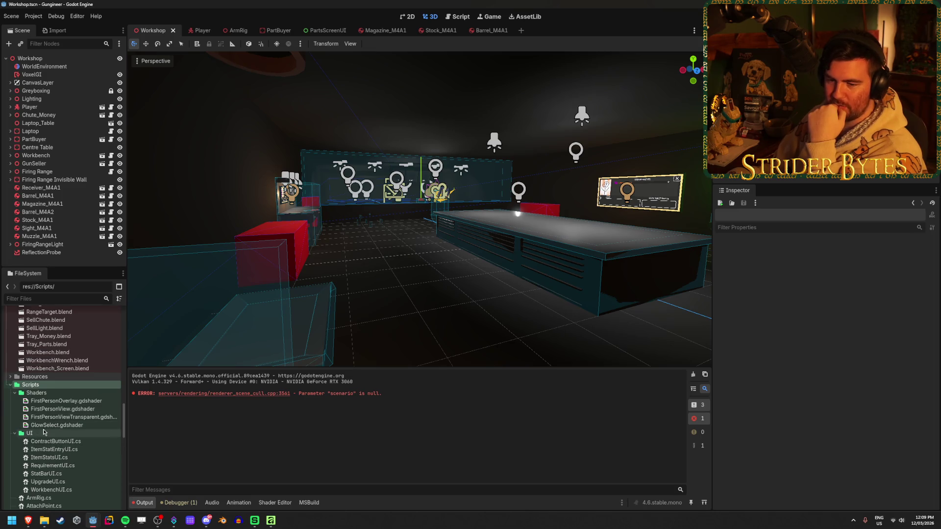
{"action": "right_click", "coordinate": [46, 385]}
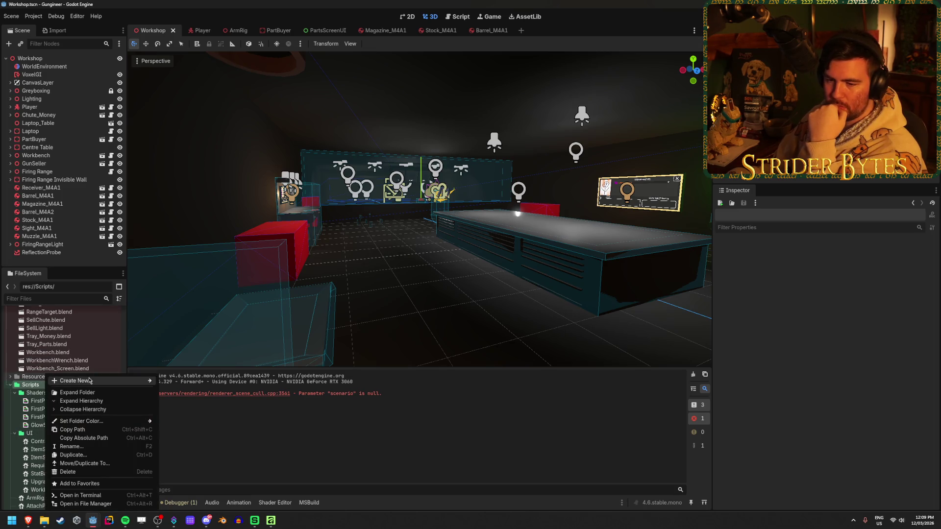
Start a new script named Control3D in Scripts, checking the other project's Control3D script
{"action": "mouse_move", "coordinate": [89, 380]}
{"action": "left_click", "coordinate": [180, 397]}
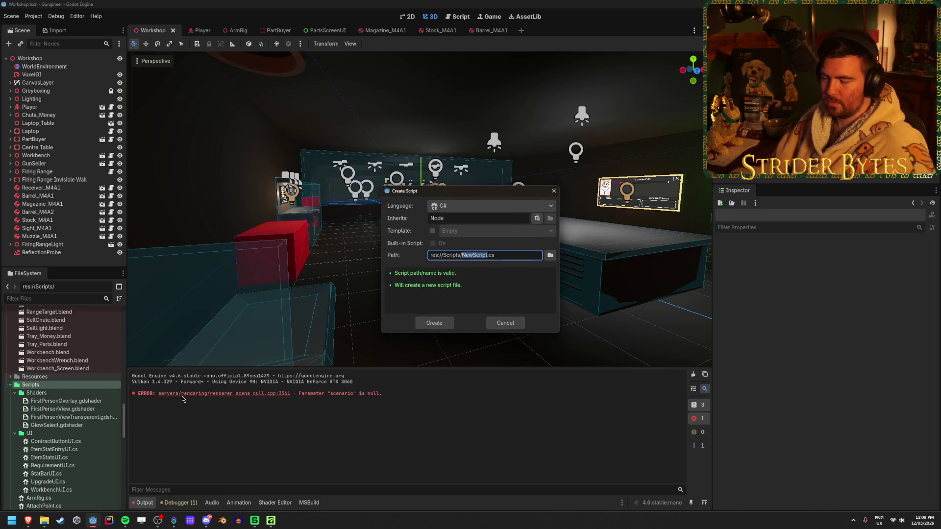
{"action": "type", "text": "Control3D"}
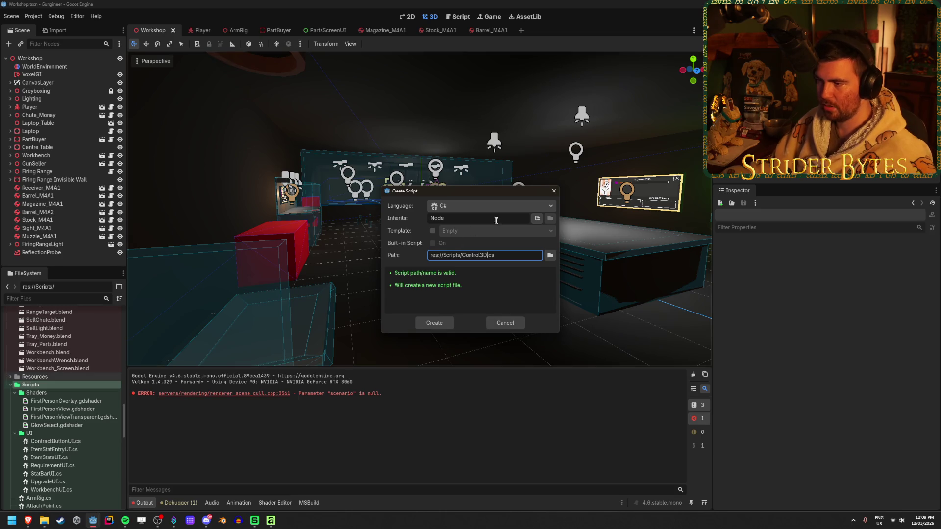
{"action": "mouse_move", "coordinate": [95, 519]}
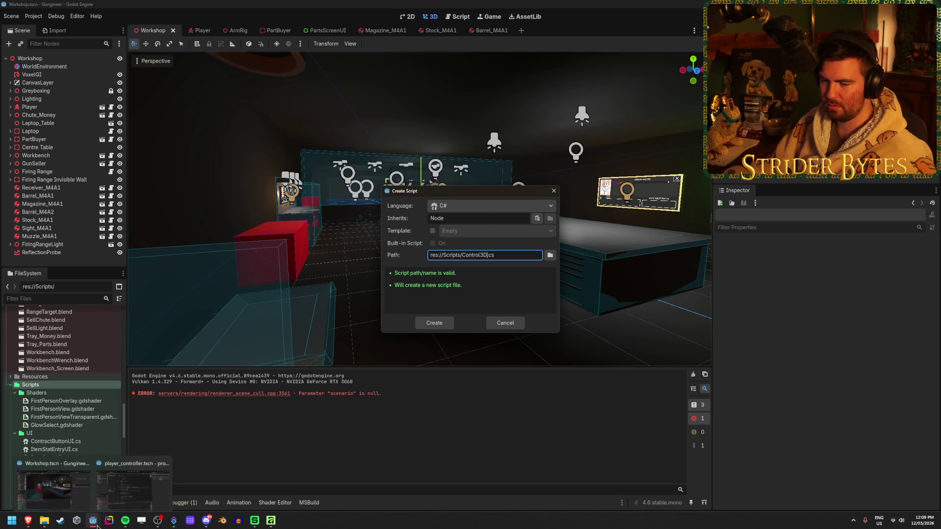
{"action": "left_click", "coordinate": [138, 506]}
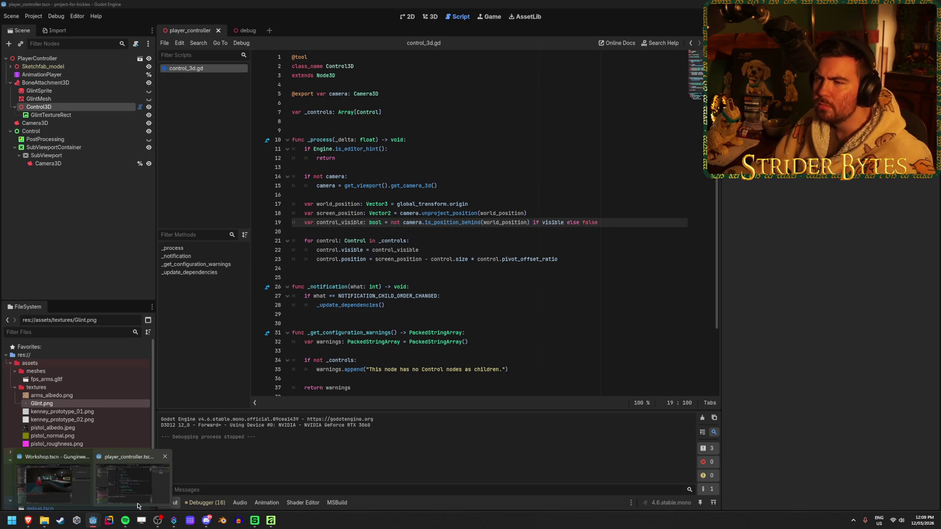
{"action": "left_click", "coordinate": [53, 485]}
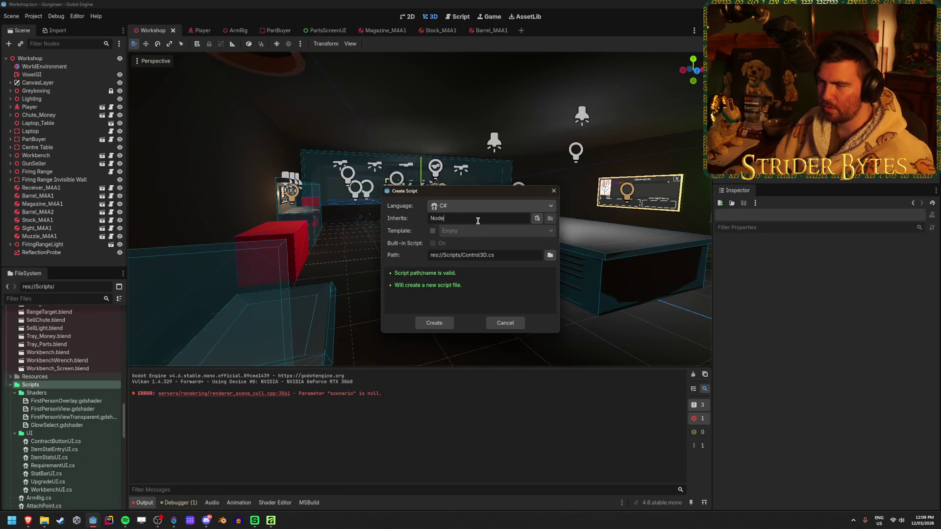
Create Control3D.cs inheriting Node3D, then open the Windows Start search
{"action": "left_click", "coordinate": [478, 220]}
{"action": "type", "text": "3D"}
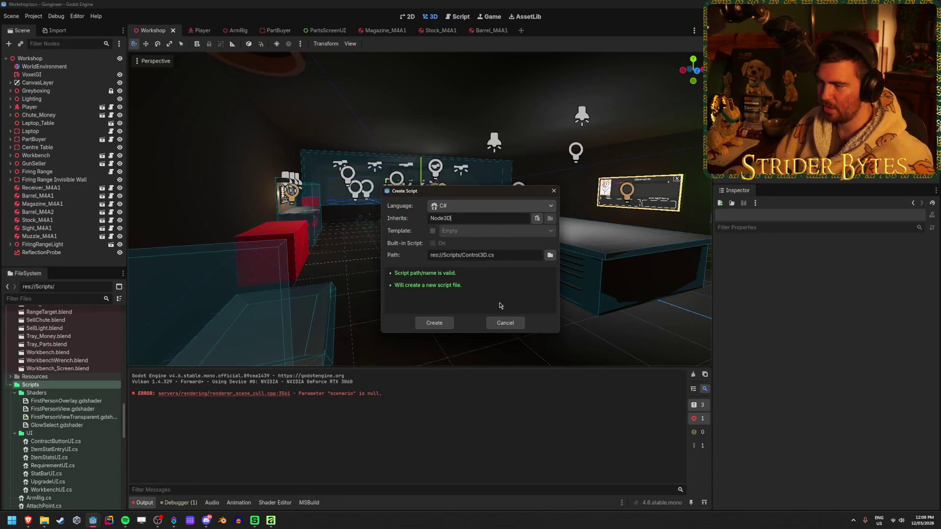
{"action": "left_click", "coordinate": [434, 322]}
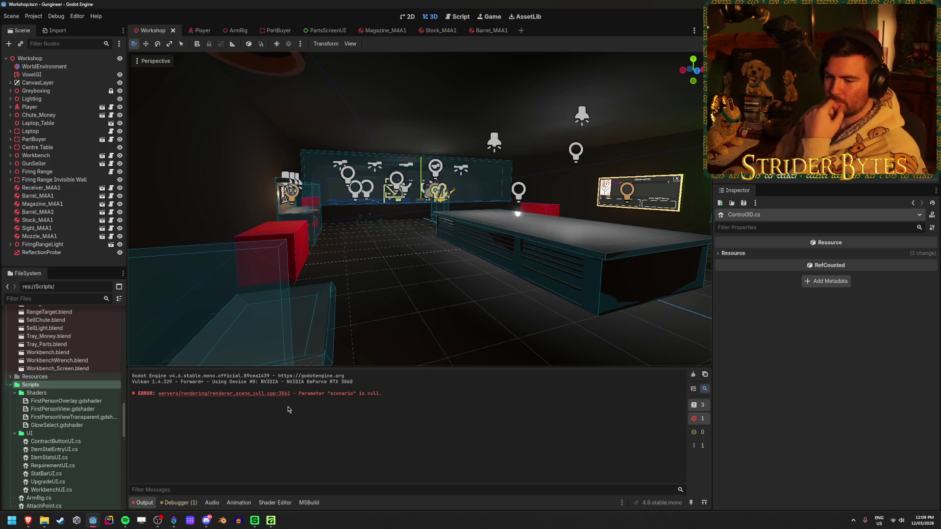
{"action": "left_click", "coordinate": [14, 522]}
Launch Visual Studio, open Gungineer.sln, and open Control3D.cs from Solution Explorer
{"action": "type", "text": "visual Studio"}
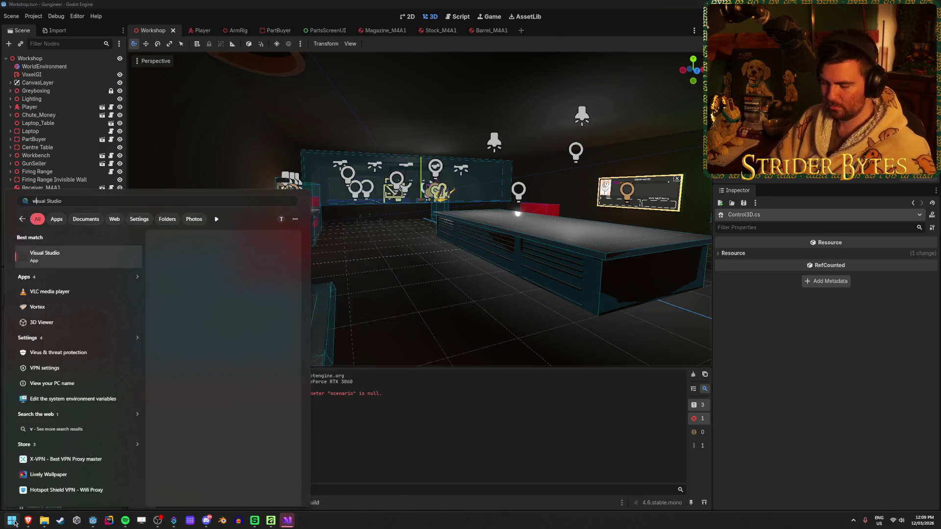
{"action": "key", "text": "Return"}
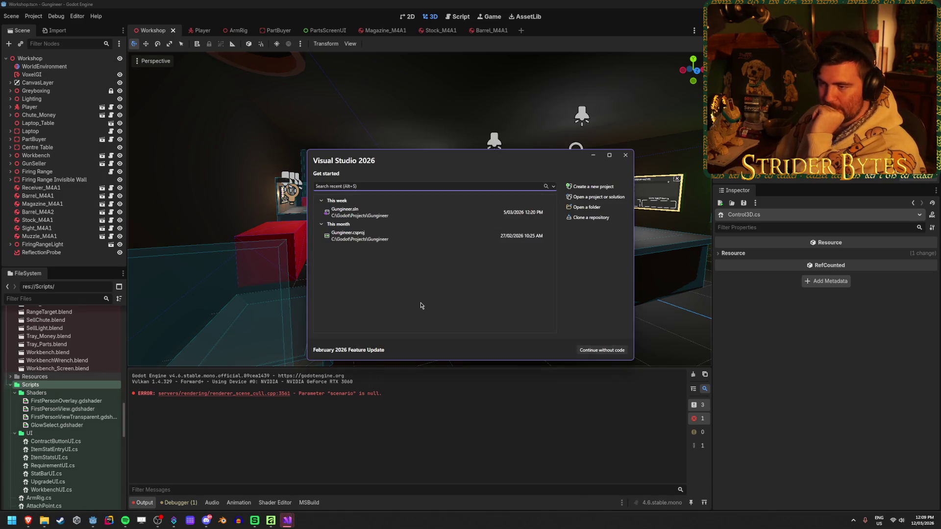
{"action": "left_click", "coordinate": [417, 219]}
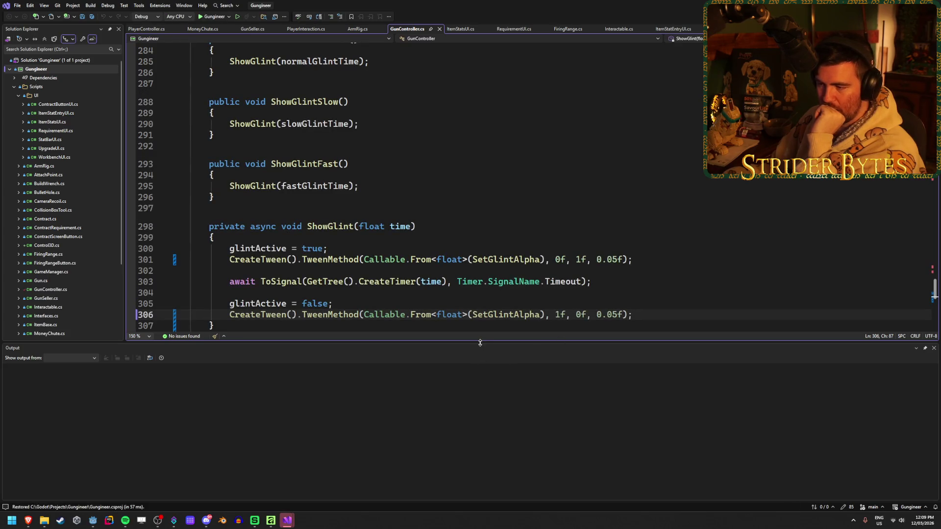
{"action": "left_click_drag", "start_coordinate": [479, 344], "coordinate": [477, 417]}
{"action": "scroll", "coordinate": [398, 343], "scroll_direction": "up", "scroll_amount": 13}
{"action": "scroll", "coordinate": [399, 343], "scroll_direction": "up", "scroll_amount": 20}
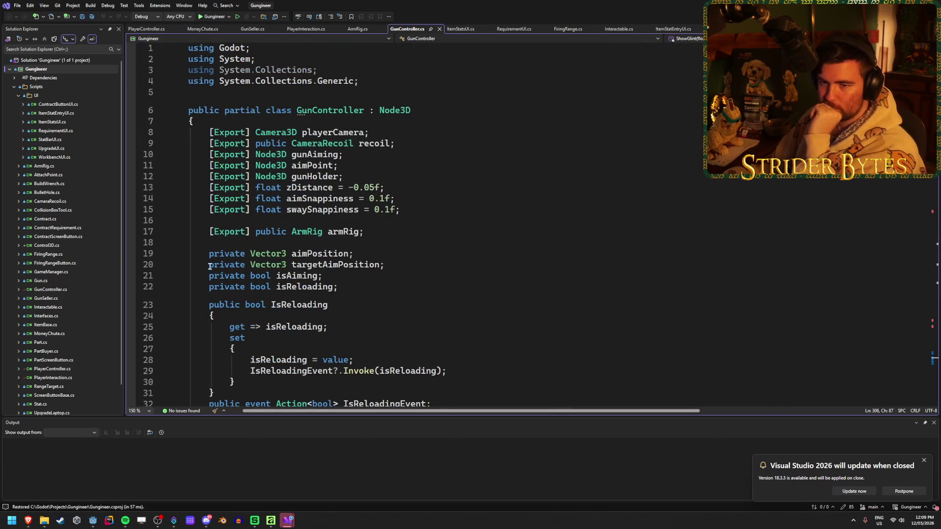
{"action": "left_click", "coordinate": [59, 247]}
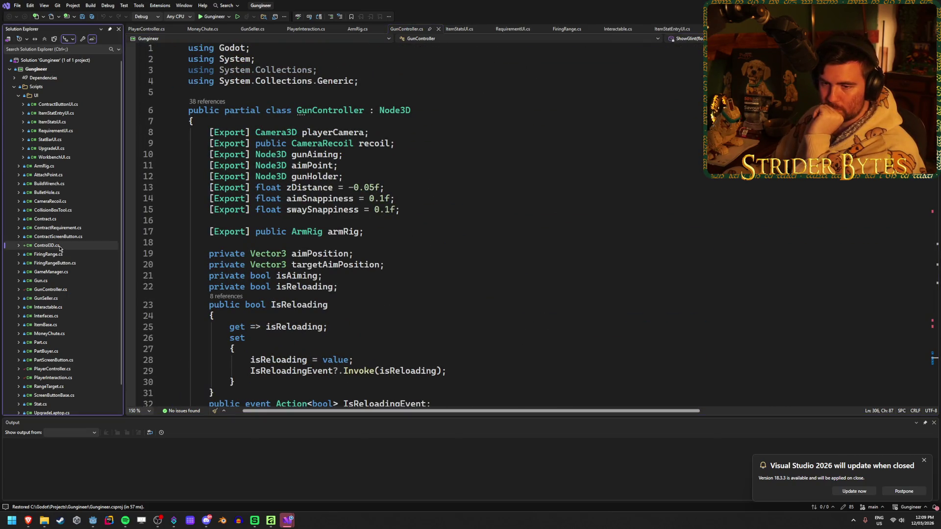
{"action": "double_click", "coordinate": [59, 247]}
Add an empty _Process(double delta) override without the base call, and save Control3D.cs
{"action": "left_click", "coordinate": [238, 102]}
{"action": "key", "text": "Return"}
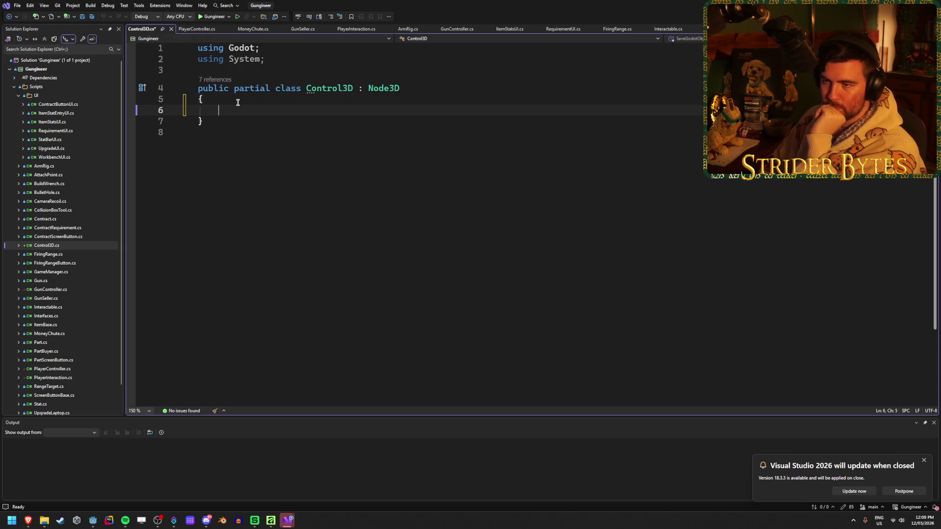
{"action": "key", "text": "Return"}
{"action": "type", "text": "o"}
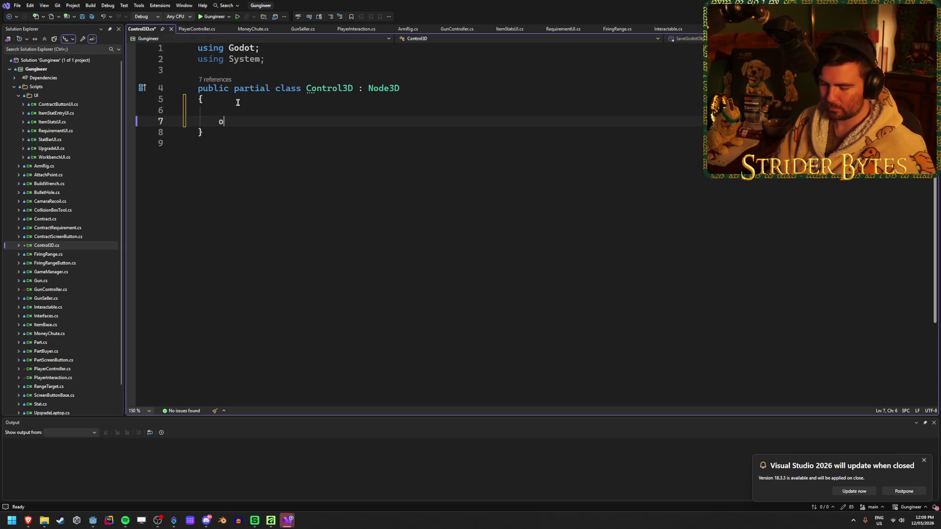
{"action": "type", "text": "v"}
{"action": "key", "text": "Tab"}
{"action": "type", "text": "v"}
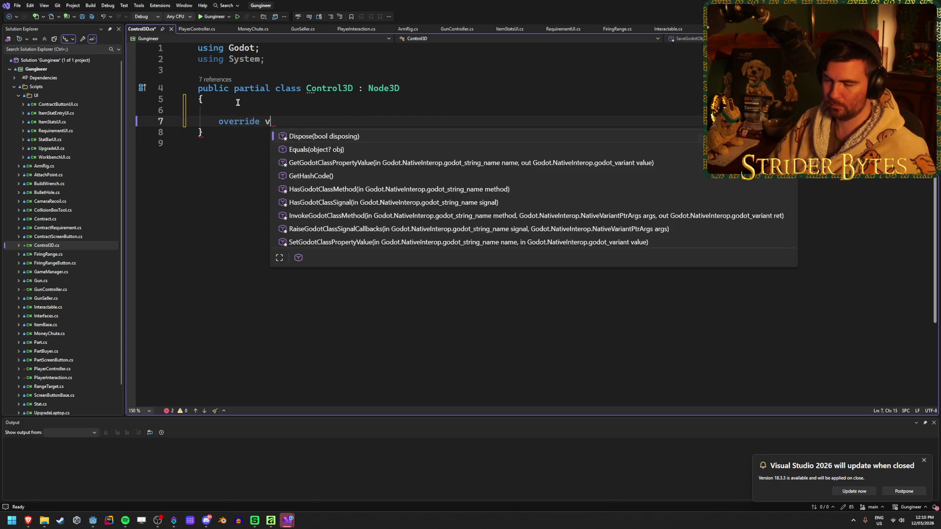
{"action": "key", "text": "BackSpace"}
{"action": "type", "text": "pro"}
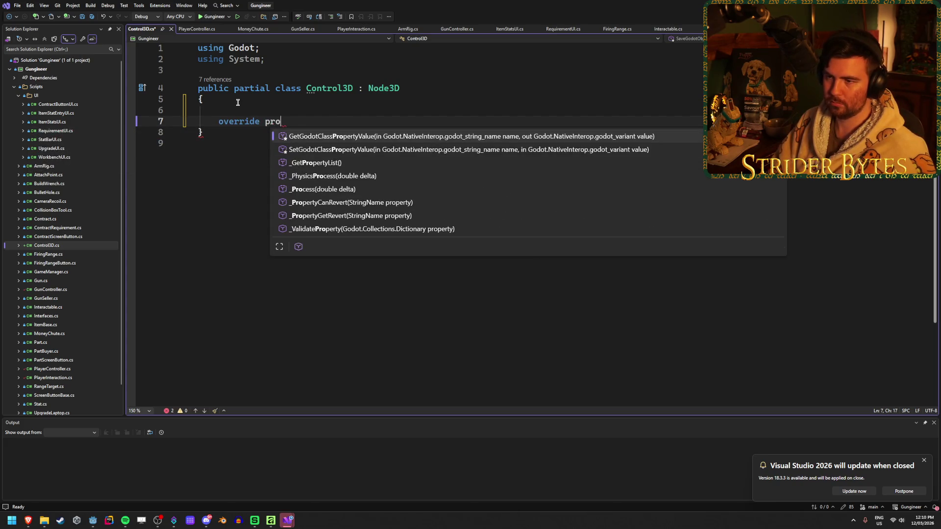
{"action": "key", "text": "Down"}
{"action": "key", "text": "Down"}
{"action": "key", "text": "Down"}
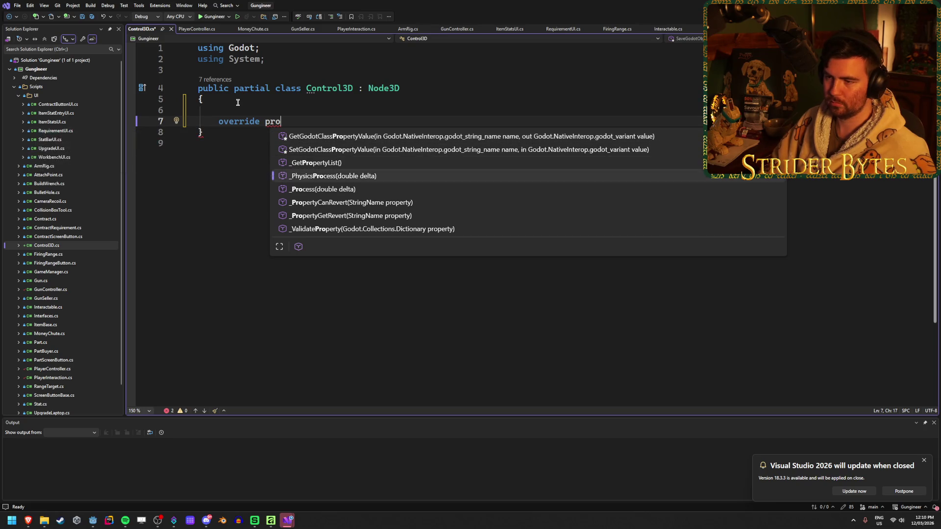
{"action": "key", "text": "Tab"}
{"action": "key", "text": "Delete"}
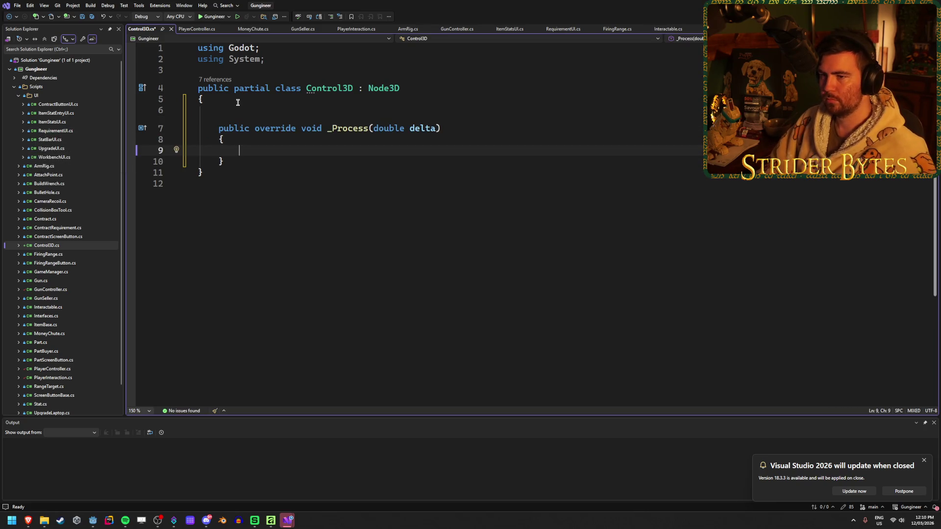
{"action": "key", "text": "ctrl+s"}
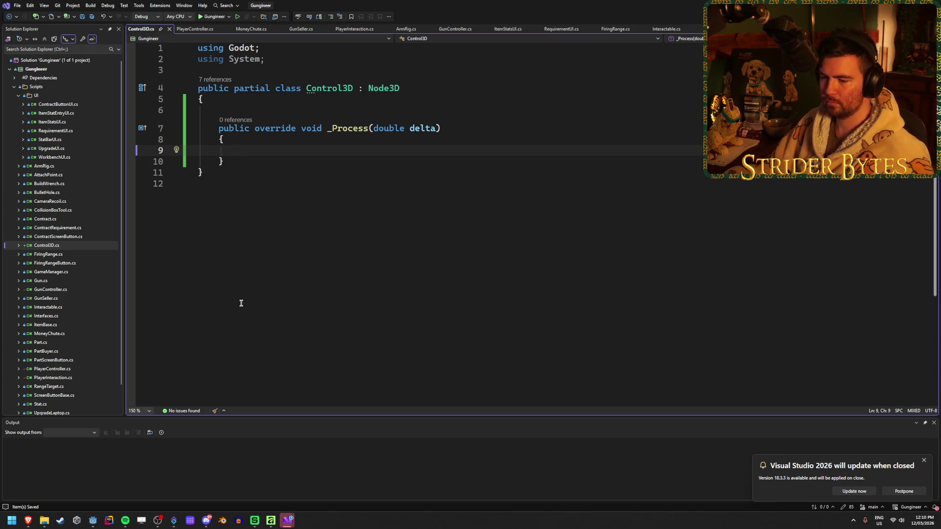
Dismiss the update notification and switch between the Gungineer Visual Studio windows
{"action": "mouse_move", "coordinate": [285, 519]}
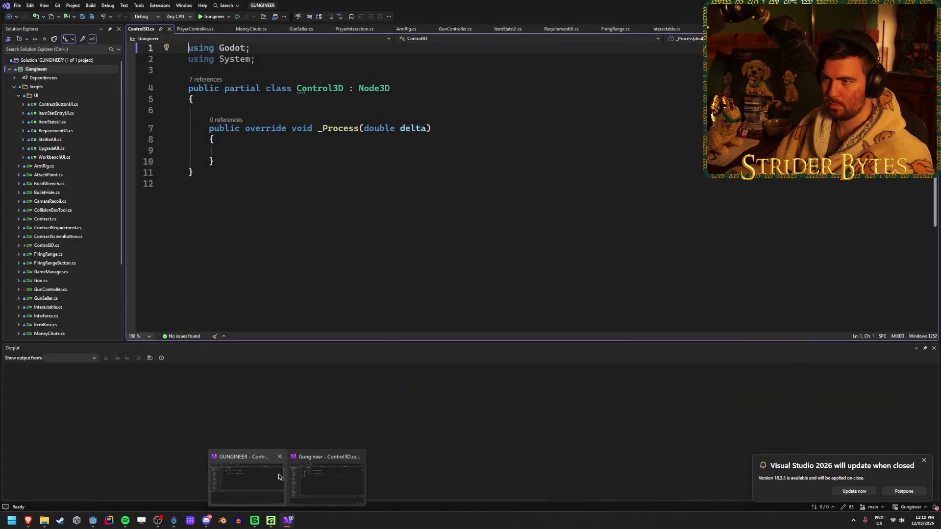
{"action": "left_click", "coordinate": [280, 477]}
{"action": "mouse_move", "coordinate": [289, 521]}
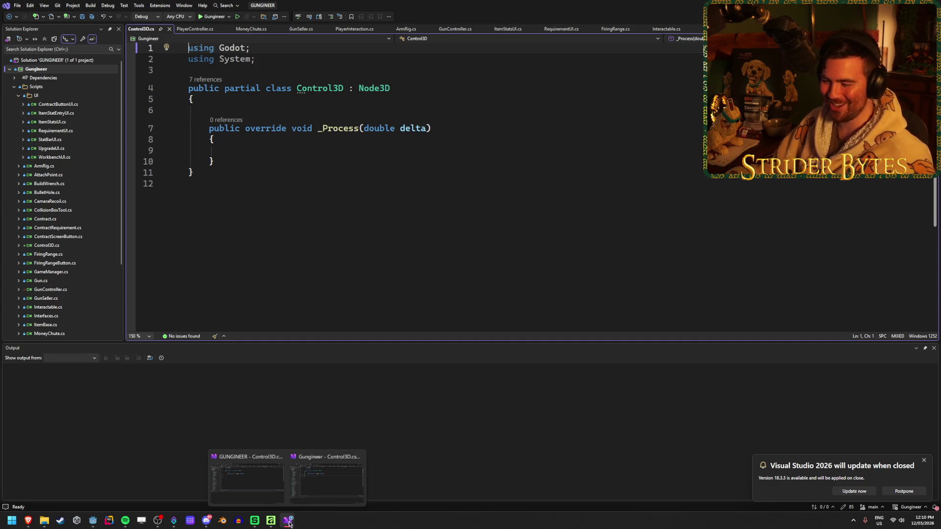
{"action": "left_click", "coordinate": [924, 463]}
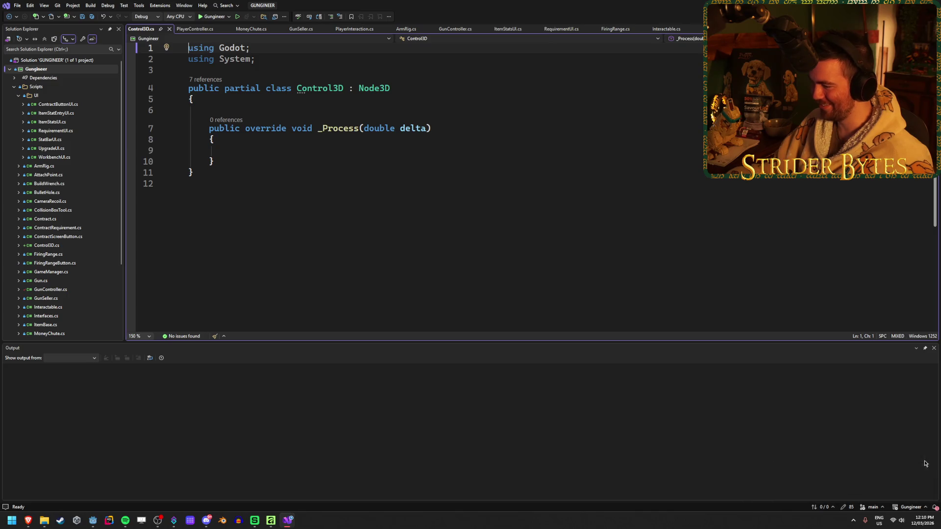
{"action": "left_click", "coordinate": [278, 459]}
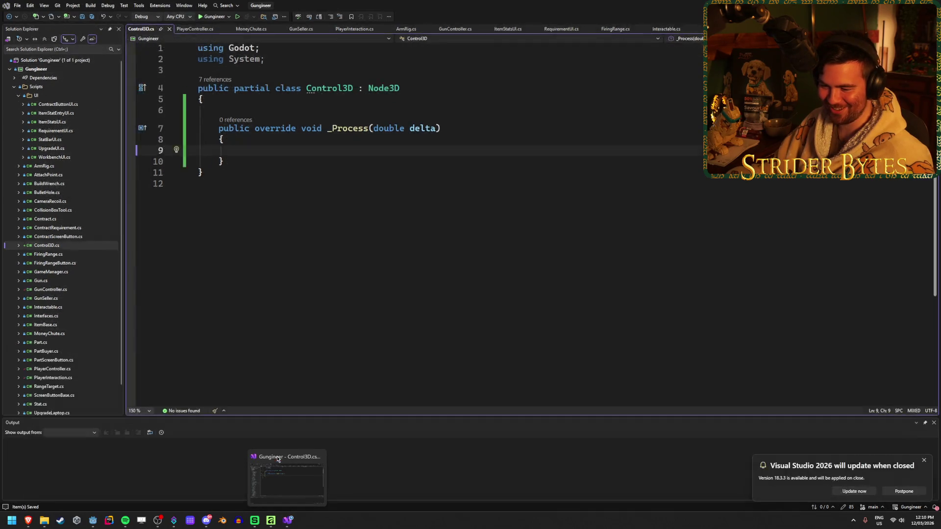
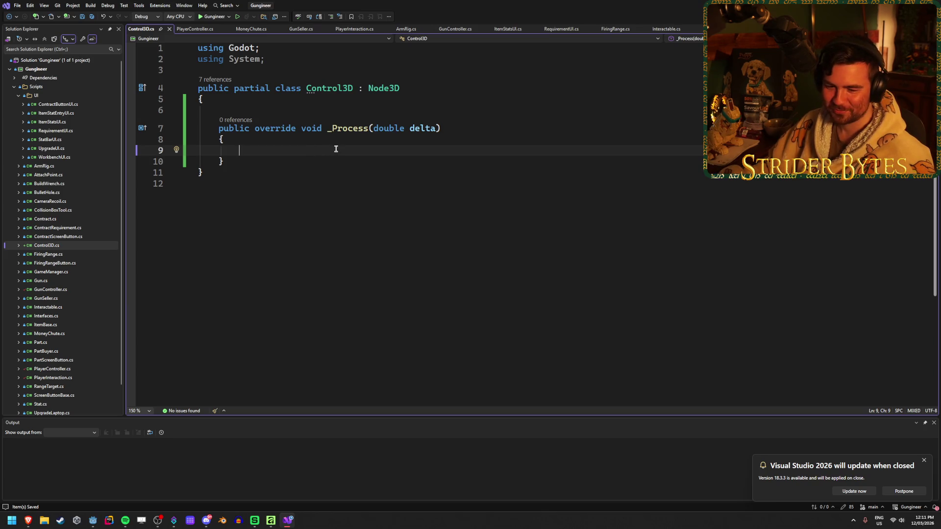
Start a foreach (Control control in ...) loop inside _Process of Control3D.cs
{"action": "mouse_move", "coordinate": [92, 525]}
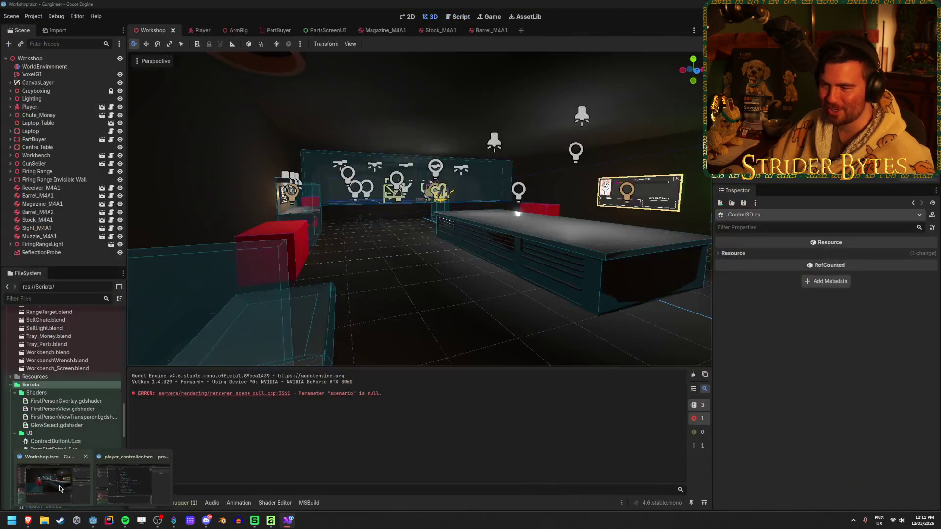
{"action": "mouse_move", "coordinate": [138, 475]}
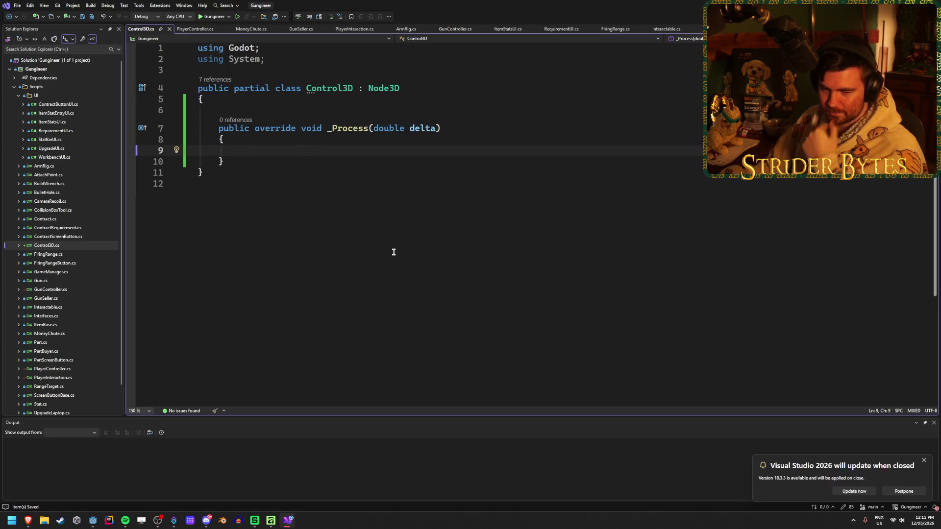
{"action": "type", "text": "foreach "}
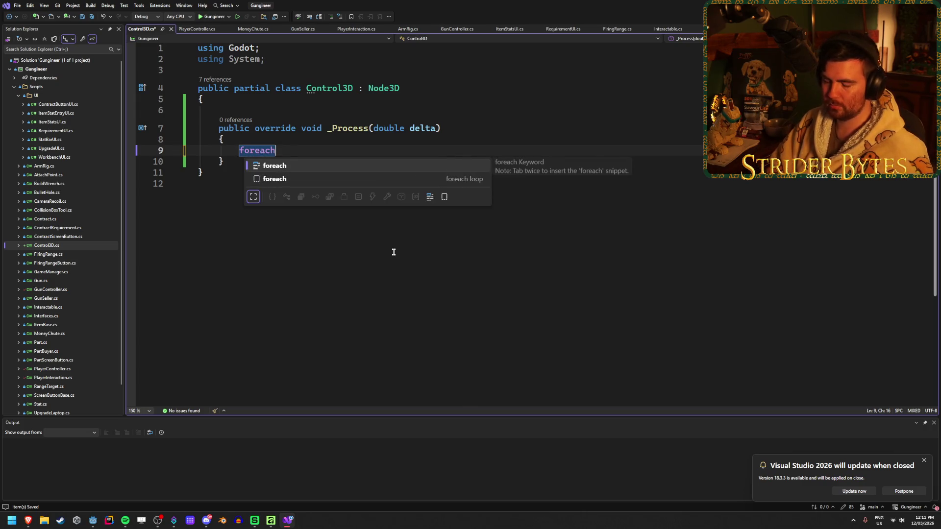
{"action": "type", "text": "(Control co"}
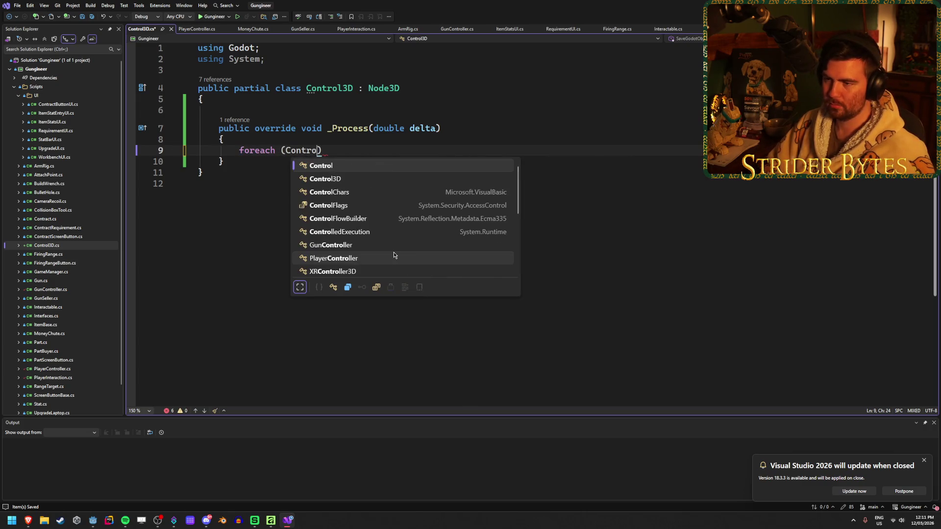
{"action": "type", "text": "ntrol in"}
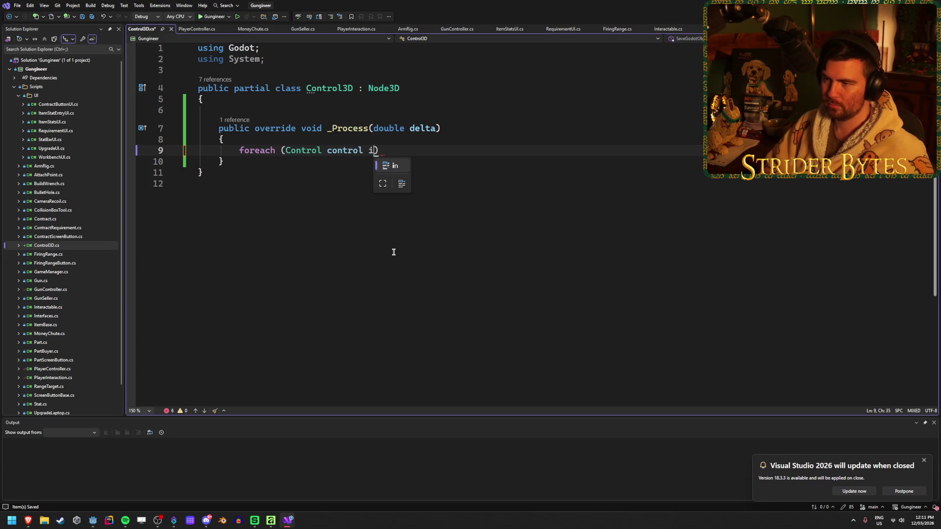
Glance at the Sketchfab Tec-9 page, then bring up the Godot player_controller project
{"action": "mouse_move", "coordinate": [28, 521]}
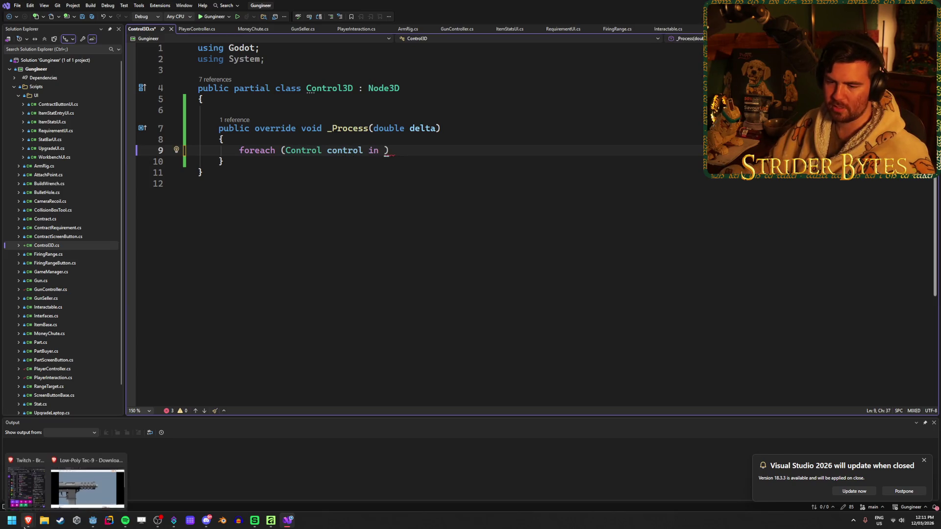
{"action": "left_click", "coordinate": [88, 484]}
{"action": "key", "text": "alt+Tab"}
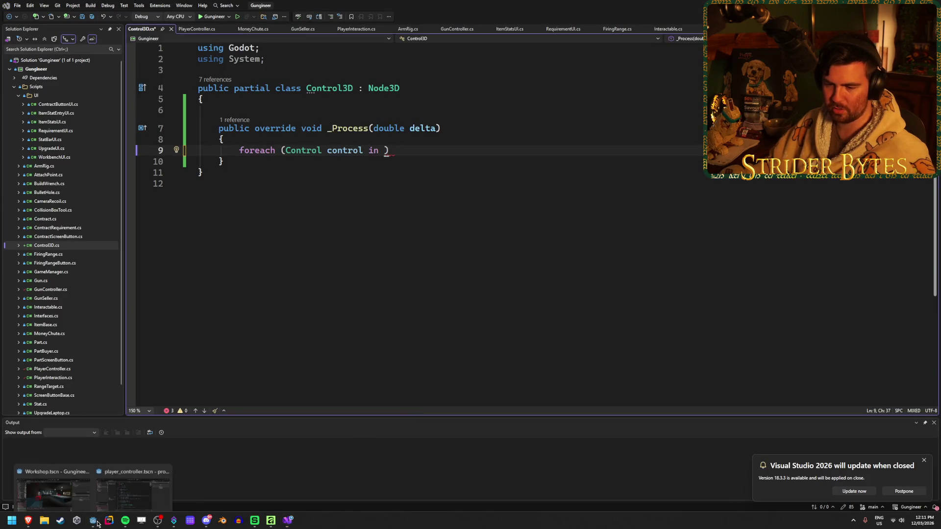
{"action": "left_click", "coordinate": [150, 472]}
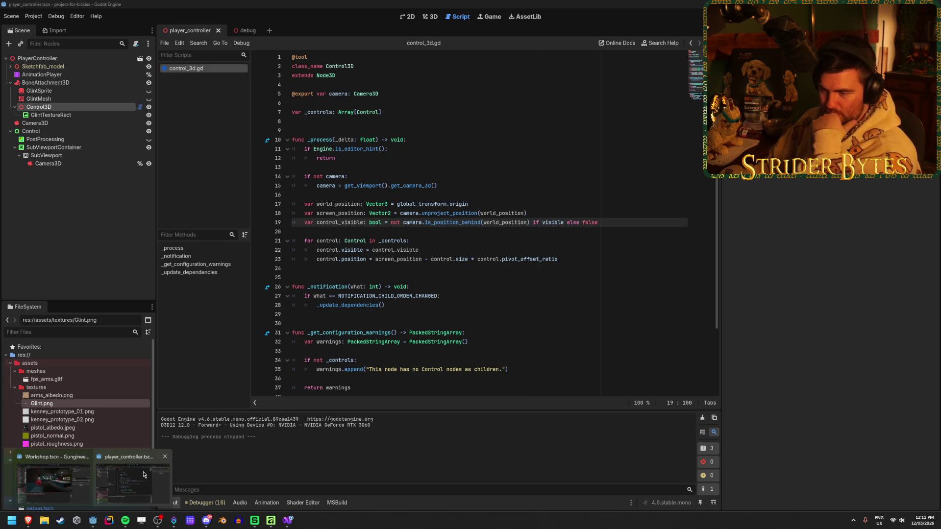
{"action": "left_click", "coordinate": [144, 475]}
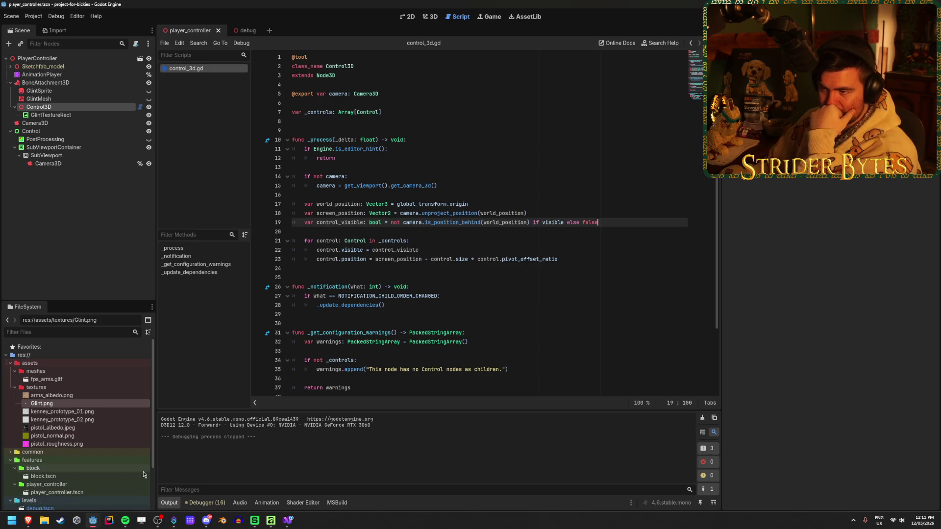
{"action": "left_click", "coordinate": [333, 114]}
{"action": "scroll", "coordinate": [330, 153], "scroll_direction": "down", "scroll_amount": 3}
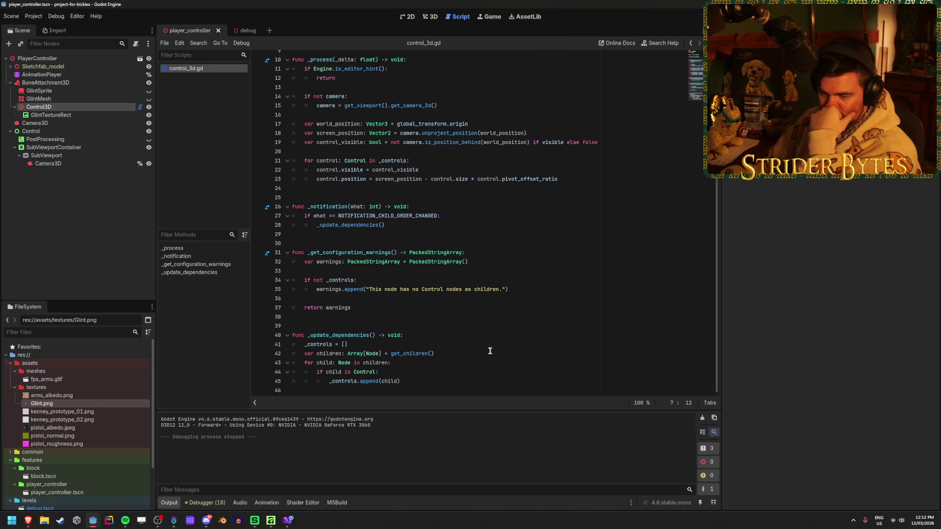
{"action": "scroll", "coordinate": [488, 350], "scroll_direction": "up", "scroll_amount": 3}
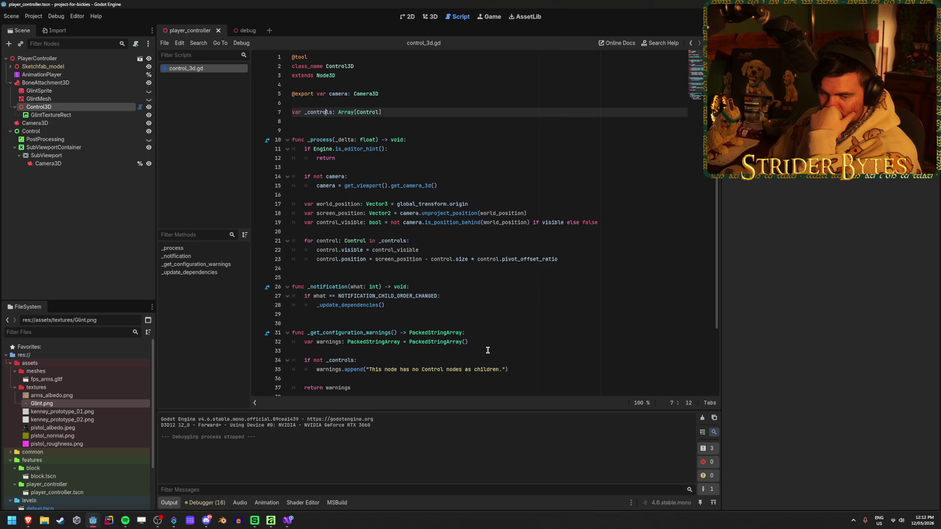
{"action": "scroll", "coordinate": [488, 350], "scroll_direction": "down", "scroll_amount": 1}
{"action": "scroll", "coordinate": [488, 351], "scroll_direction": "up", "scroll_amount": 1}
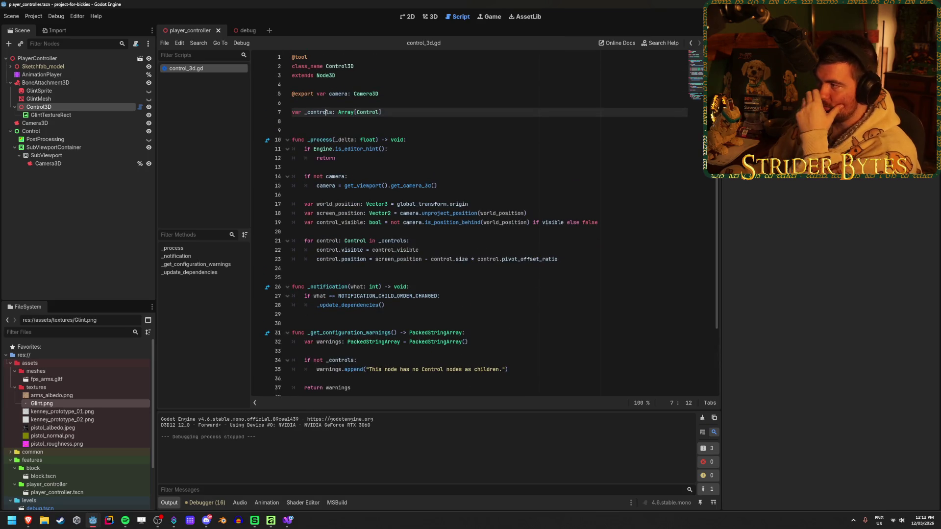
{"action": "key", "text": "alt+Tab"}
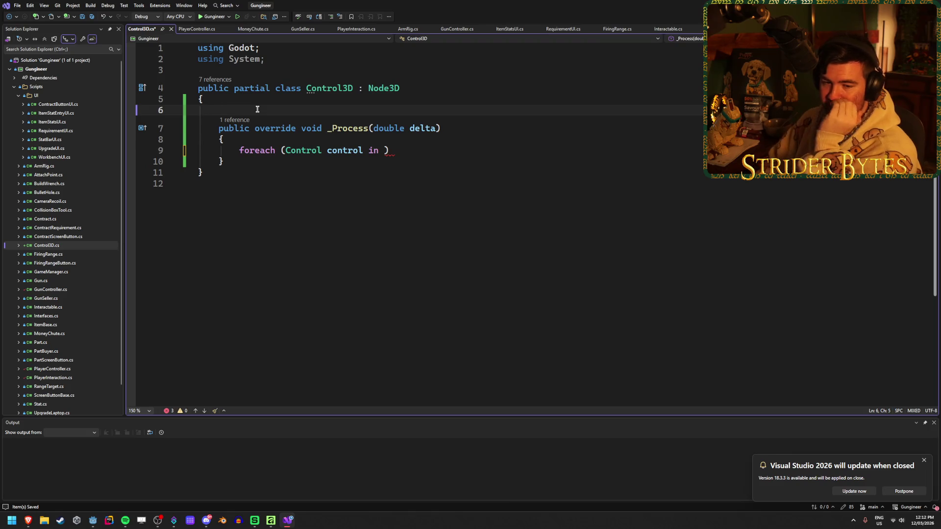
Declare a Control[] controls; field at the top of the class and save
{"action": "key", "text": "Return"}
{"action": "key", "text": "Up"}
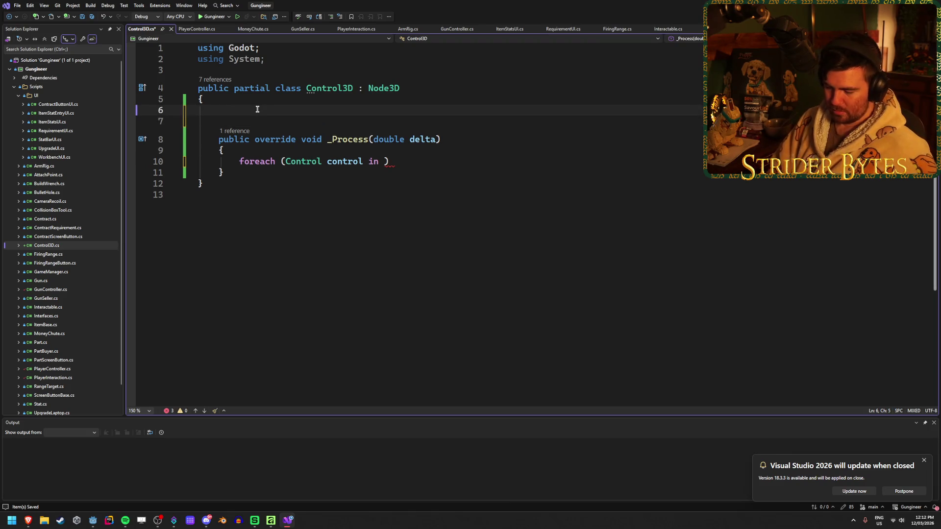
{"action": "type", "text": "[JS]"}
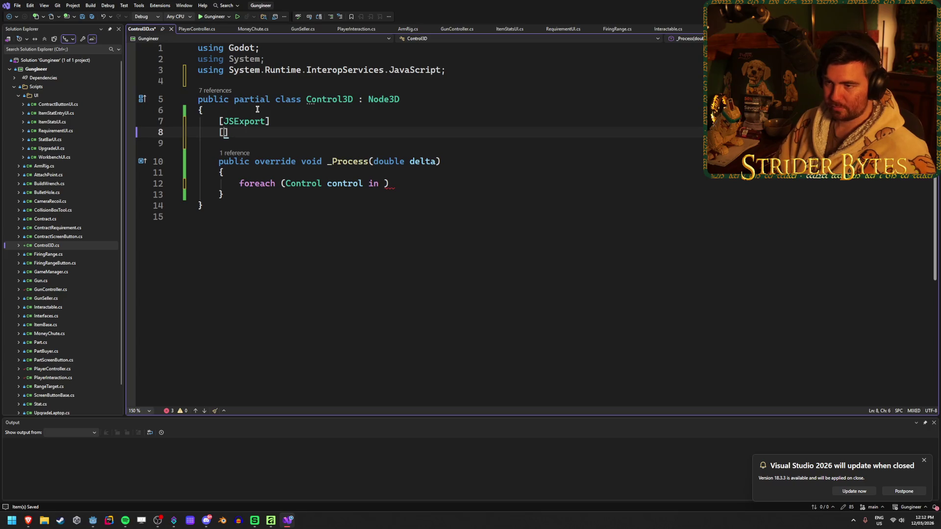
{"action": "type", "text": "["}
{"action": "key", "text": "ctrl+z"}
{"action": "key", "text": "ctrl+z"}
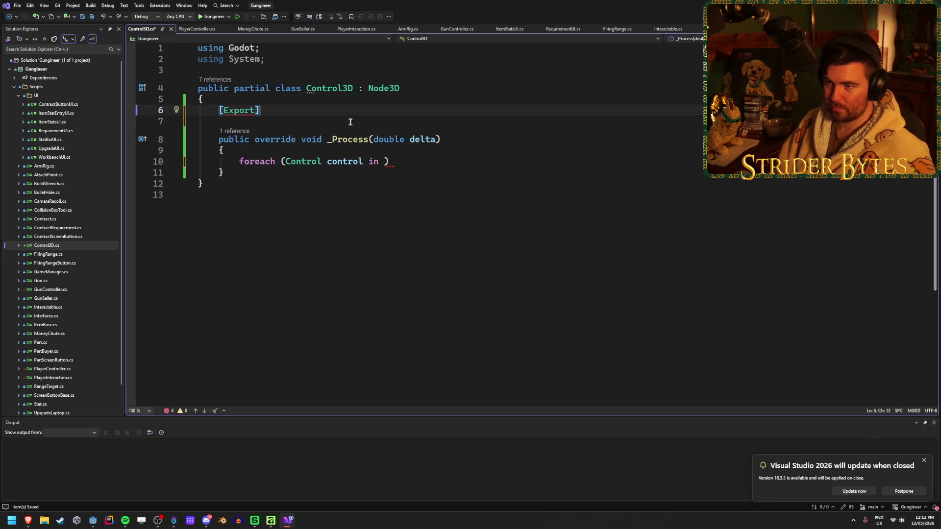
{"action": "key", "text": "Right"}
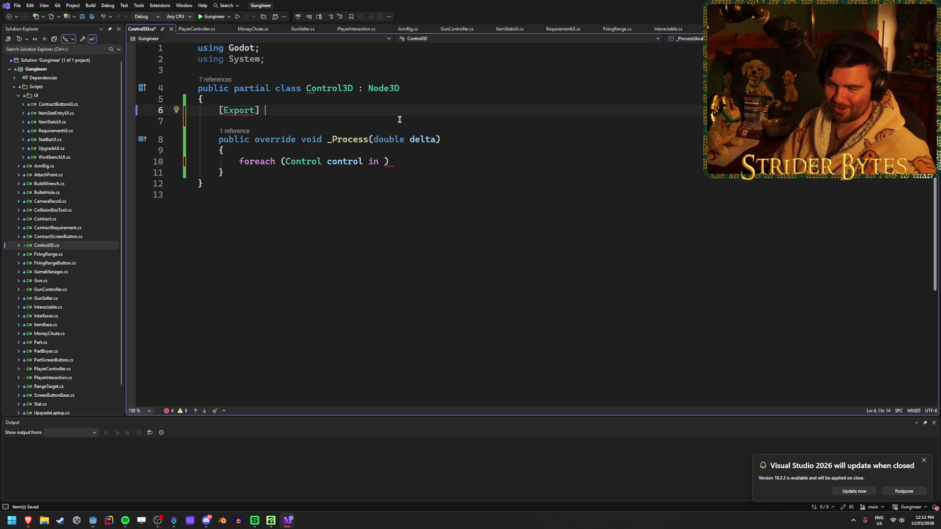
{"action": "type", "text": "Control"}
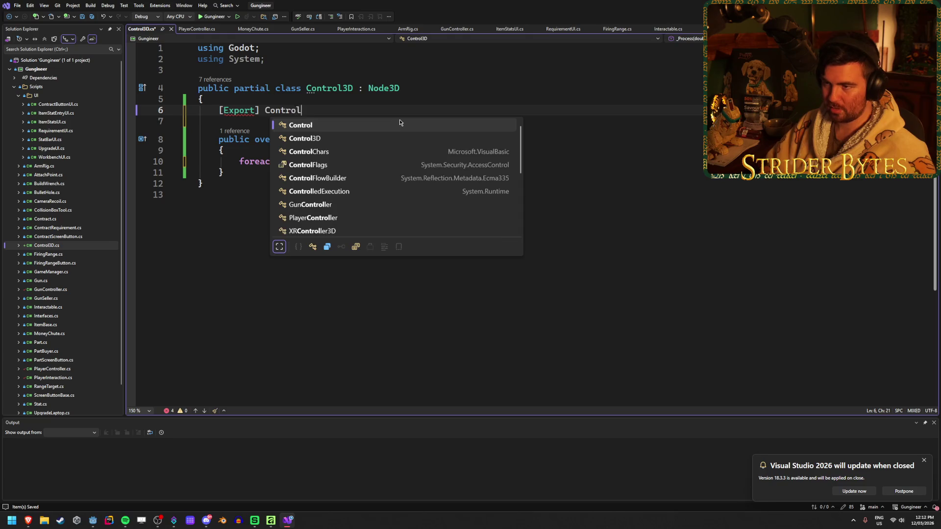
{"action": "type", "text": "[] controls;"}
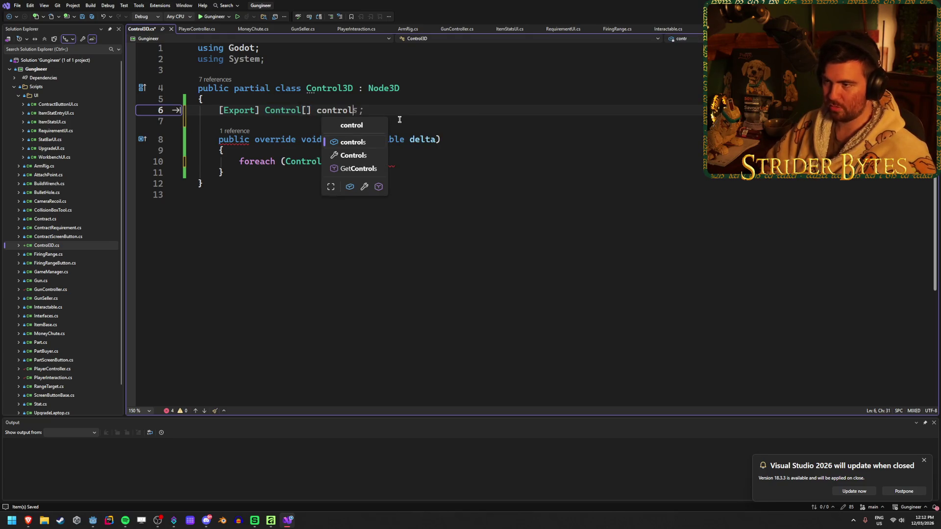
{"action": "key", "text": "ctrl+s"}
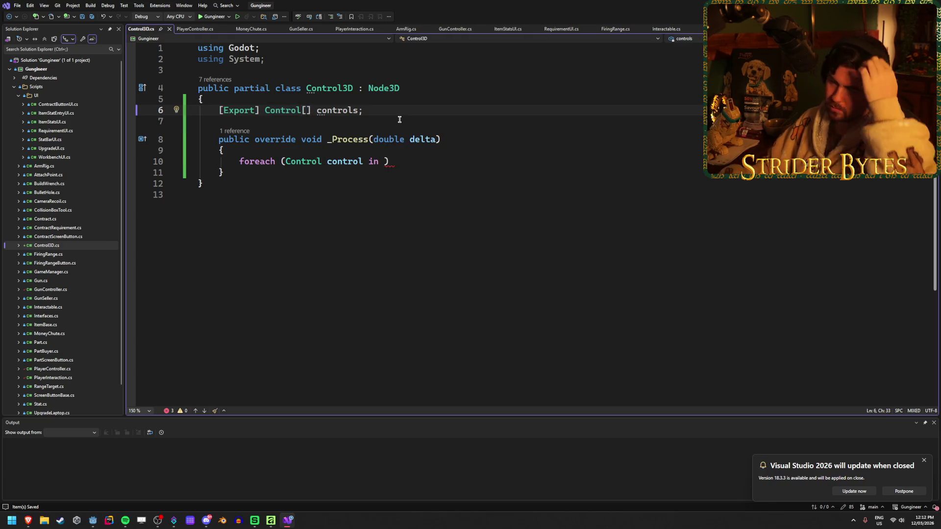
Remove the [Export] attribute from the field and begin an override for _Ready
{"action": "left_click_drag", "start_coordinate": [265, 109], "coordinate": [219, 111]}
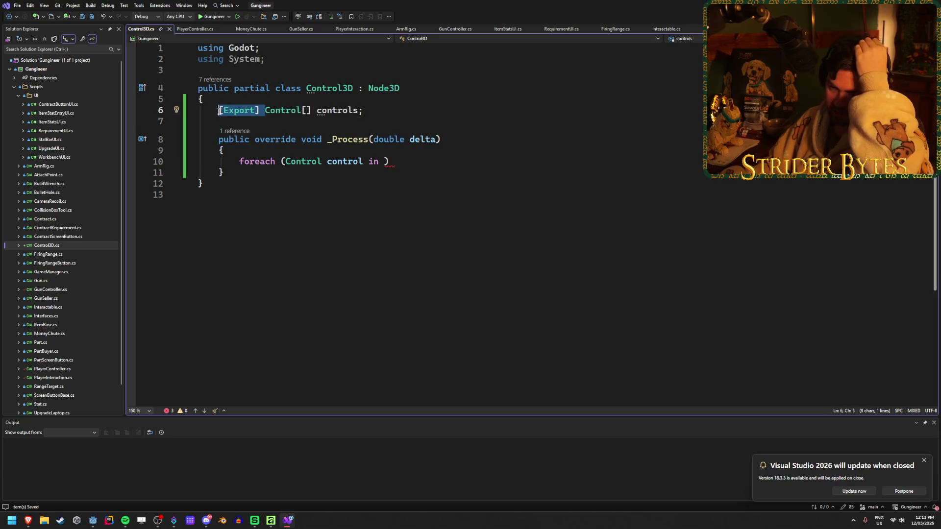
{"action": "key", "text": "BackSpace"}
{"action": "key", "text": "End"}
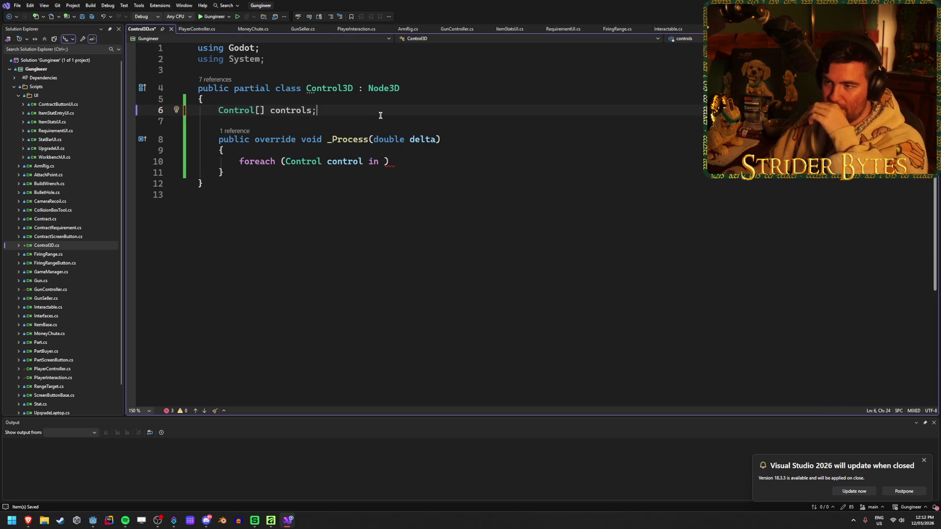
{"action": "key", "text": "Return"}
{"action": "key", "text": "Return"}
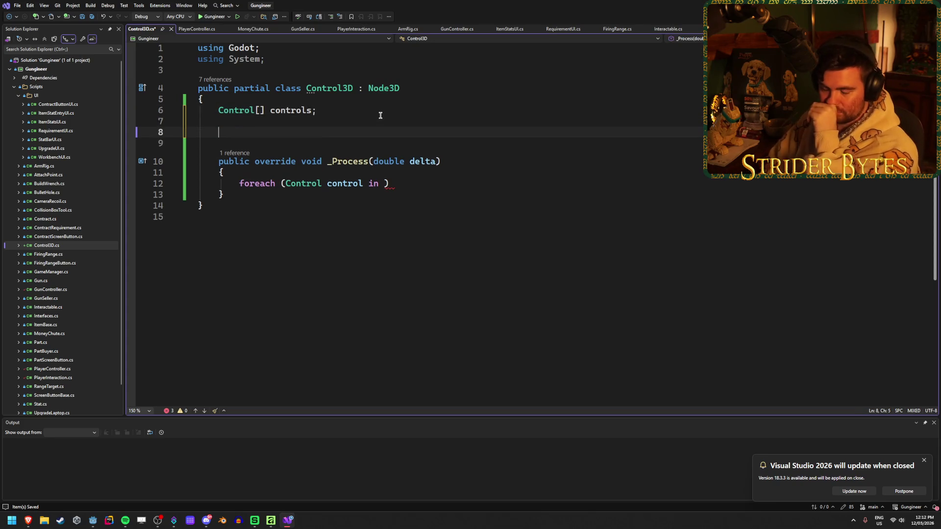
{"action": "type", "text": "void R"}
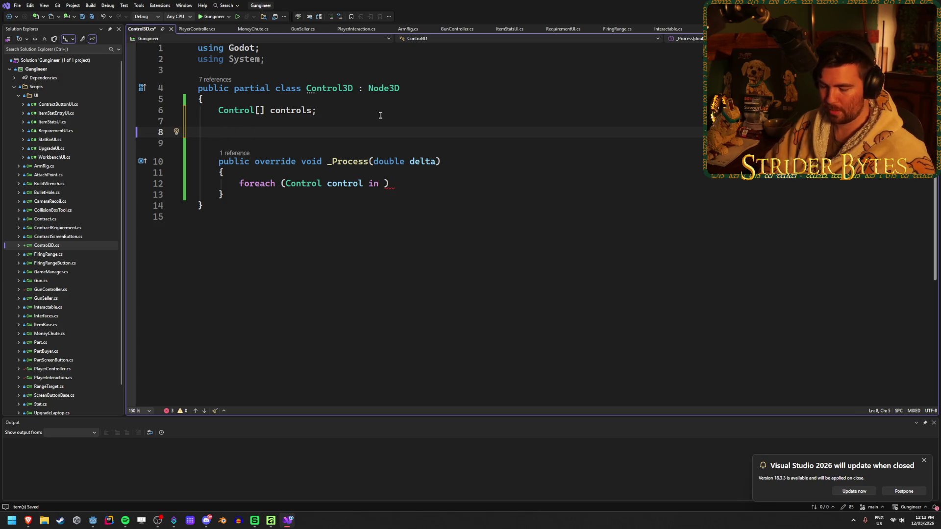
{"action": "type", "text": "override R"}
Insert the _Ready override and clear its body of the base call and false starts
{"action": "key", "text": "Return"}
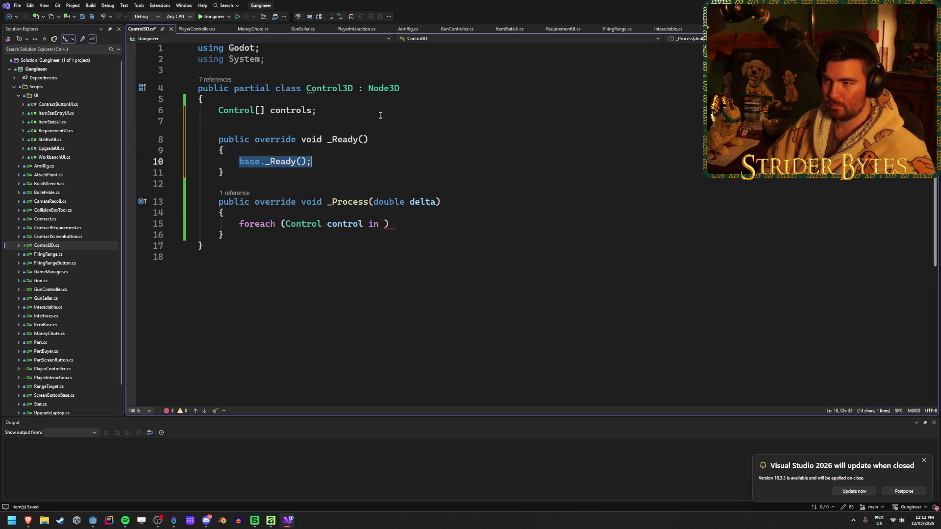
{"action": "key", "text": "BackSpace"}
{"action": "type", "text": "co"}
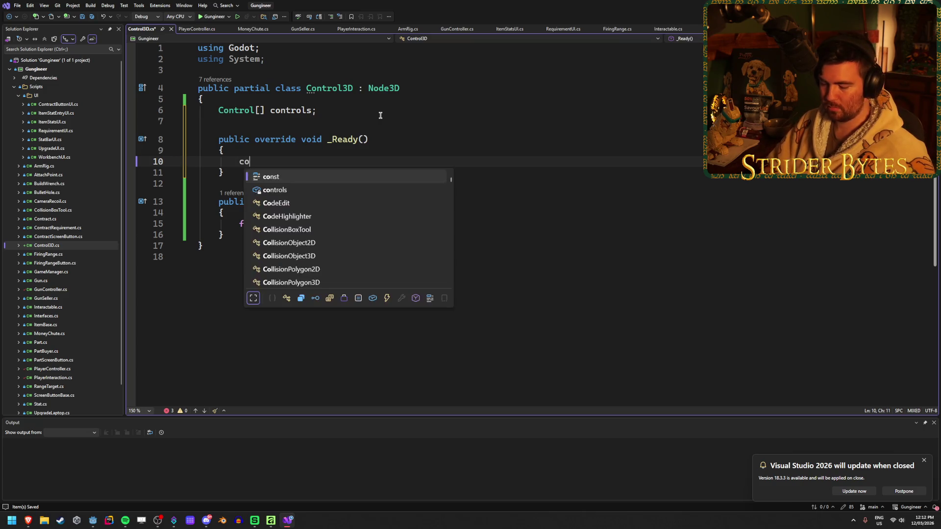
{"action": "type", "text": "ntrols"}
{"action": "key", "text": "Escape"}
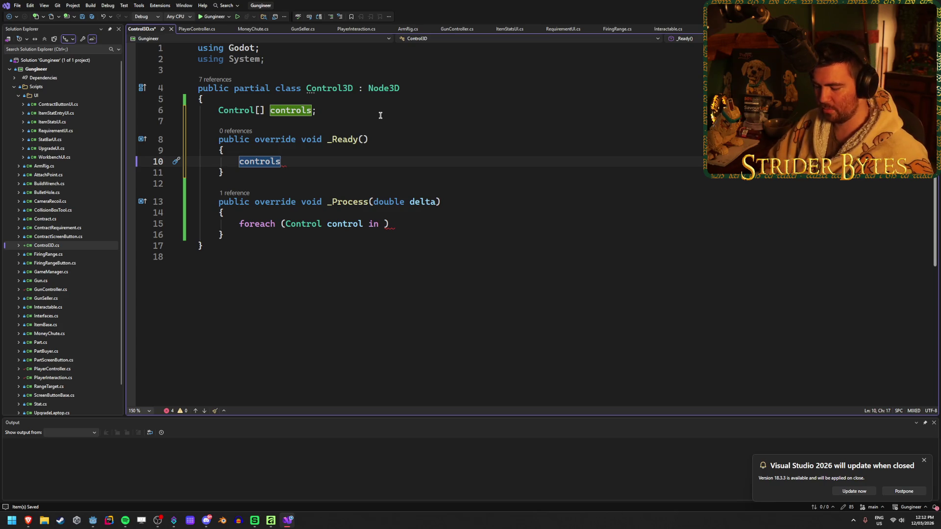
{"action": "key", "text": "BackSpace"}
{"action": "key", "text": "BackSpace"}
{"action": "key", "text": "BackSpace"}
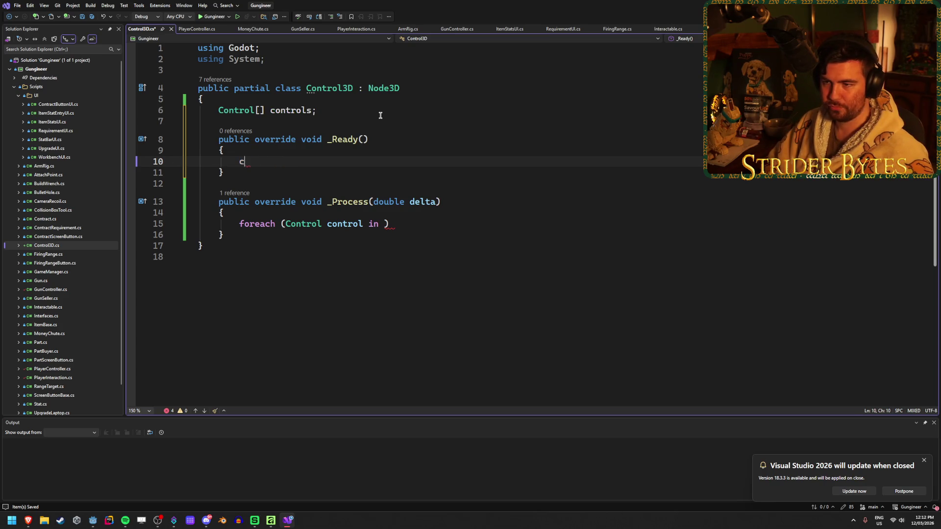
{"action": "type", "text": "GetCh"}
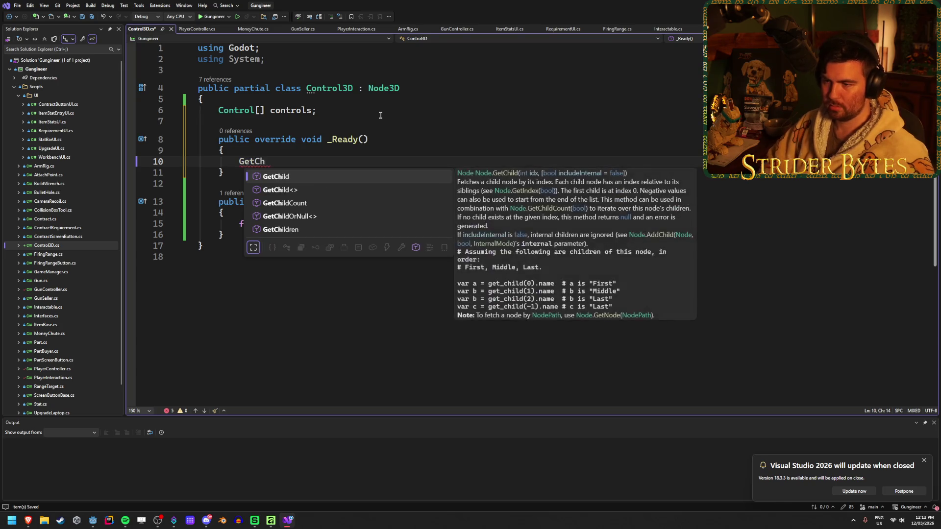
{"action": "key", "text": "Down"}
{"action": "key", "text": "Down"}
{"action": "key", "text": "Down"}
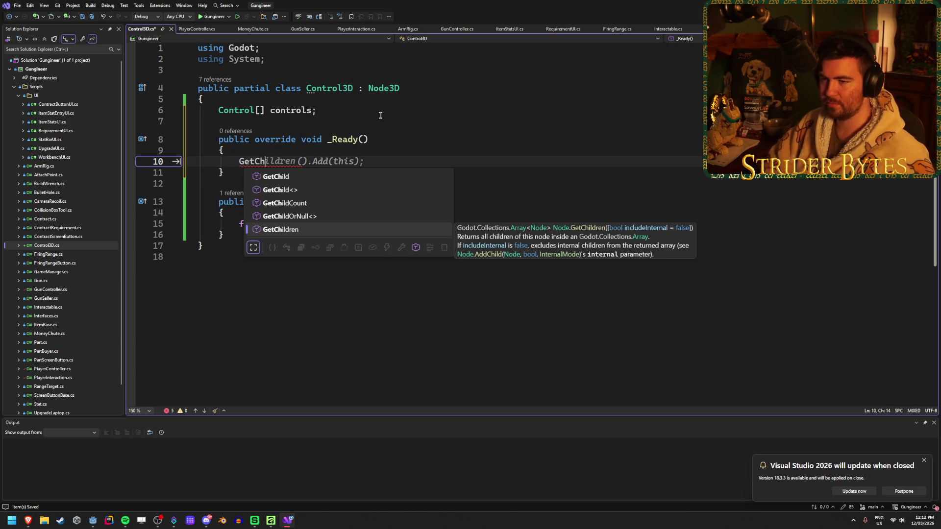
{"action": "key", "text": "Escape"}
{"action": "key", "text": "BackSpace"}
{"action": "key", "text": "BackSpace"}
{"action": "key", "text": "BackSpace"}
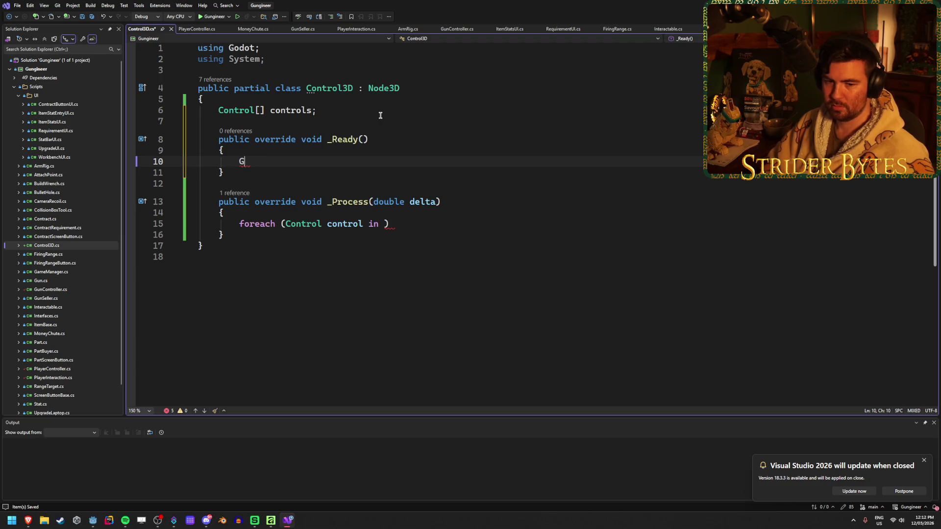
{"action": "key", "text": "BackSpace"}
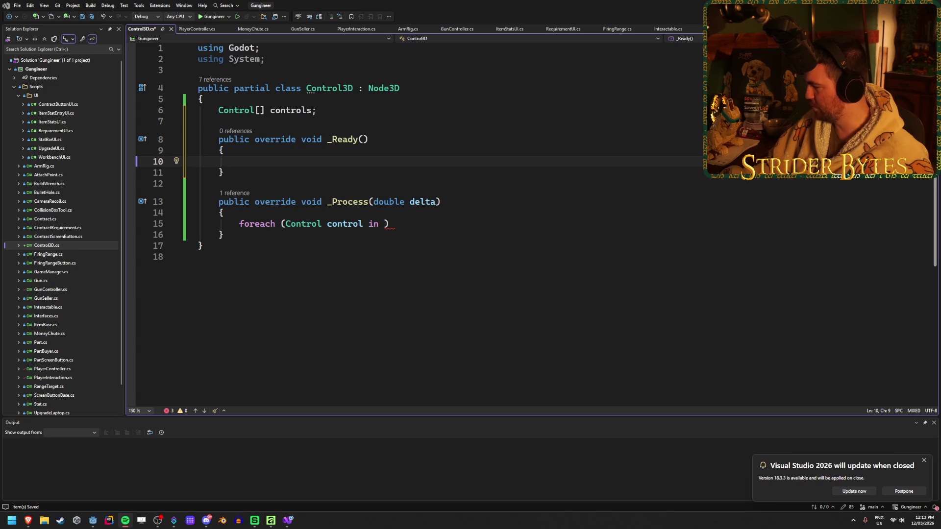
Write a foreach (Control control in GetChildren()) loop in _Ready
{"action": "type", "text": "forea"}
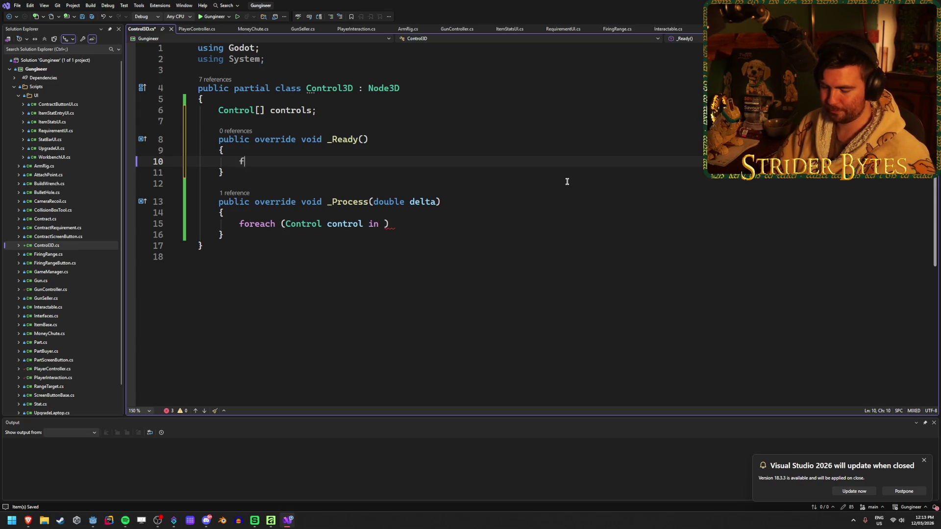
{"action": "key", "text": "Tab"}
{"action": "key", "text": "Tab"}
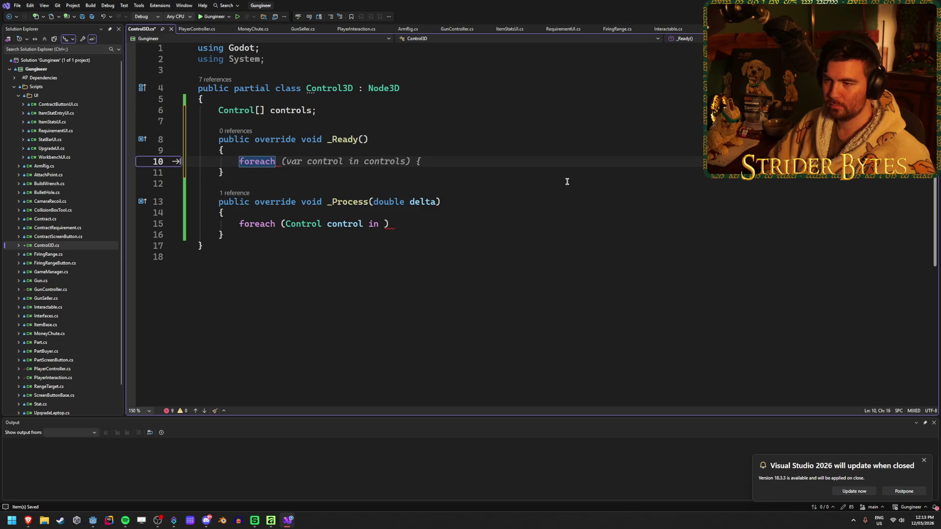
{"action": "key", "text": "ctrl+z"}
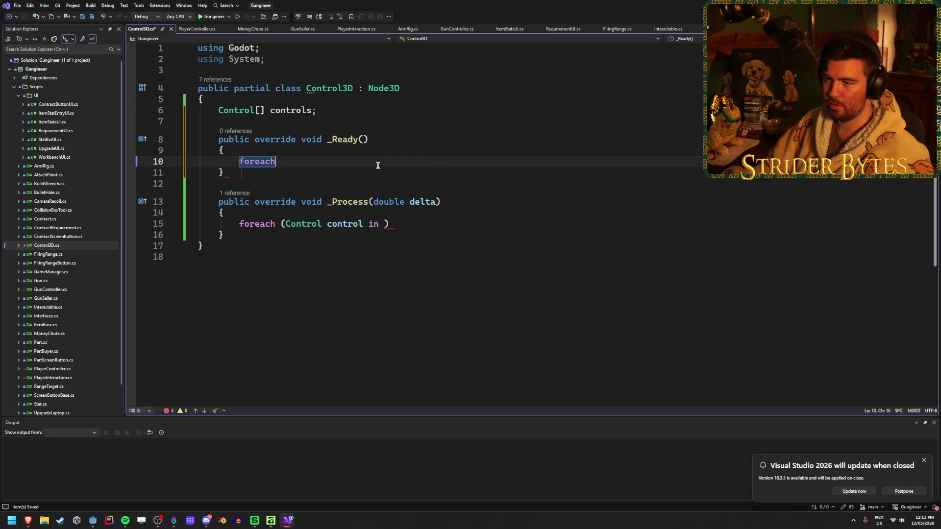
{"action": "type", "text": "("}
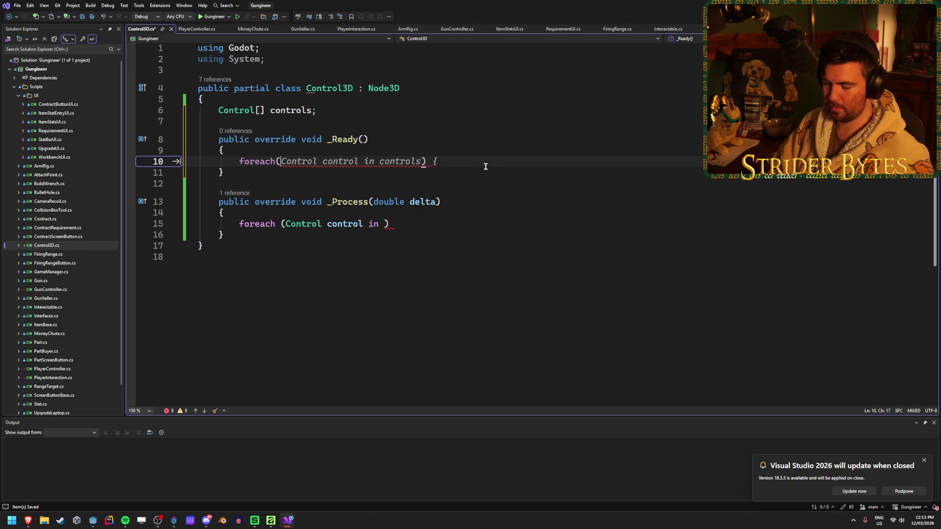
{"action": "type", "text": "Control "}
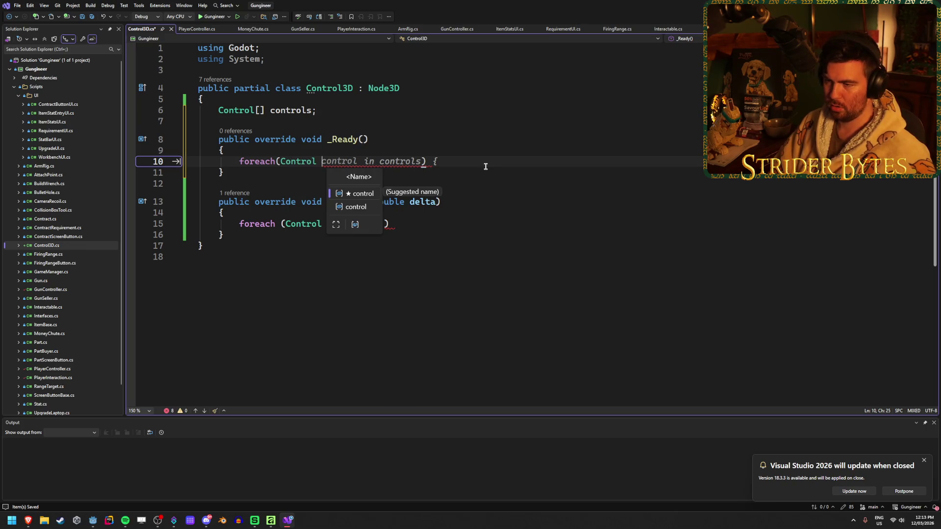
{"action": "type", "text": "control "}
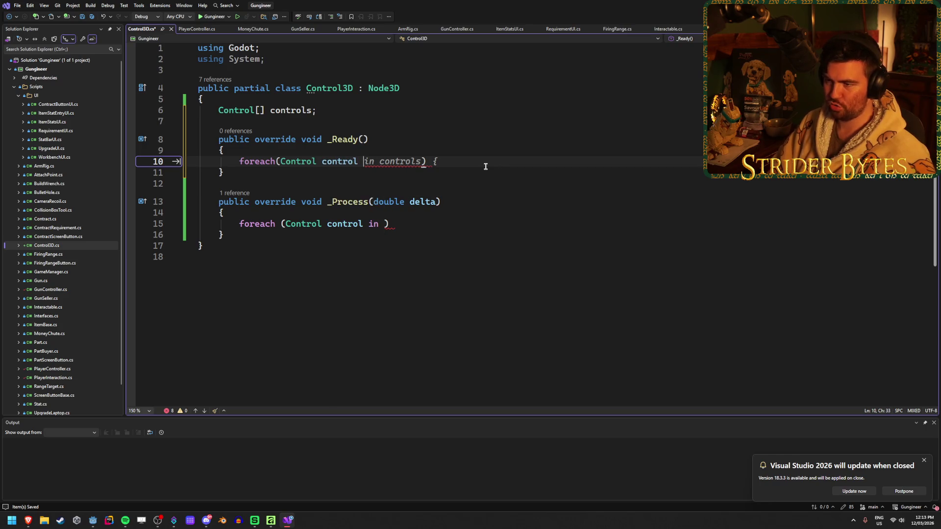
{"action": "type", "text": "in GetCh"}
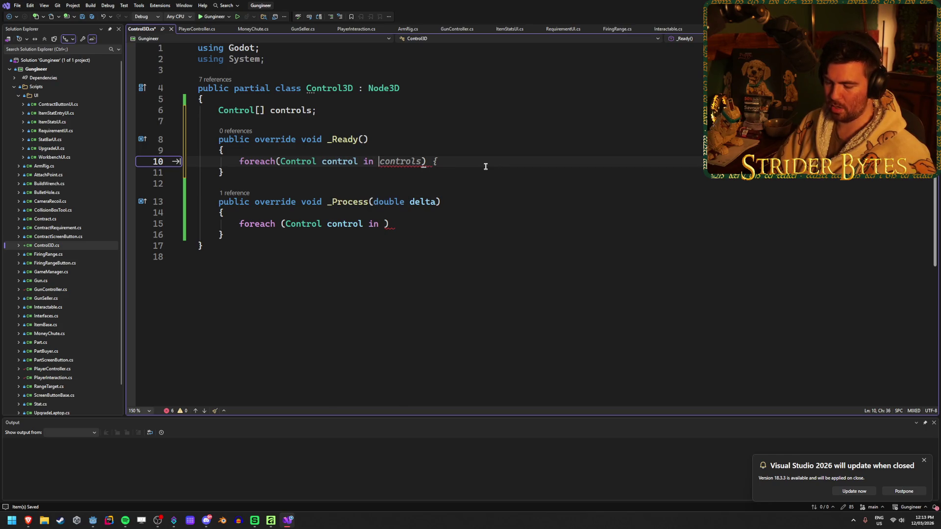
{"action": "key", "text": "Down"}
{"action": "key", "text": "Down"}
{"action": "key", "text": "Down"}
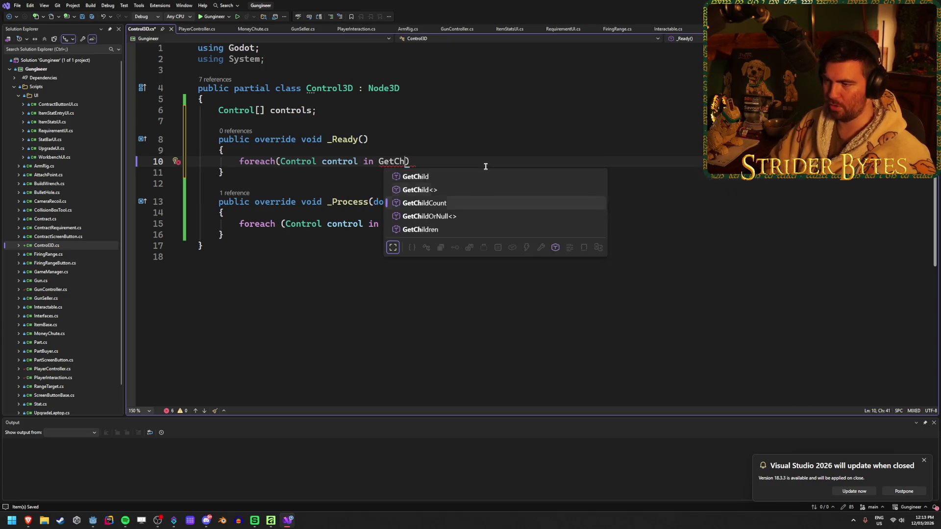
{"action": "key", "text": "Tab"}
{"action": "type", "text": "()) {"}
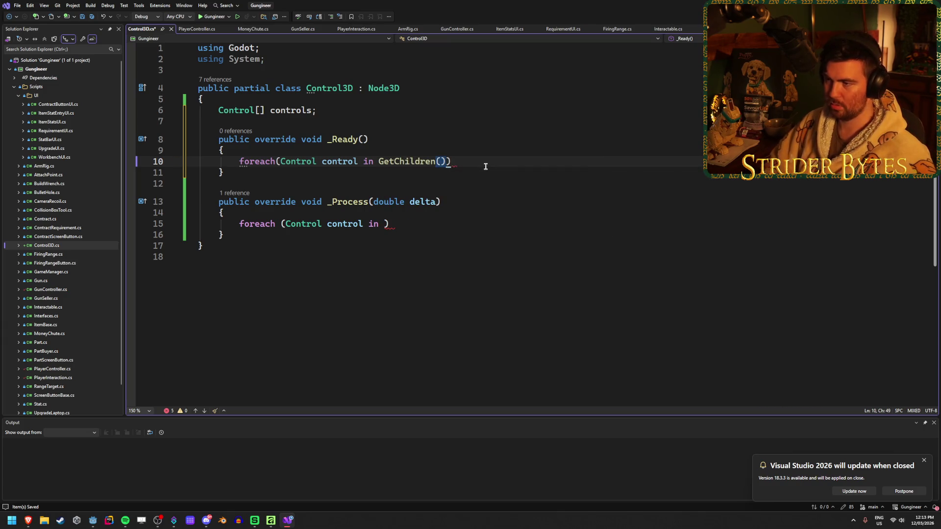
{"action": "key", "text": "Return"}
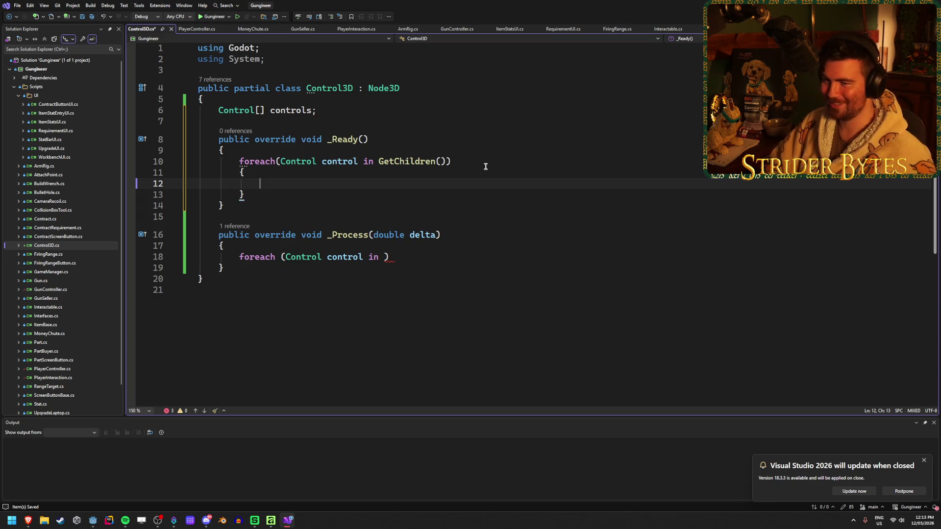
Add controls.Append(control); inside the loop and save Control3D.cs
{"action": "type", "text": "contr"}
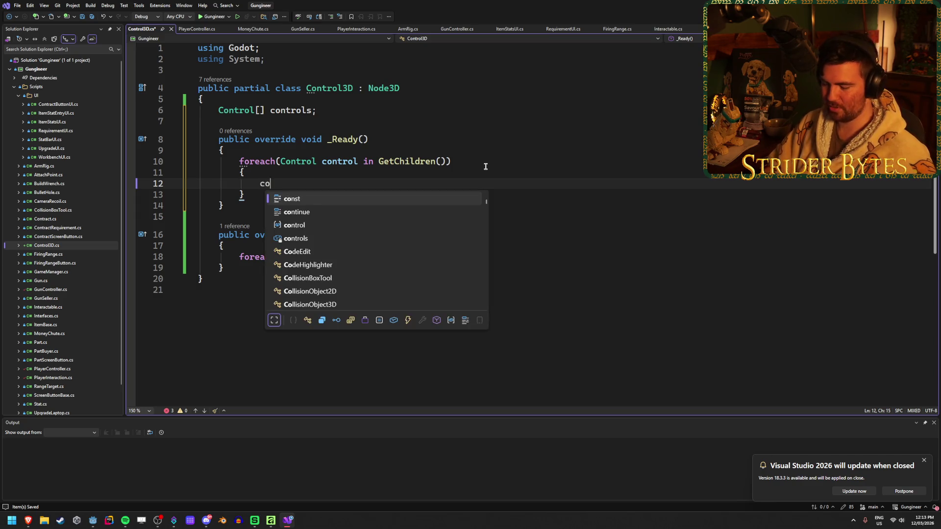
{"action": "key", "text": "Down"}
{"action": "key", "text": "Tab"}
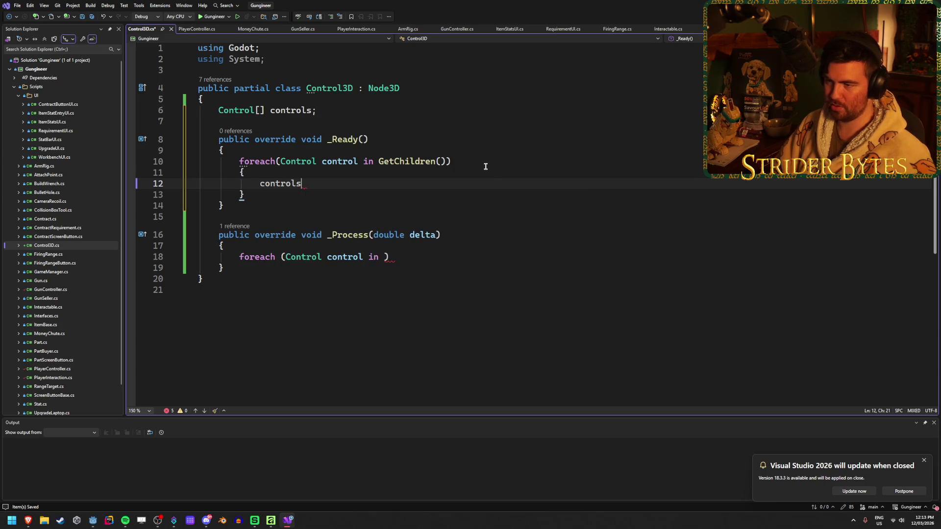
{"action": "type", "text": ".Ap"}
{"action": "key", "text": "Tab"}
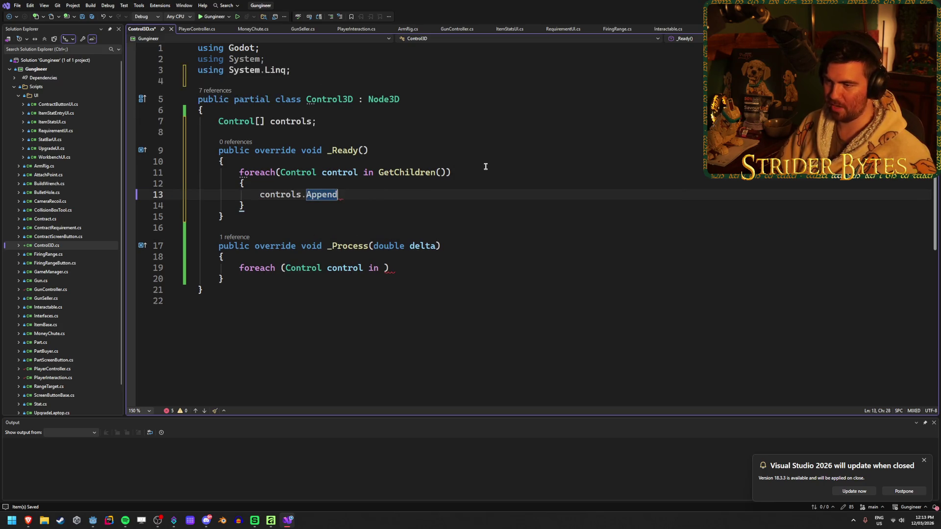
{"action": "key", "text": "Tab"}
{"action": "key", "text": "ctrl+s"}
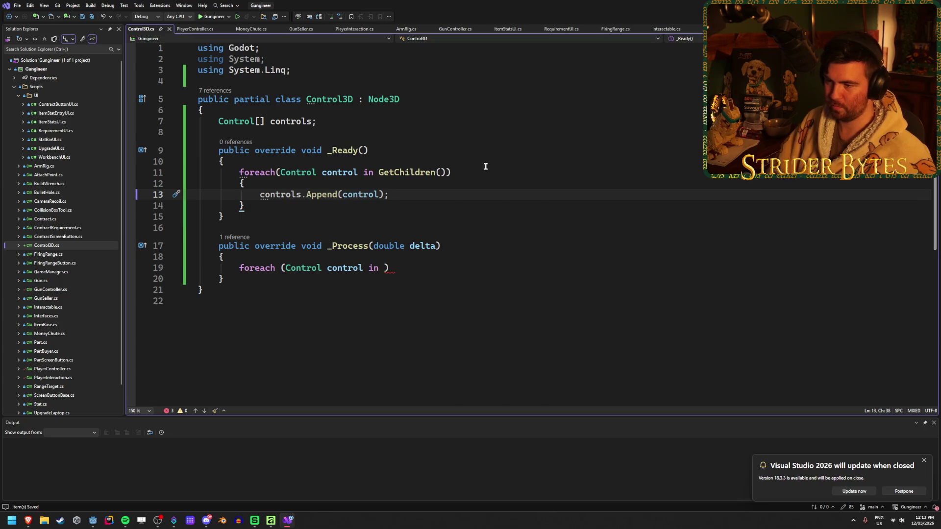
Complete the _Process loop as foreach (Control control in controls) with a body block, and save
{"action": "left_click", "coordinate": [384, 268]}
{"action": "type", "text": "controls"}
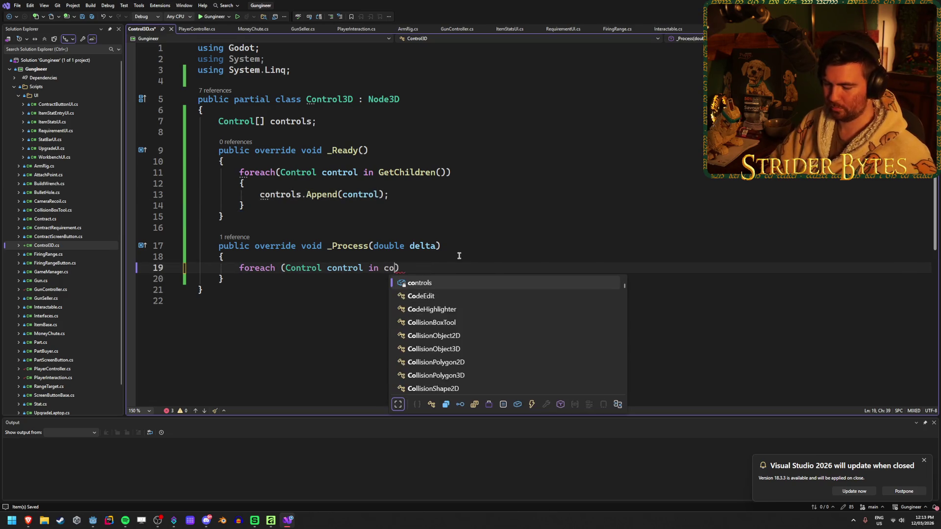
{"action": "key", "text": "End"}
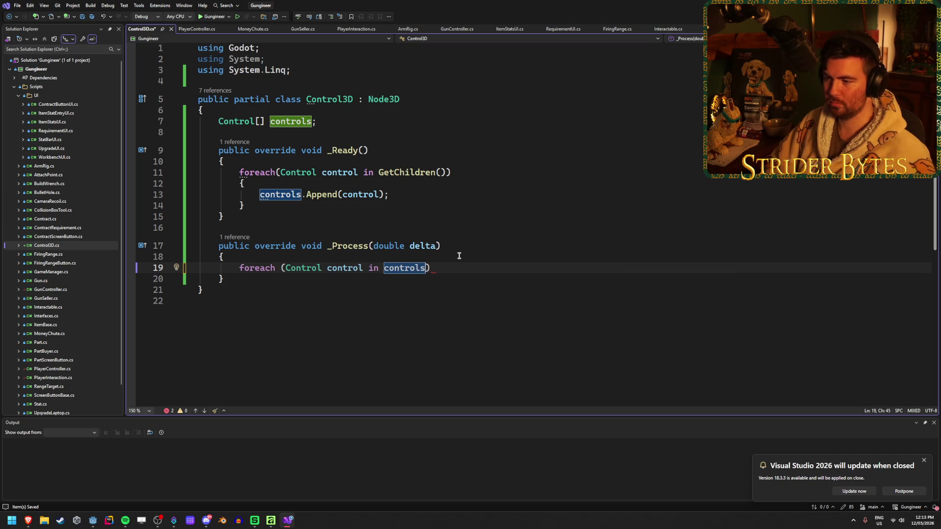
{"action": "type", "text": "{"}
{"action": "key", "text": "Return"}
{"action": "key", "text": "ctrl+s"}
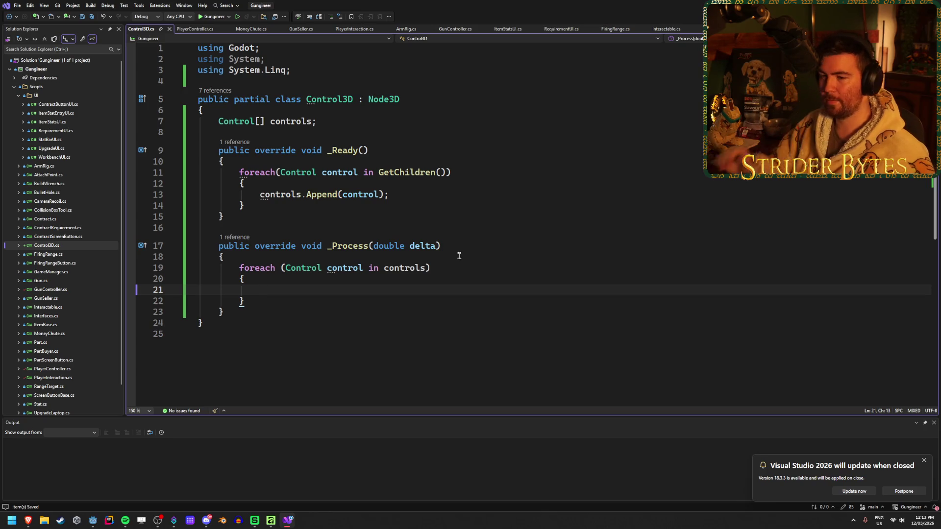
Open blank lines at the top of _Process after previewing the Godot window
{"action": "scroll", "coordinate": [309, 216], "scroll_direction": "down", "scroll_amount": 2}
{"action": "key", "text": "Up"}
{"action": "key", "text": "Up"}
{"action": "key", "text": "Up"}
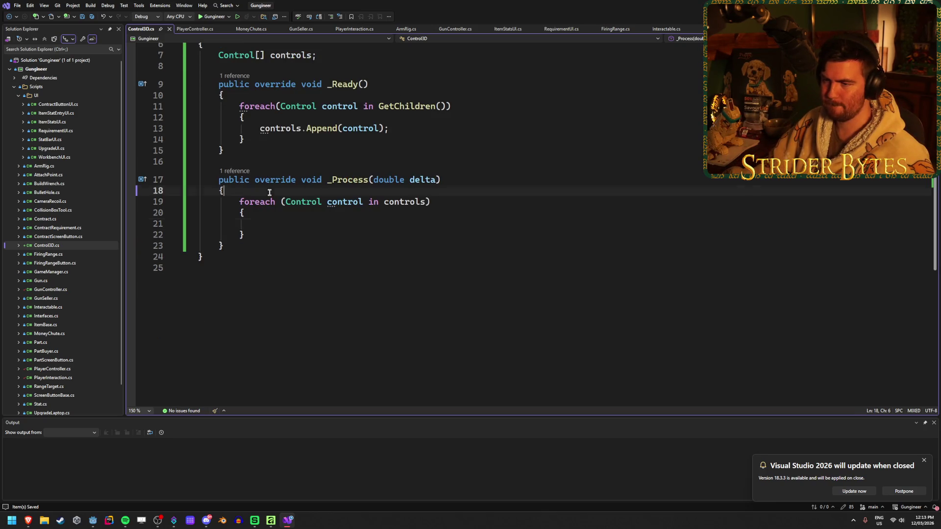
{"action": "mouse_move", "coordinate": [31, 525]}
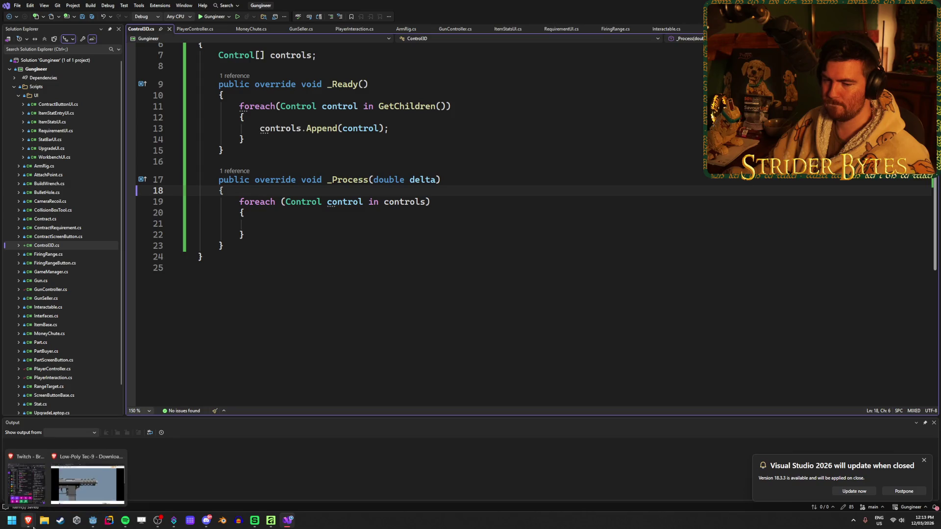
{"action": "mouse_move", "coordinate": [91, 526]}
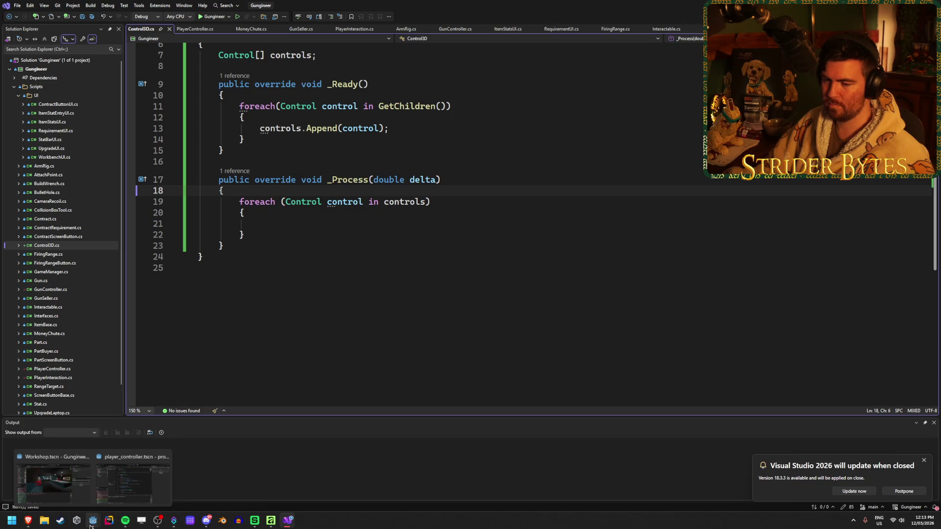
{"action": "mouse_move", "coordinate": [115, 483]}
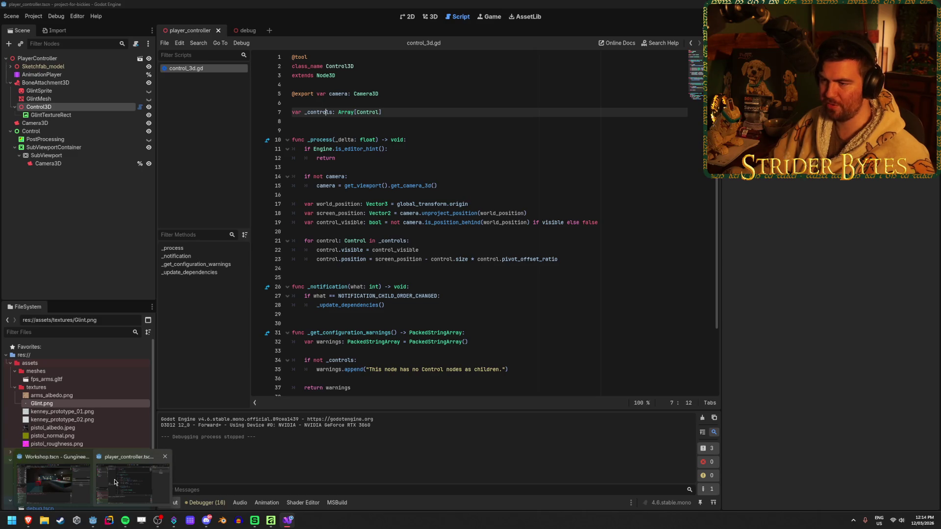
{"action": "key", "text": "alt+Tab"}
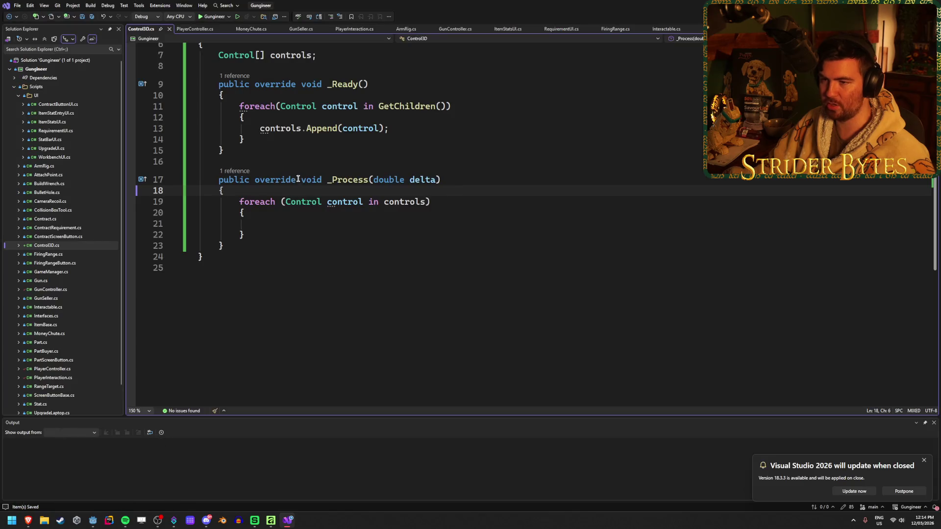
{"action": "key", "text": "Return"}
{"action": "key", "text": "Return"}
{"action": "key", "text": "Up"}
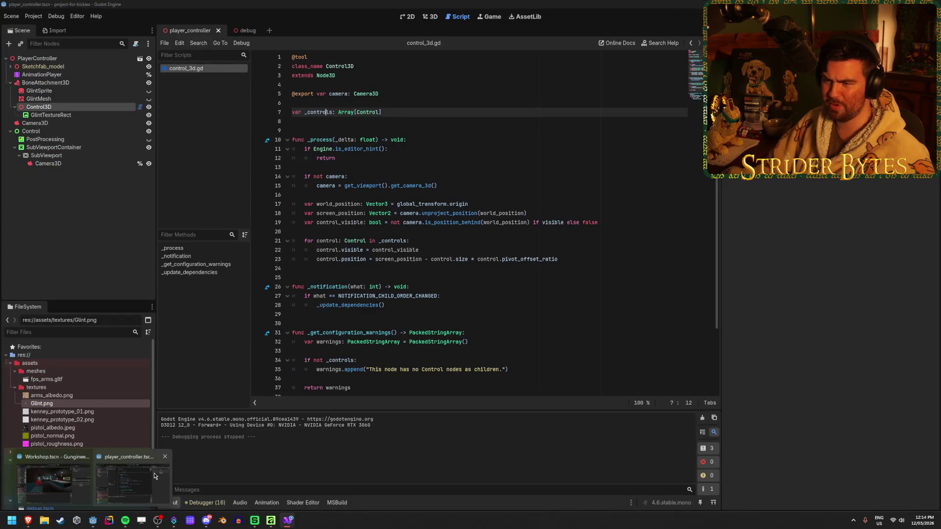
Begin a Vector2 screenPos = declaration at the top of _Process
{"action": "type", "text": "Vectopr"}
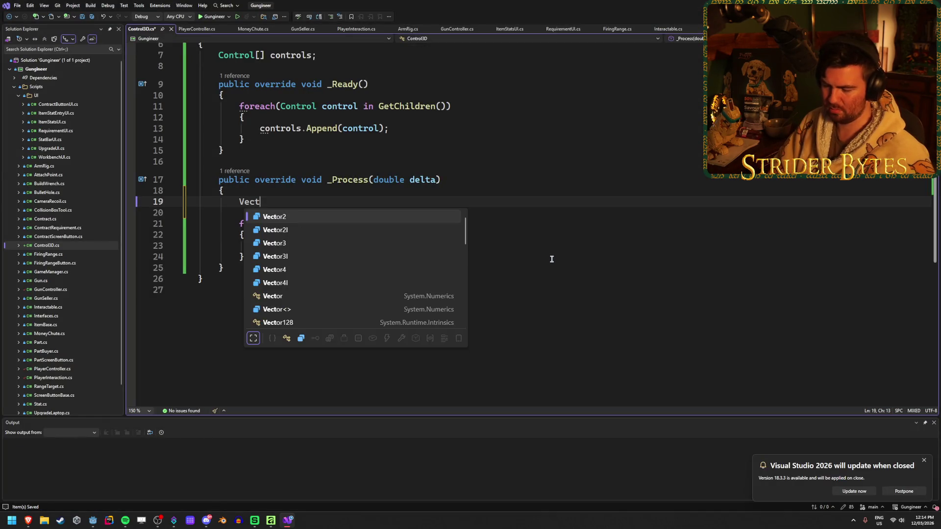
{"action": "key", "text": "BackSpace"}
{"action": "key", "text": "BackSpace"}
{"action": "key", "text": "Tab"}
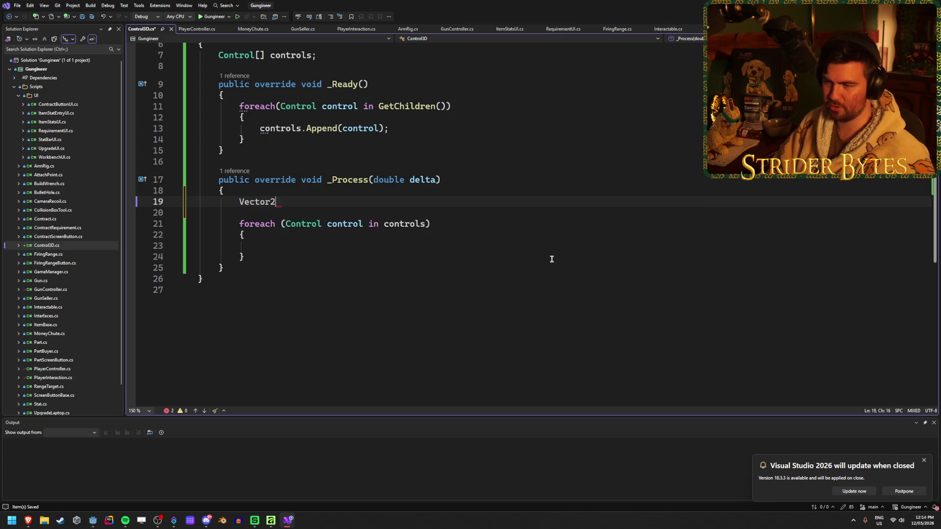
{"action": "type", "text": " s"}
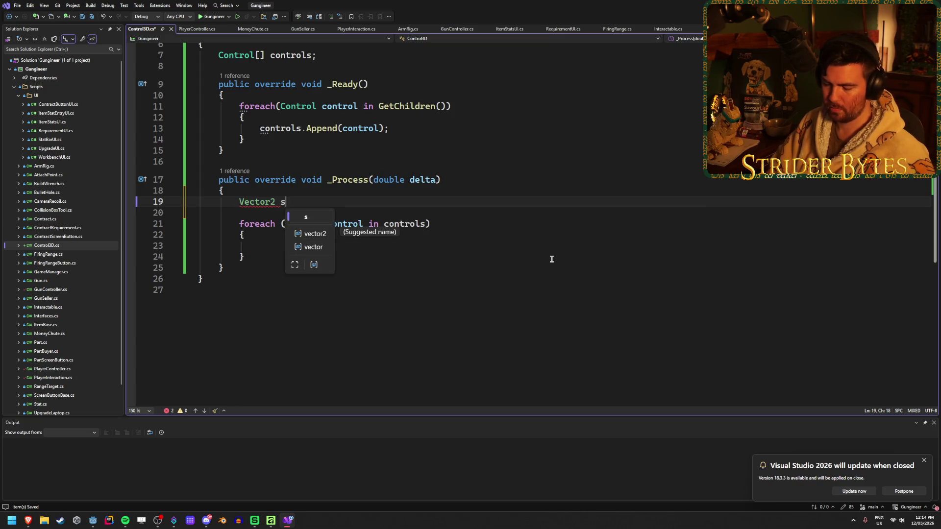
{"action": "type", "text": "creenPos ="}
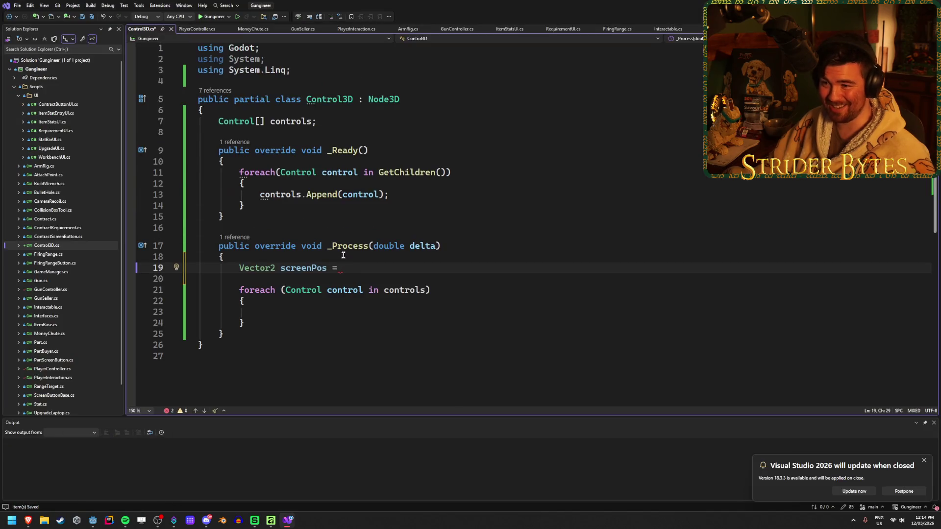
{"action": "left_click", "coordinate": [351, 121]}
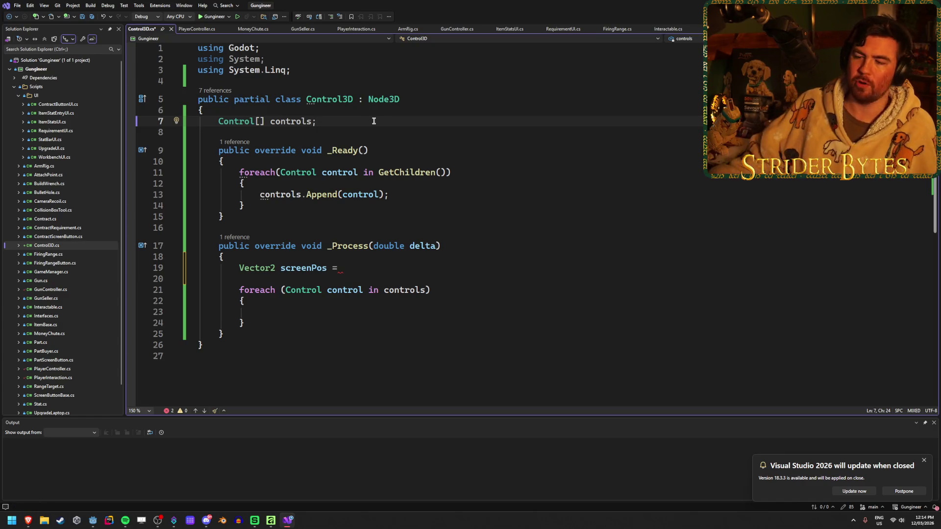
In the player_controller scene, compare the settings of the two Camera3D nodes
{"action": "left_click", "coordinate": [140, 489]}
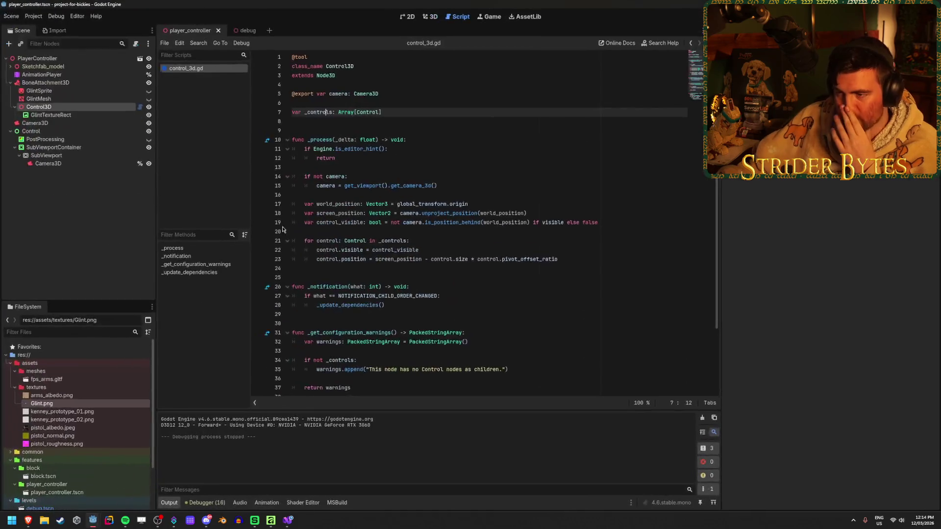
{"action": "left_click", "coordinate": [245, 30]}
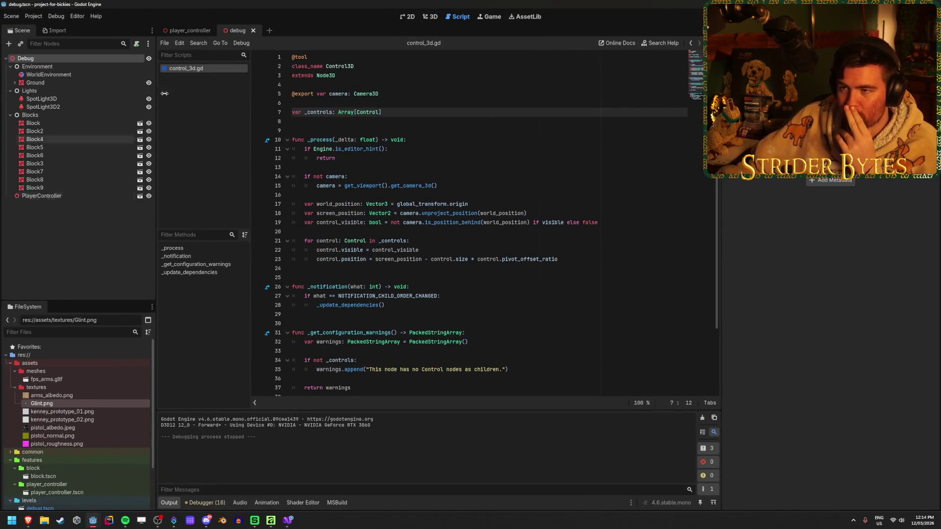
{"action": "left_click", "coordinate": [188, 31]}
{"action": "left_click", "coordinate": [59, 164]}
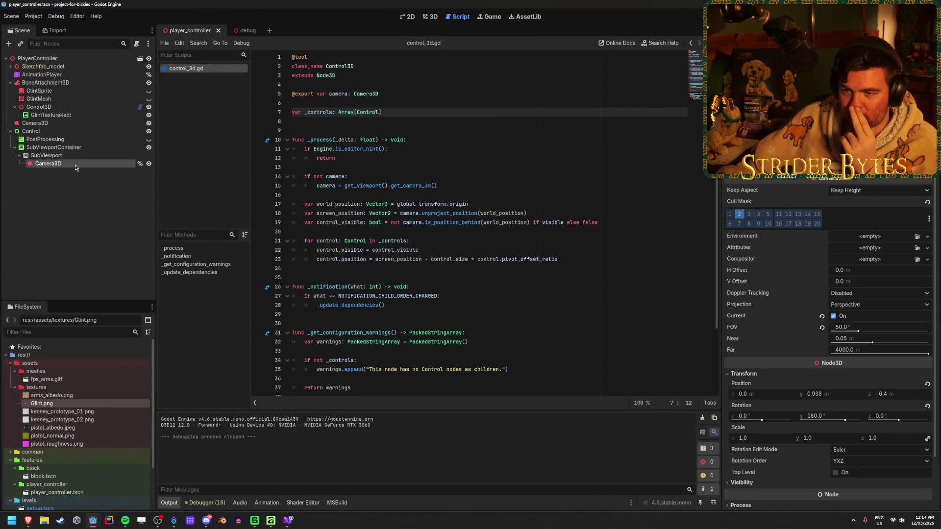
{"action": "left_click", "coordinate": [72, 123]}
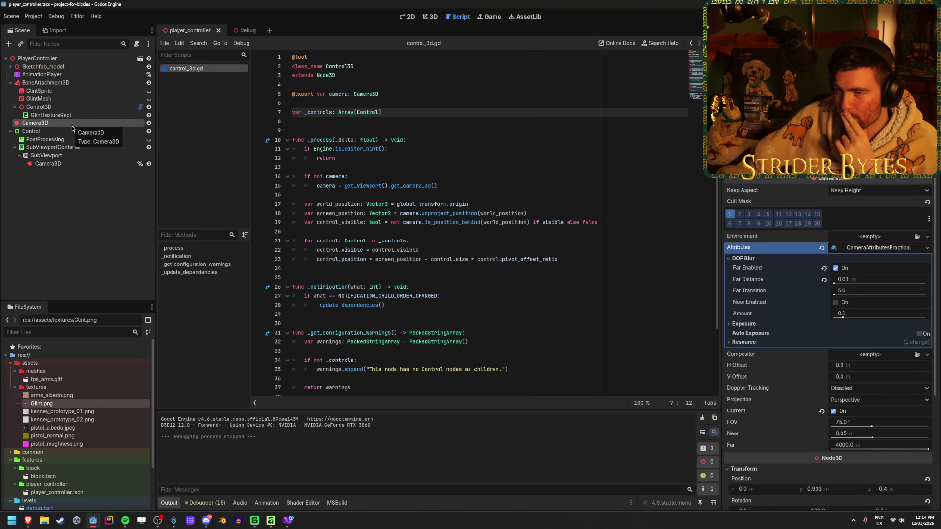
{"action": "left_click", "coordinate": [64, 164]}
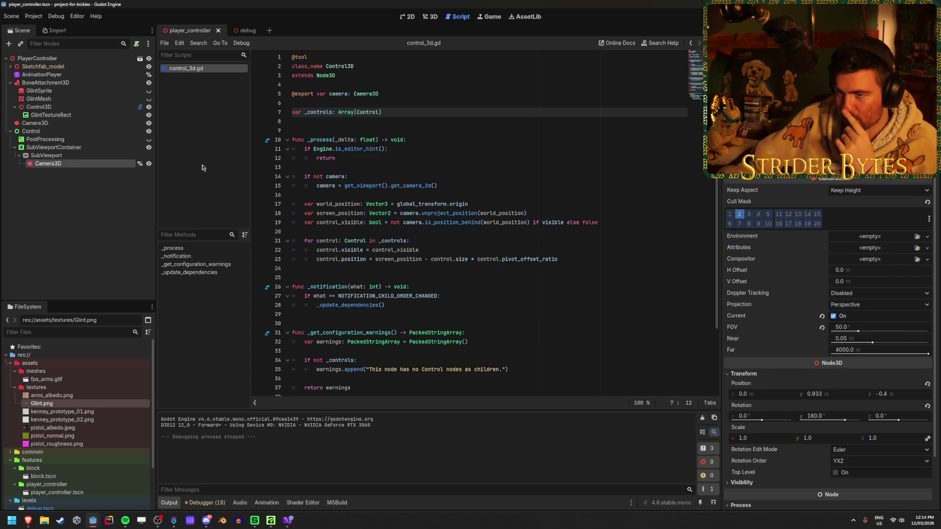
{"action": "left_click", "coordinate": [96, 203]}
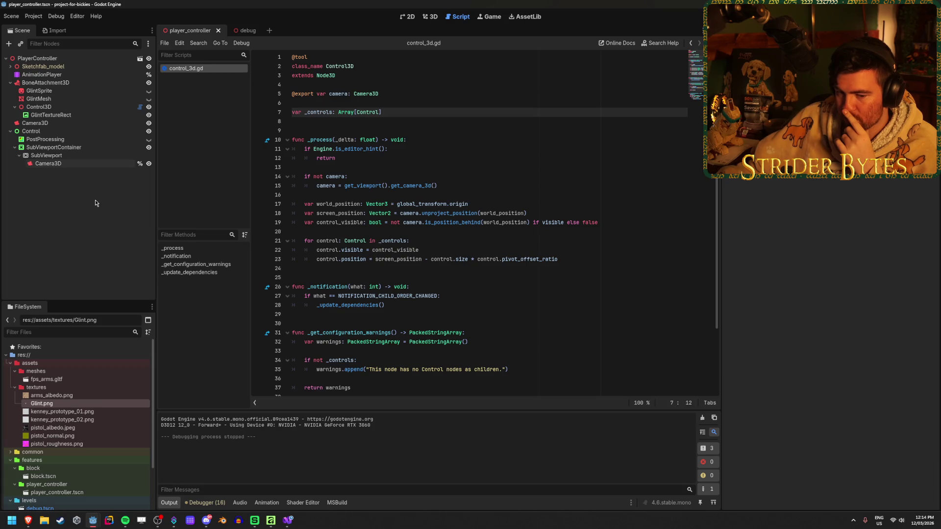
{"action": "left_click", "coordinate": [73, 164]}
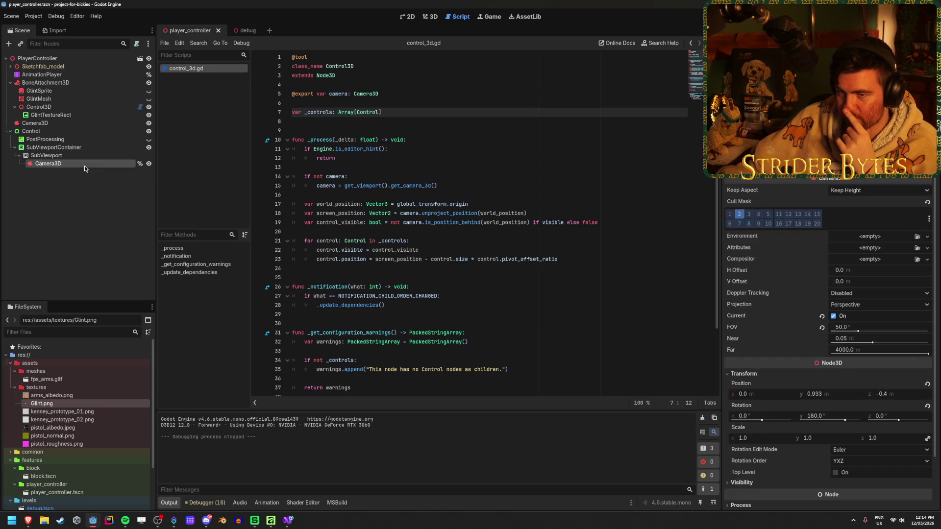
Inspect the PostProcessing blur material, toggling its visibility off and on, then recheck the Control and camera nodes
{"action": "left_click", "coordinate": [82, 141]}
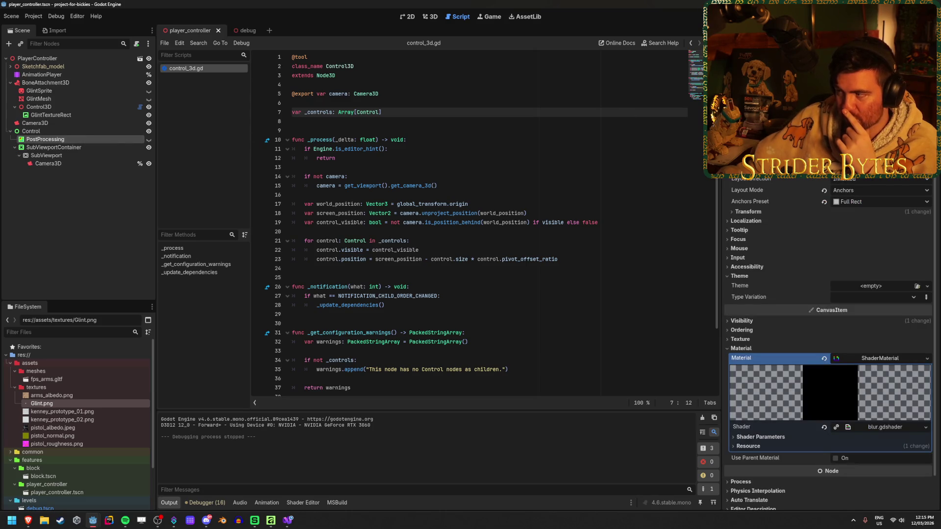
{"action": "mouse_move", "coordinate": [828, 106]}
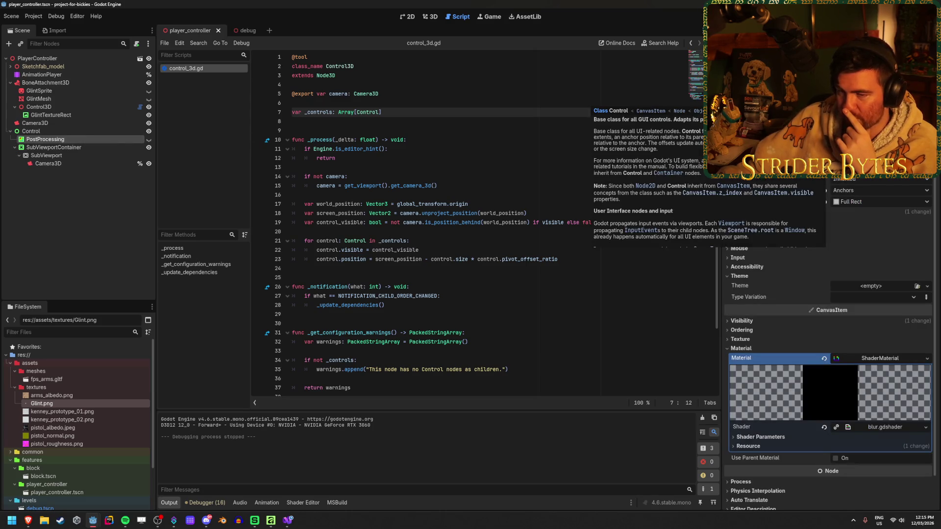
{"action": "left_click", "coordinate": [149, 139]}
{"action": "left_click", "coordinate": [149, 139]}
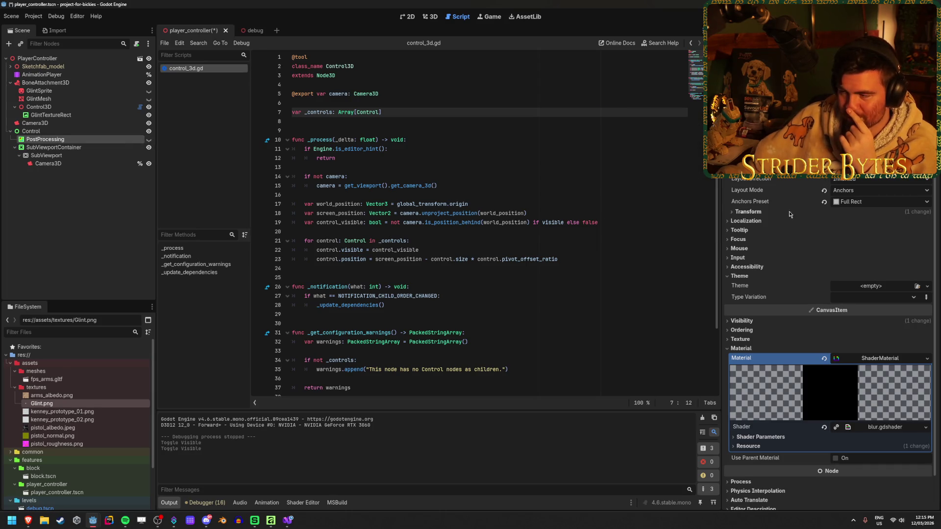
{"action": "scroll", "coordinate": [803, 235], "scroll_direction": "down", "scroll_amount": 1}
{"action": "scroll", "coordinate": [803, 234], "scroll_direction": "up", "scroll_amount": 1}
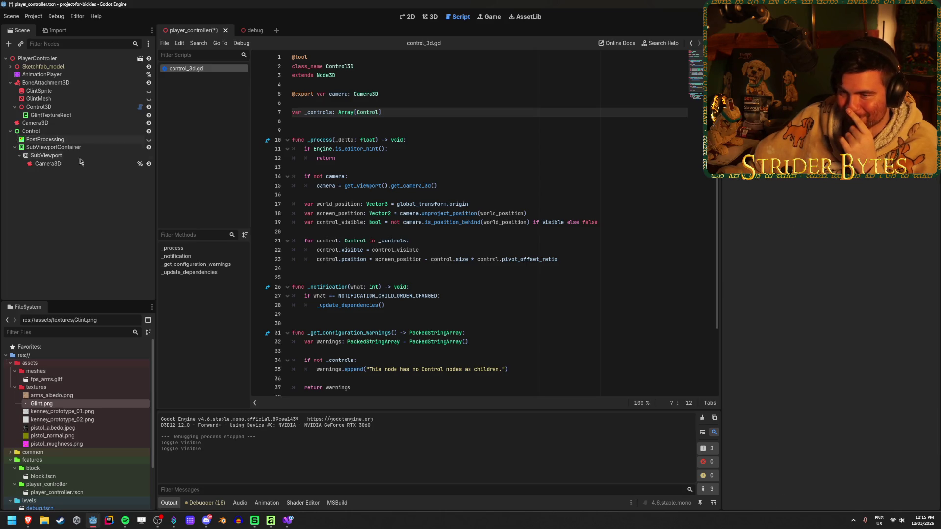
{"action": "left_click", "coordinate": [81, 132]}
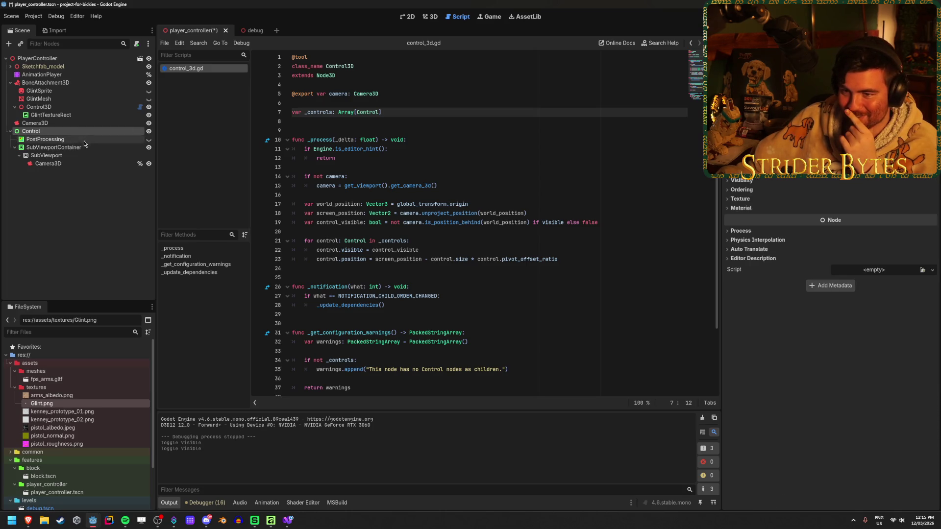
{"action": "left_click", "coordinate": [75, 164]}
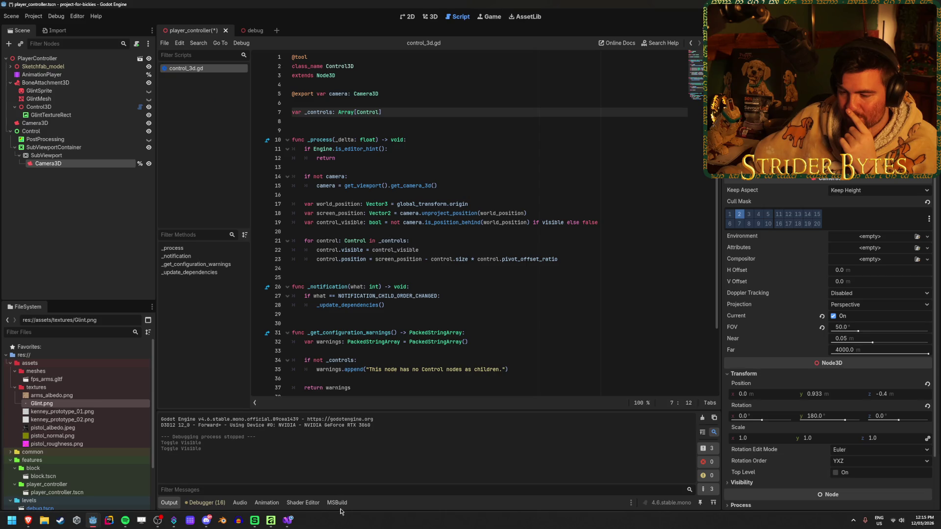
{"action": "key", "text": "alt+Tab"}
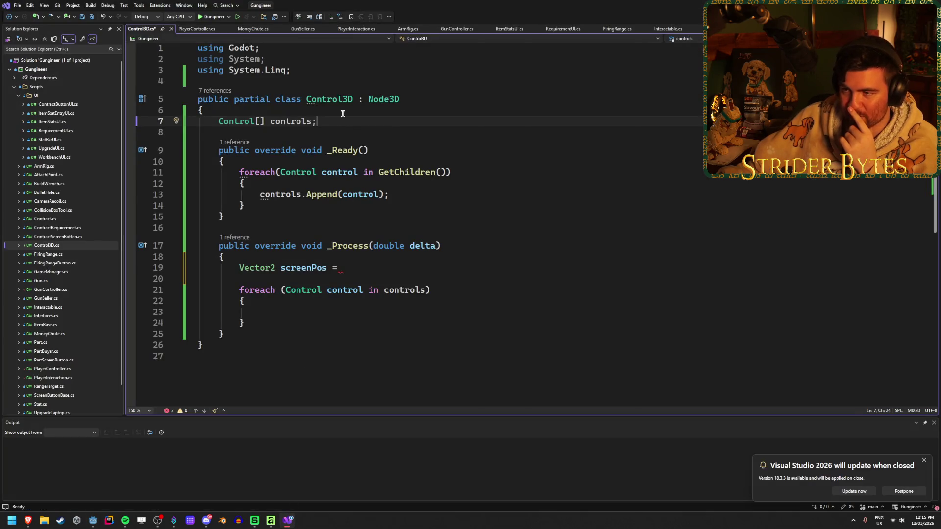
Add an [Export] Camera3D camera; field above Control[] controls; and save
{"action": "left_click", "coordinate": [344, 114]}
{"action": "key", "text": "Return"}
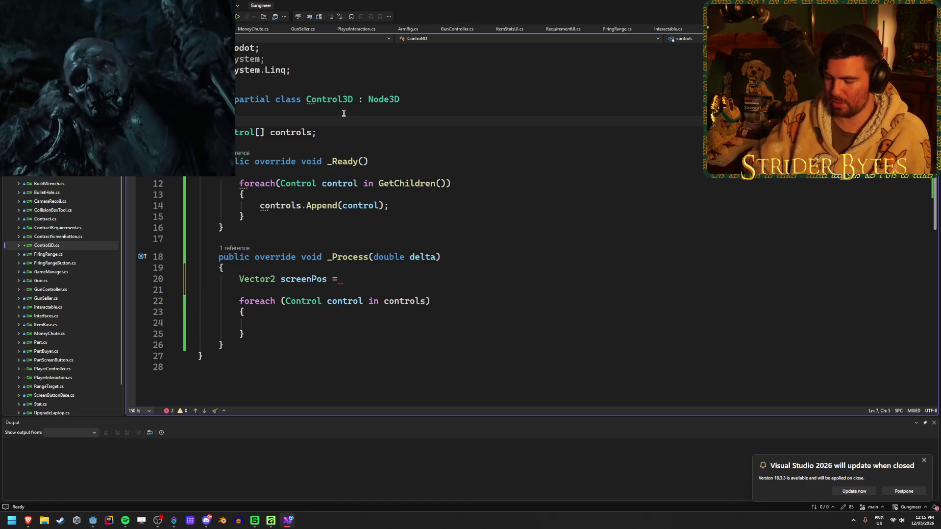
{"action": "type", "text": "[Export]"}
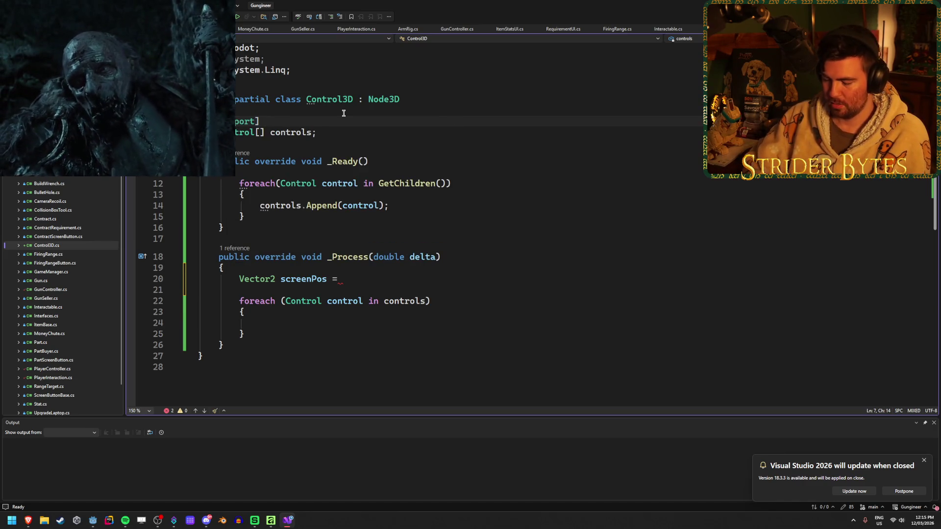
{"action": "key", "text": "super"}
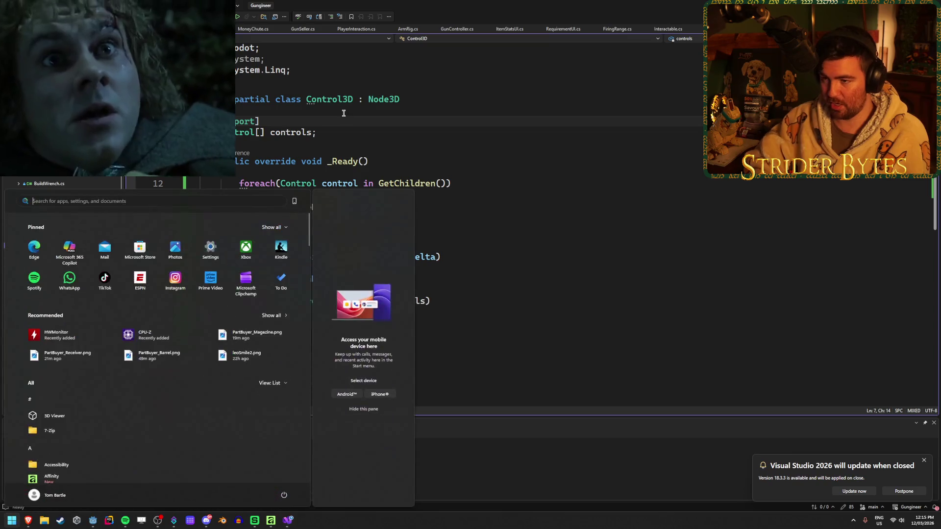
{"action": "key", "text": "super"}
{"action": "type", "text": "Camera3D"}
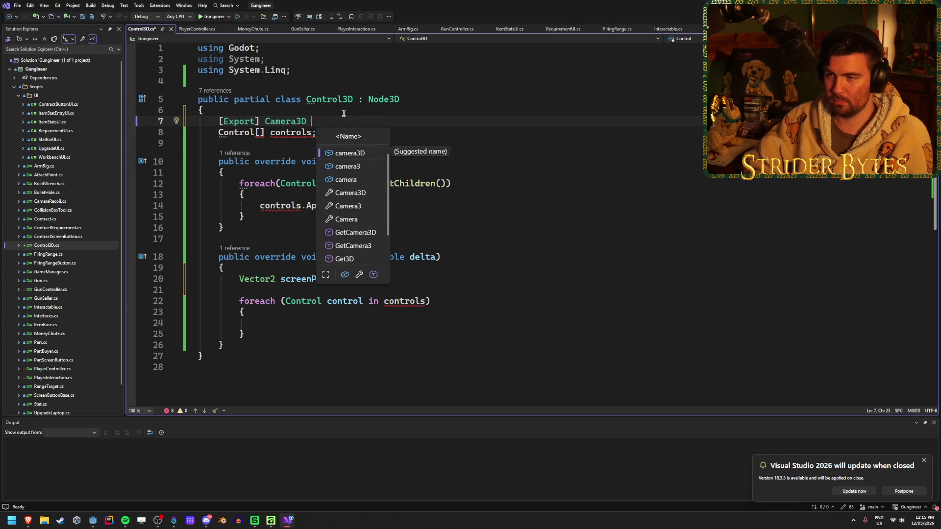
{"action": "key", "text": "Escape"}
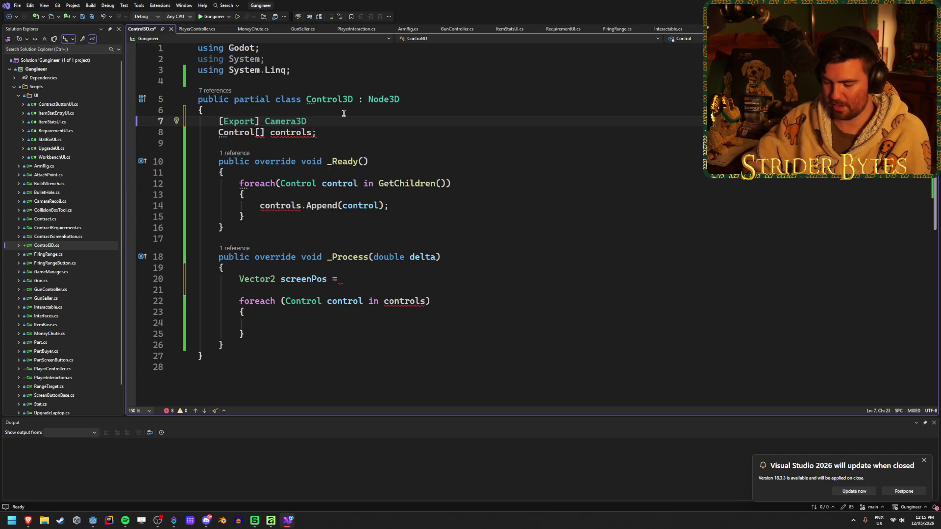
{"action": "type", "text": "camera;"}
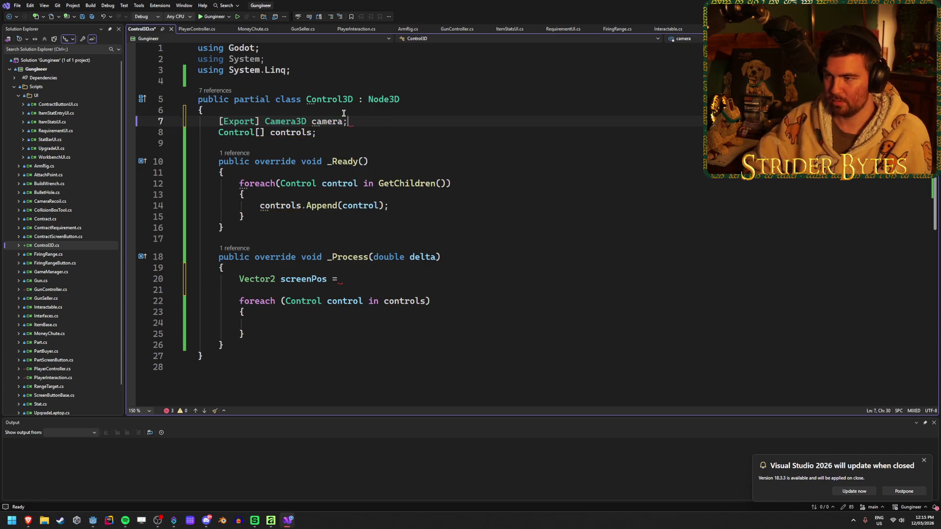
{"action": "key", "text": "ctrl+s"}
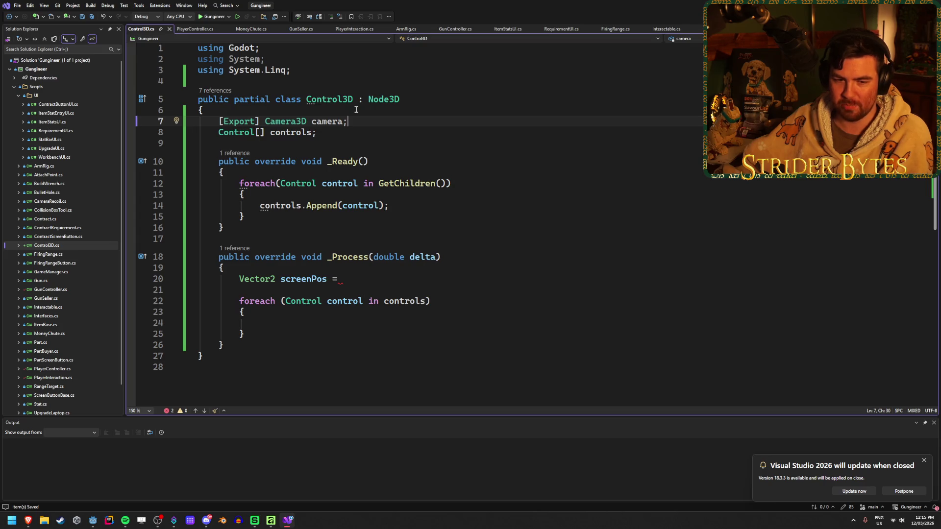
Continue the screenPos assignment with the camera's UnprojectPosition call
{"action": "left_click", "coordinate": [373, 278]}
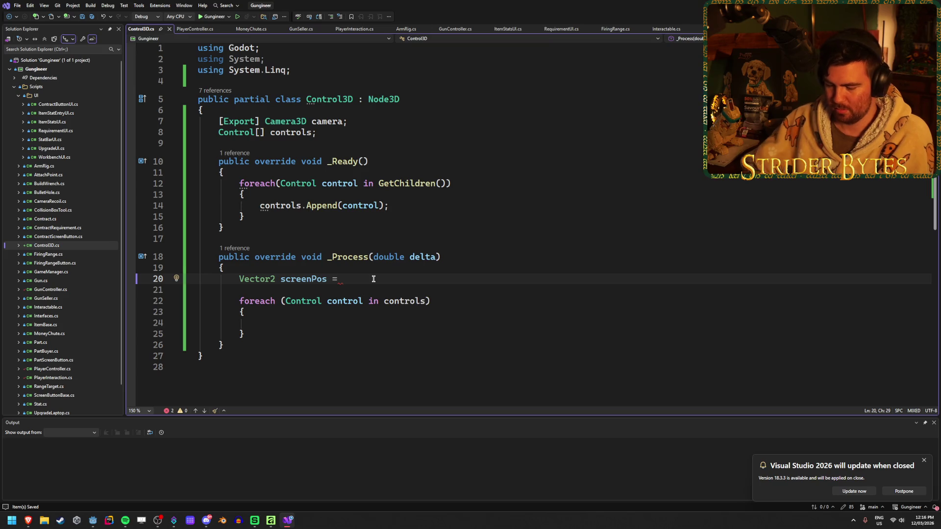
{"action": "type", "text": "camn"}
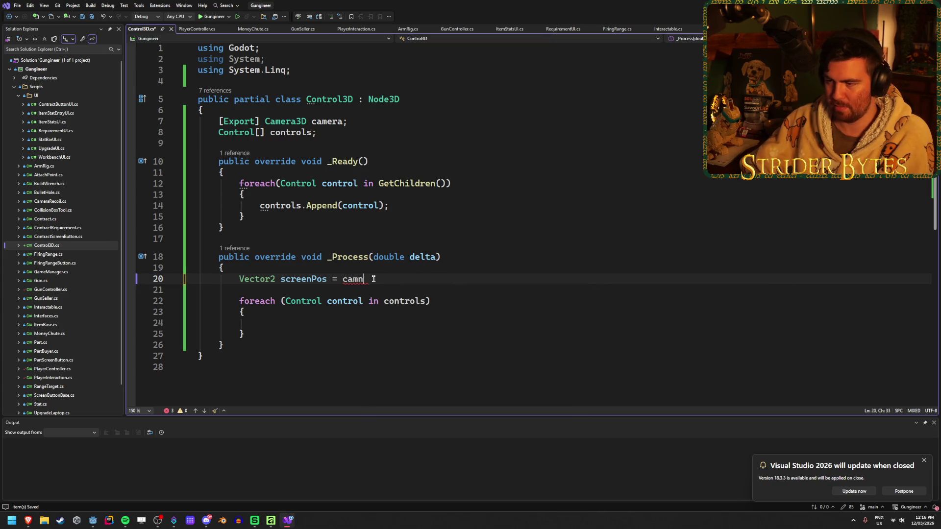
{"action": "key", "text": "BackSpace"}
{"action": "type", "text": "era"}
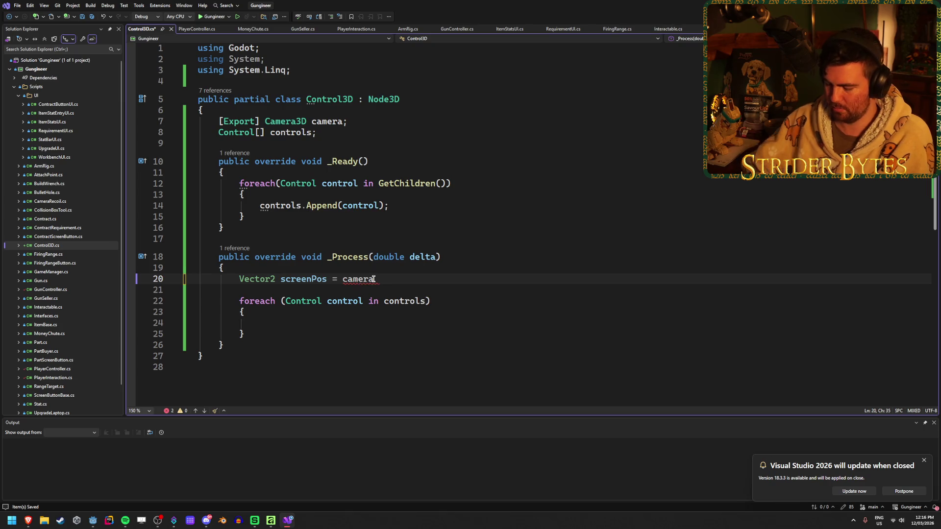
{"action": "type", "text": " /."}
{"action": "scroll", "coordinate": [457, 309], "scroll_direction": "down", "scroll_amount": 10}
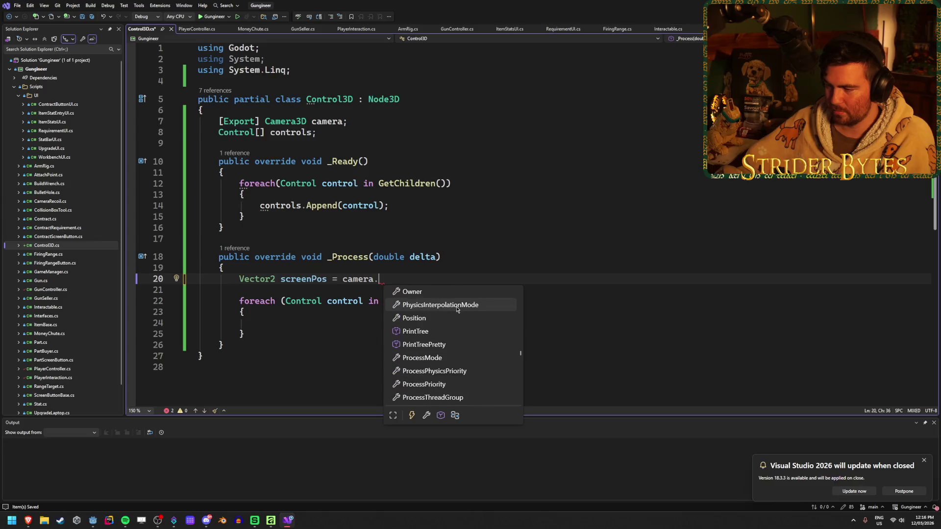
{"action": "scroll", "coordinate": [457, 309], "scroll_direction": "down", "scroll_amount": 7}
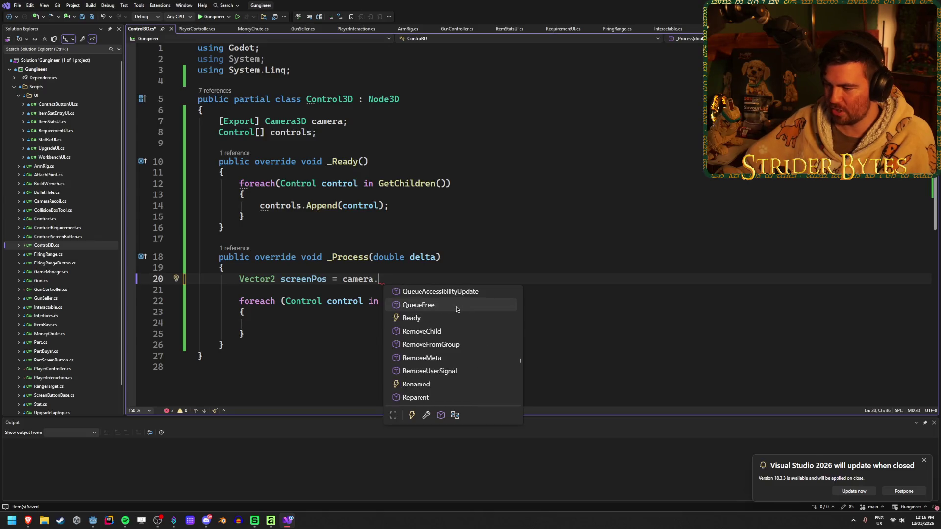
{"action": "scroll", "coordinate": [457, 309], "scroll_direction": "down", "scroll_amount": 15}
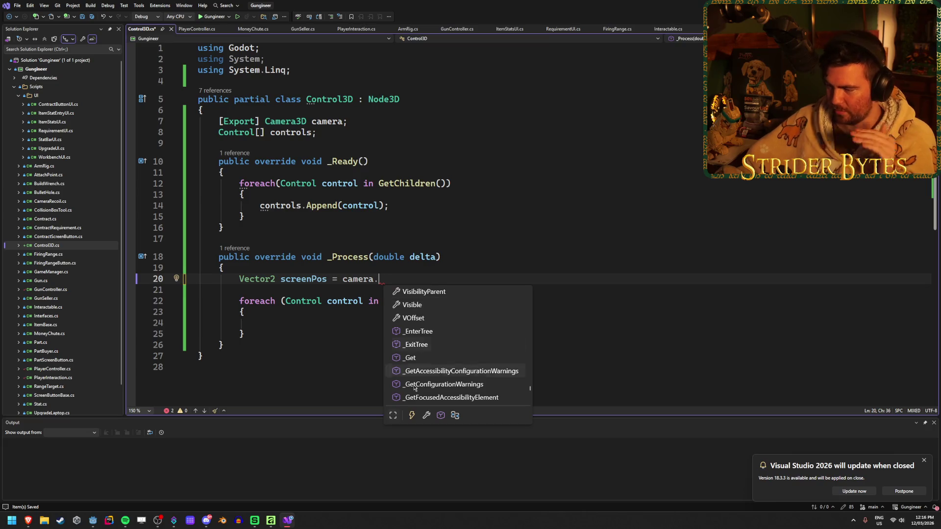
{"action": "mouse_move", "coordinate": [94, 525]}
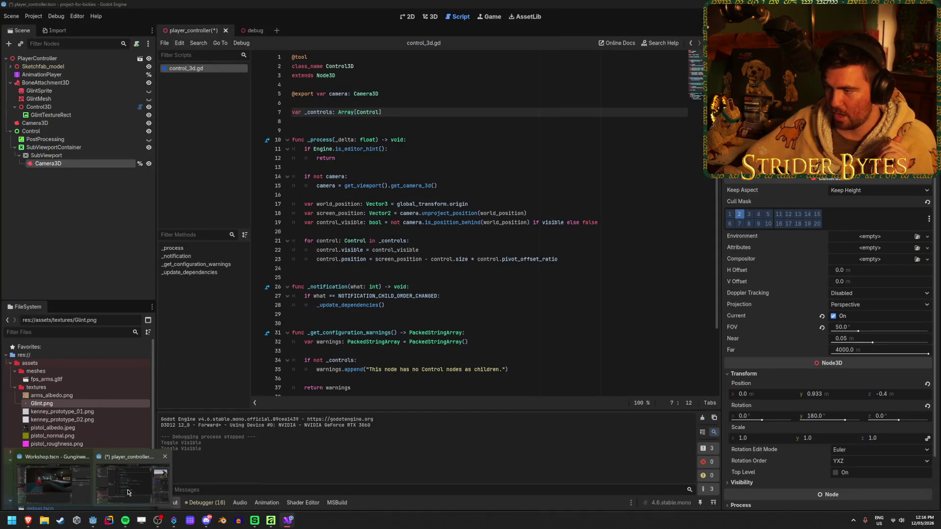
{"action": "type", "text": "UnP"}
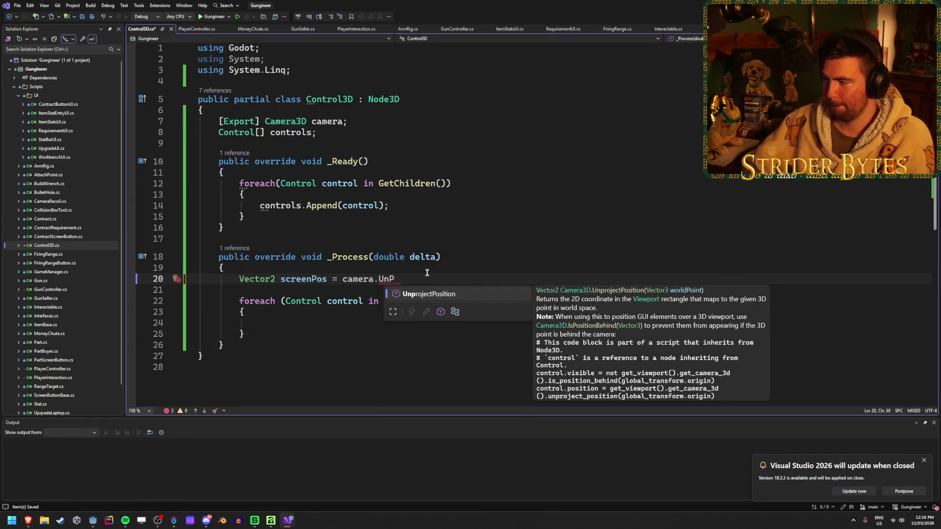
{"action": "key", "text": "Tab"}
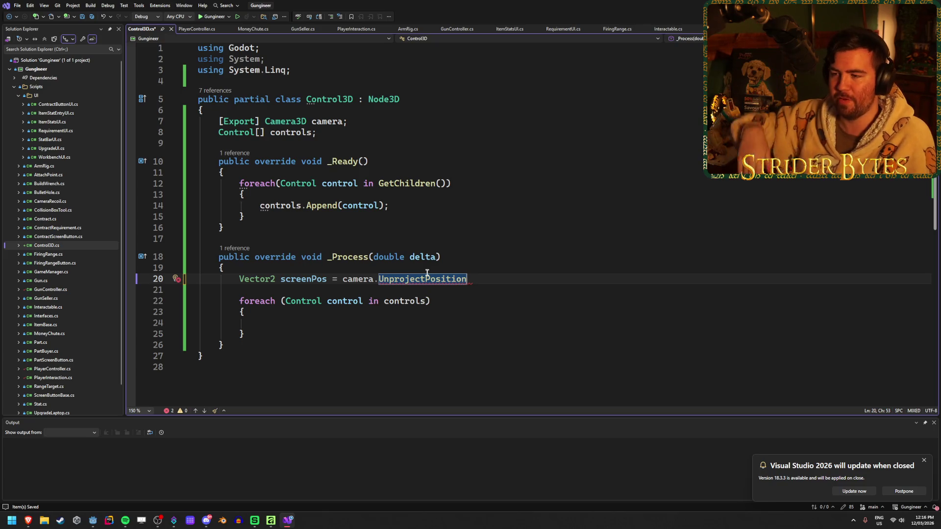
Pass GlobalTransform.Origin as the argument, close the statement, and save
{"action": "type", "text": "("}
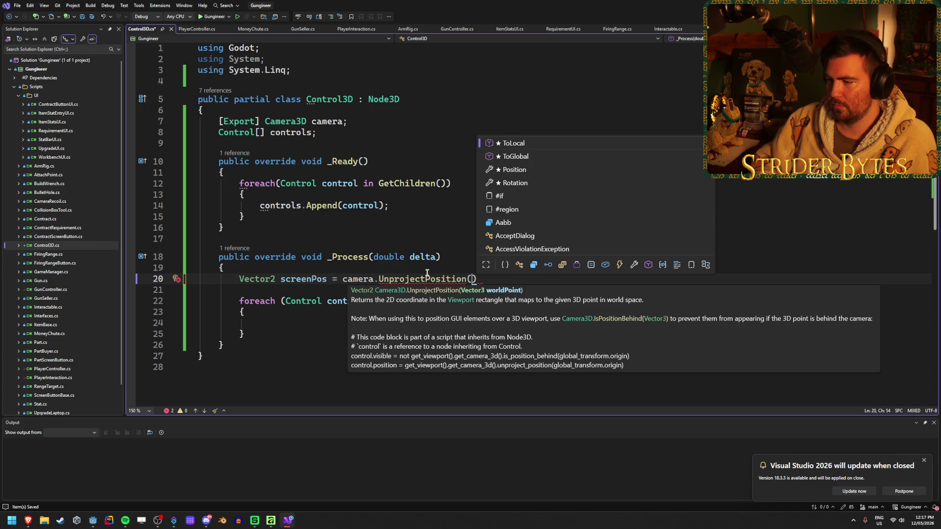
{"action": "key", "text": "Escape"}
{"action": "type", "text": "global"}
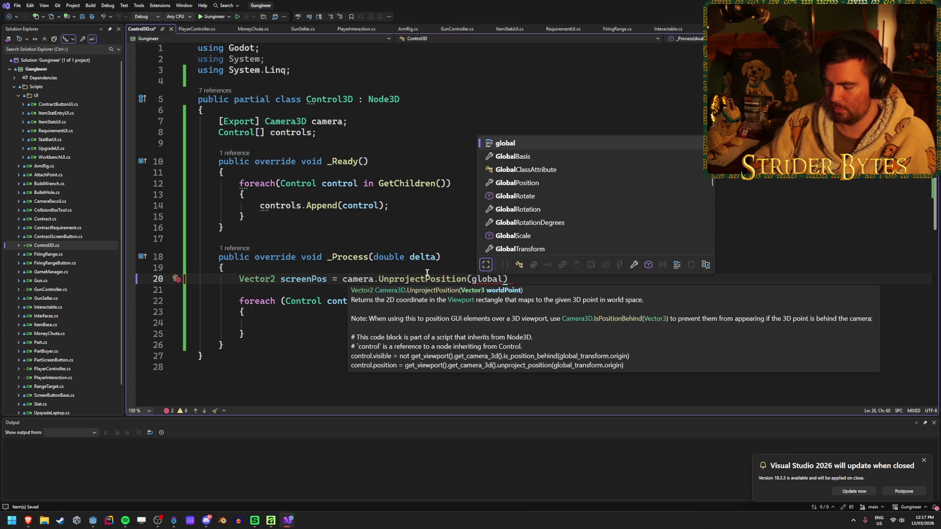
{"action": "type", "text": "Tr"}
{"action": "key", "text": "Tab"}
{"action": "type", "text": "."}
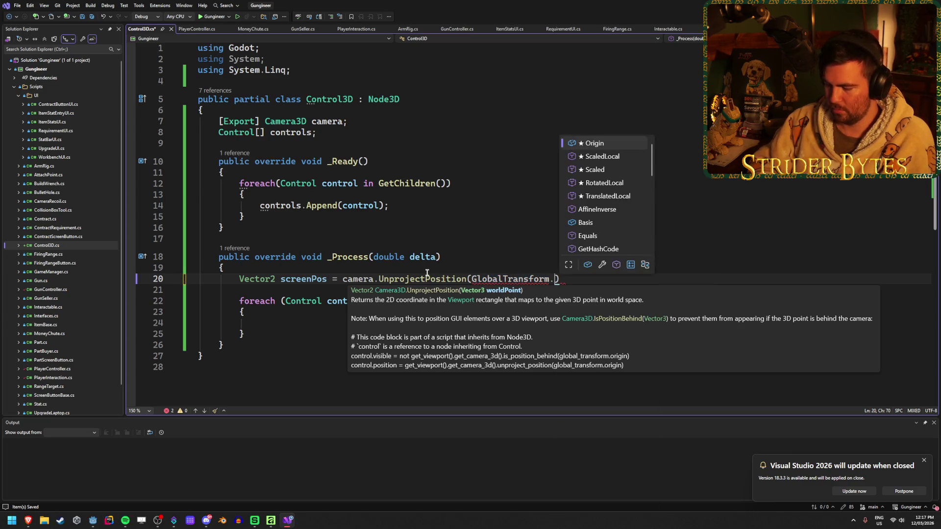
{"action": "type", "text": "Pos"}
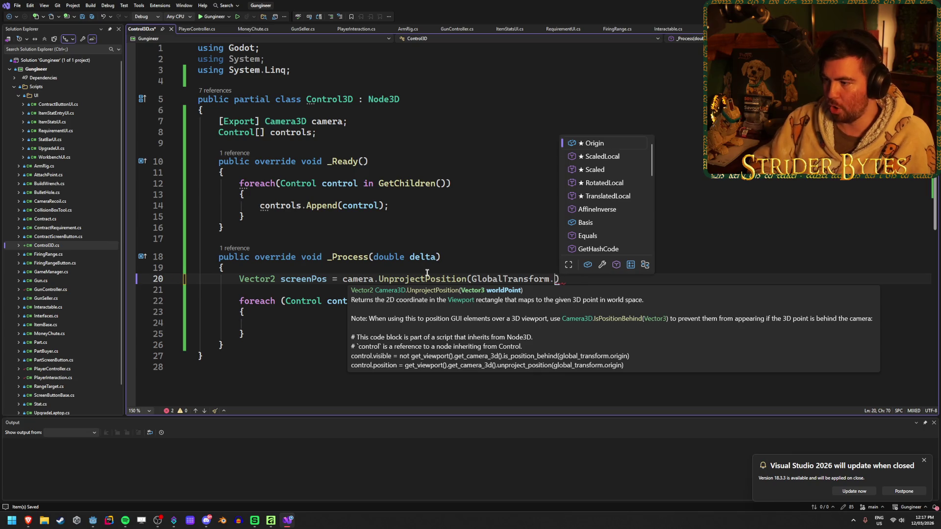
{"action": "key", "text": "Tab"}
{"action": "type", "text": ";"}
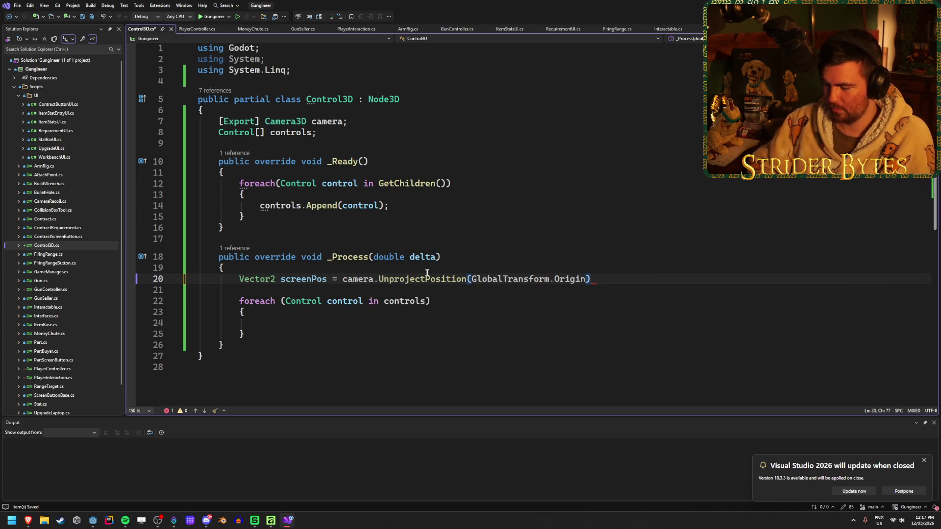
{"action": "key", "text": "ctrl+s"}
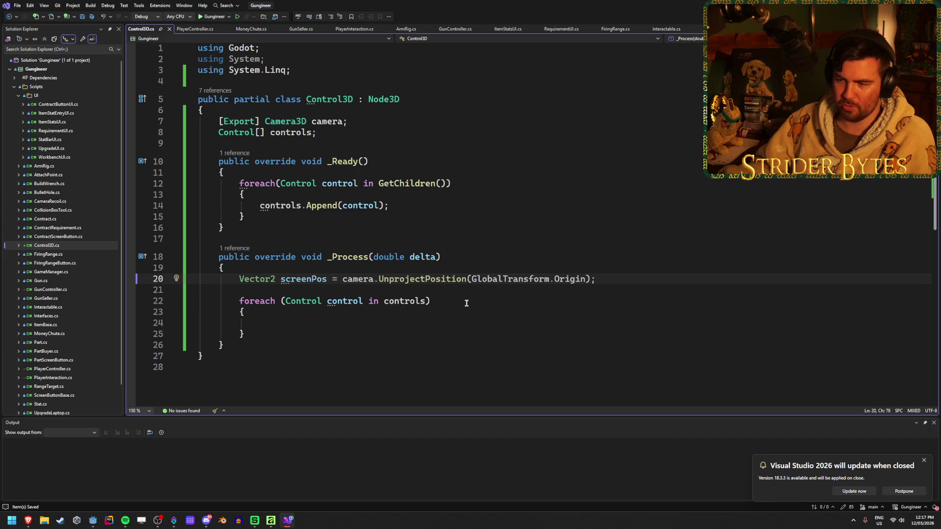
Start a control. statement on line 24 in the loop body, briefly checking the Godot editor
{"action": "left_click", "coordinate": [466, 300]}
{"action": "left_click", "coordinate": [444, 325]}
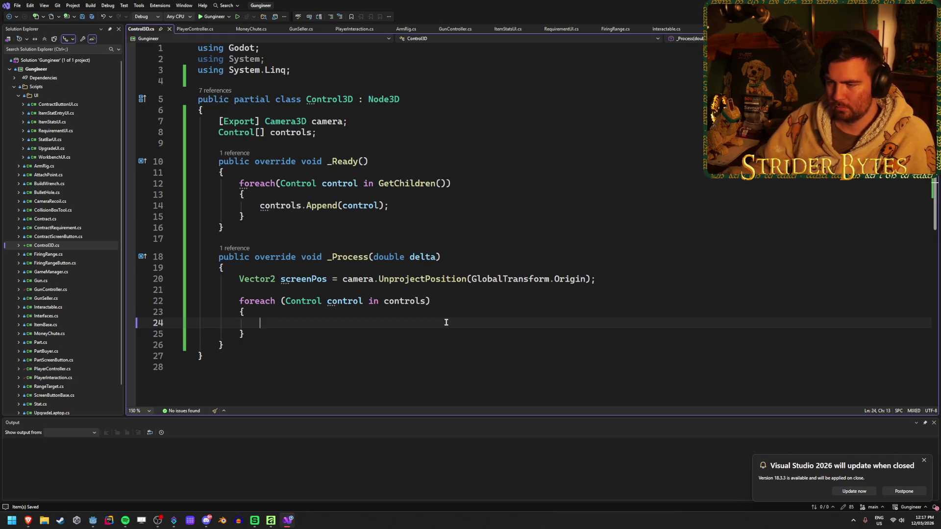
{"action": "type", "text": "control"}
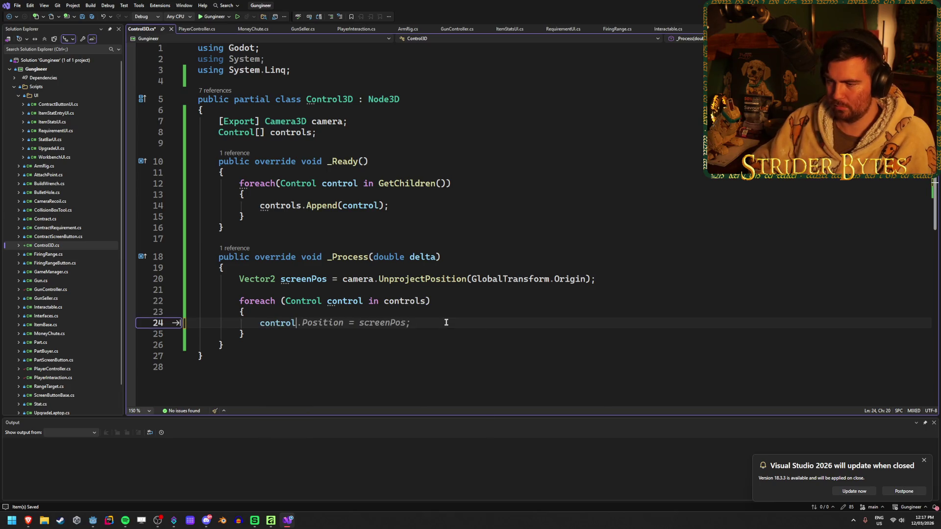
{"action": "type", "text": "."}
{"action": "key", "text": "Escape"}
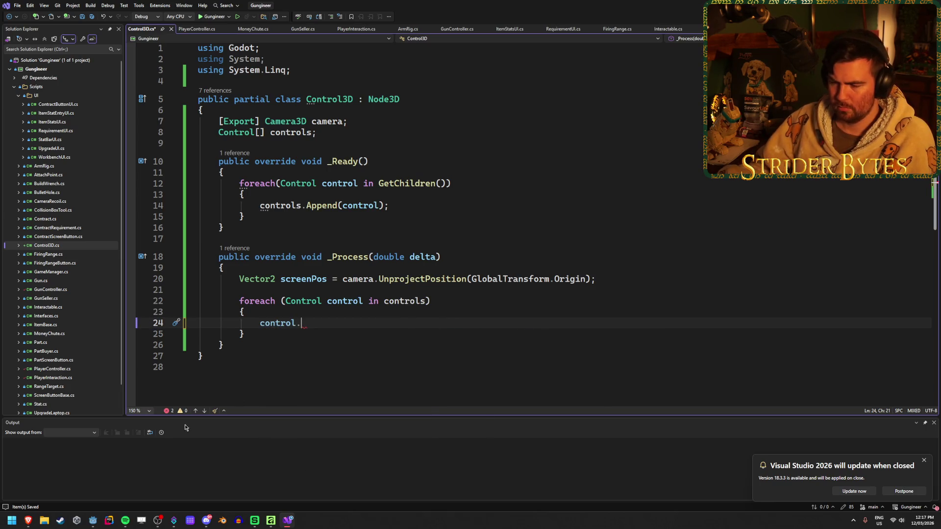
{"action": "mouse_move", "coordinate": [93, 521]}
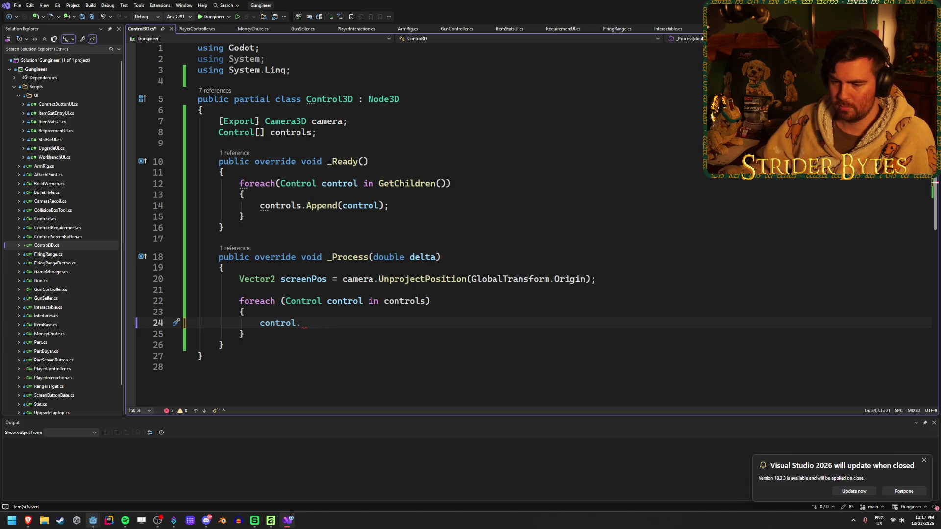
{"action": "left_click", "coordinate": [130, 490]}
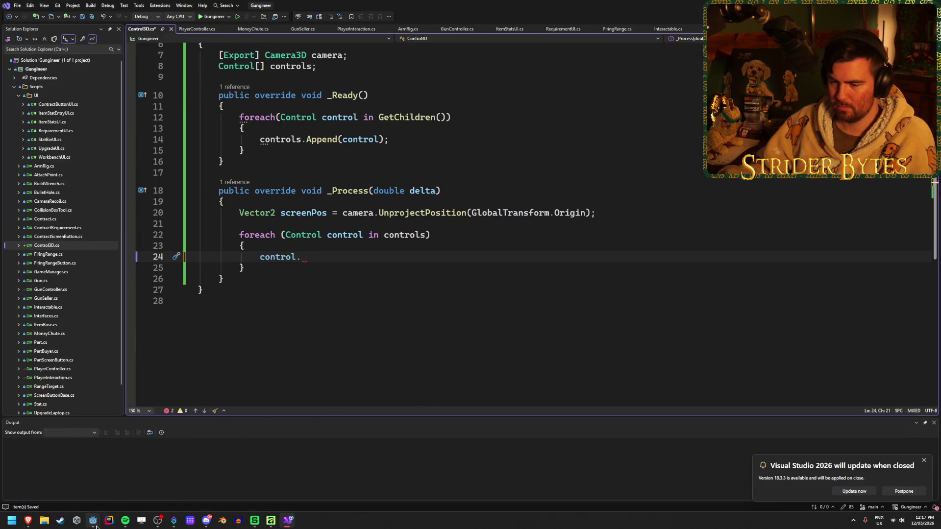
{"action": "mouse_move", "coordinate": [93, 520]}
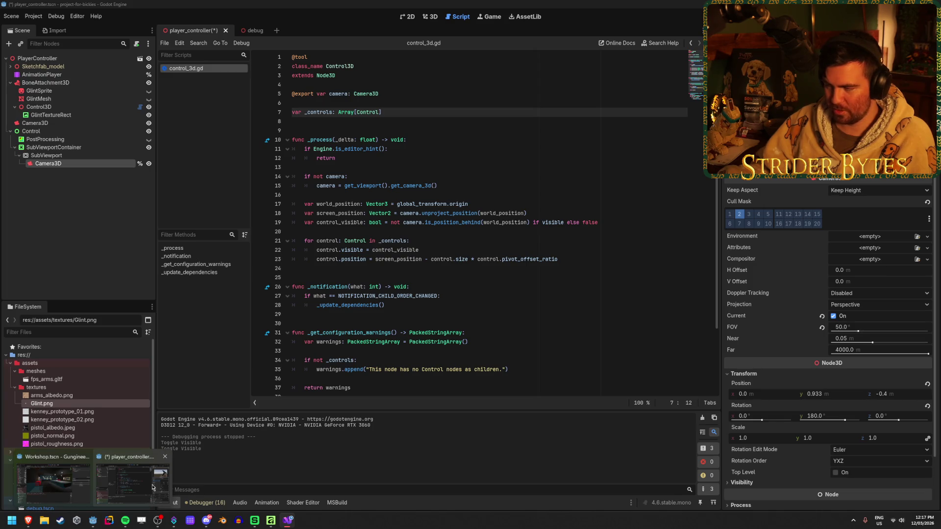
{"action": "key", "text": "alt+Tab"}
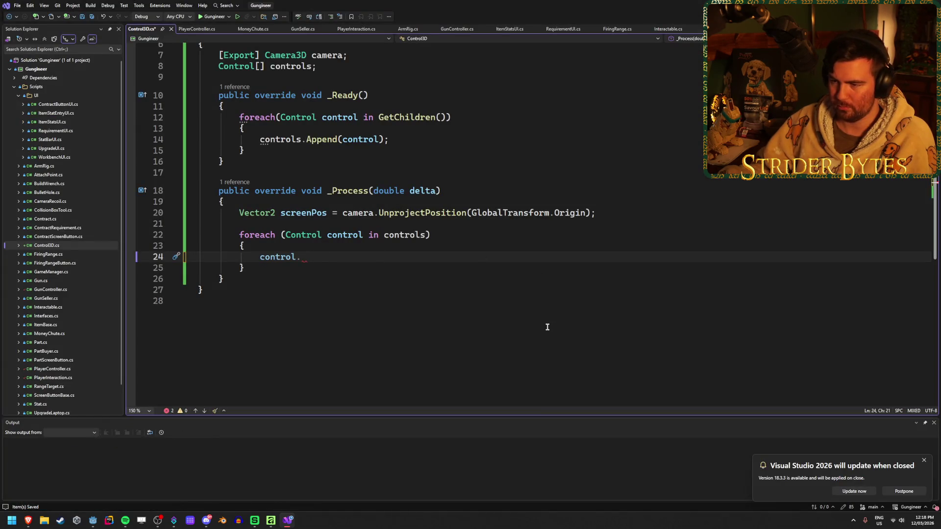
Complete control.Position = screenPos - control.Size - control.PivotOffsetRatio;
{"action": "type", "text": "Pos"}
{"action": "key", "text": "Tab"}
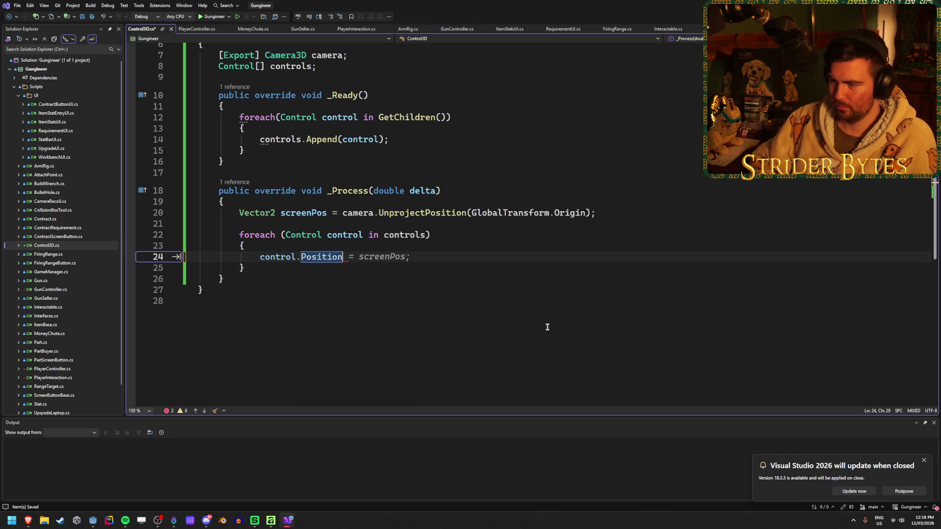
{"action": "key", "text": "Tab"}
{"action": "key", "text": "BackSpace"}
{"action": "type", "text": "- "}
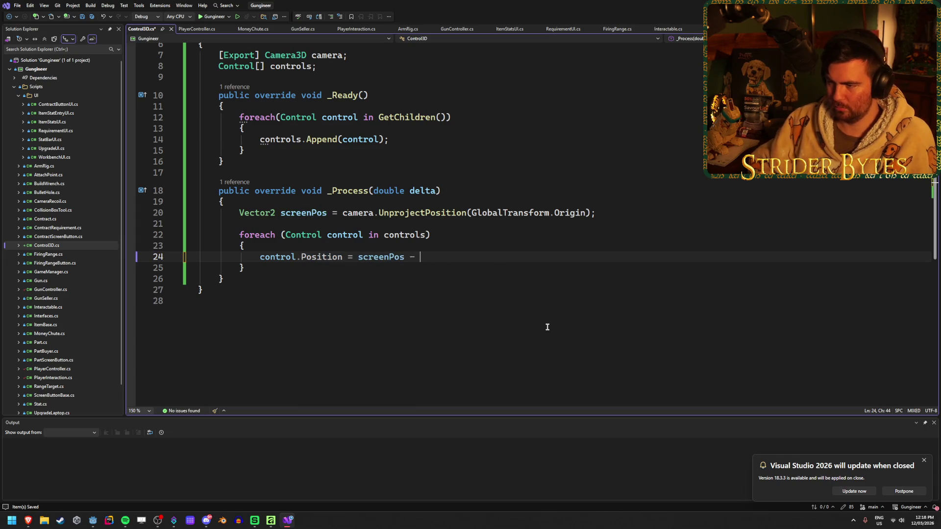
{"action": "type", "text": "control"}
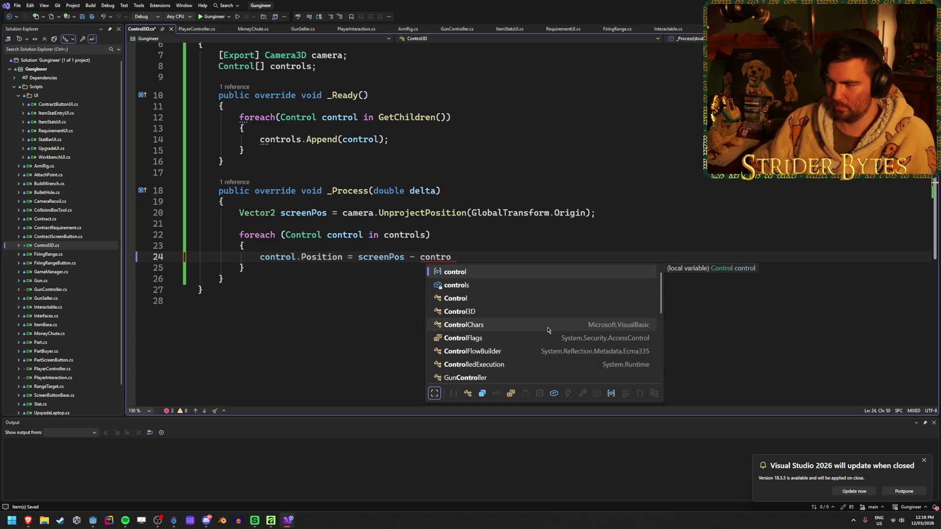
{"action": "type", "text": ".Si"}
{"action": "key", "text": "Tab"}
{"action": "type", "text": "- c"}
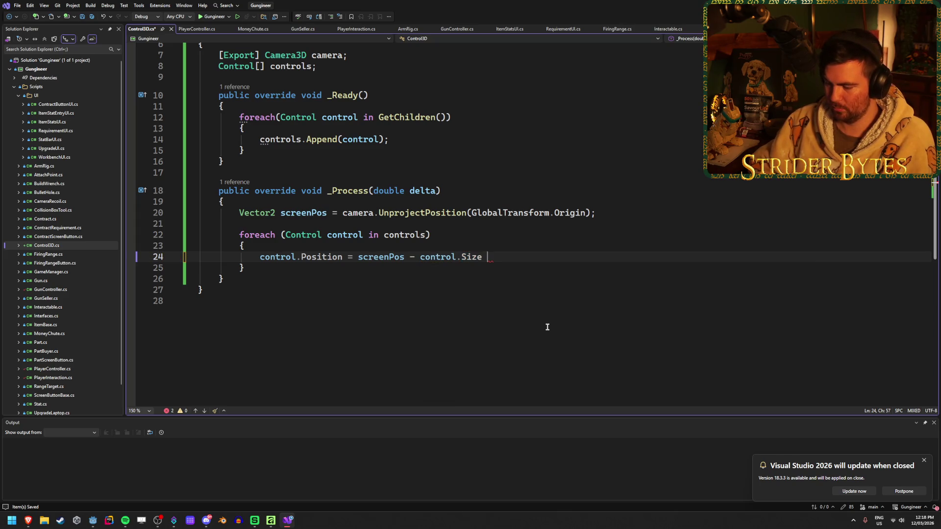
{"action": "type", "text": "ont"}
{"action": "key", "text": "Tab"}
{"action": "type", "text": "."}
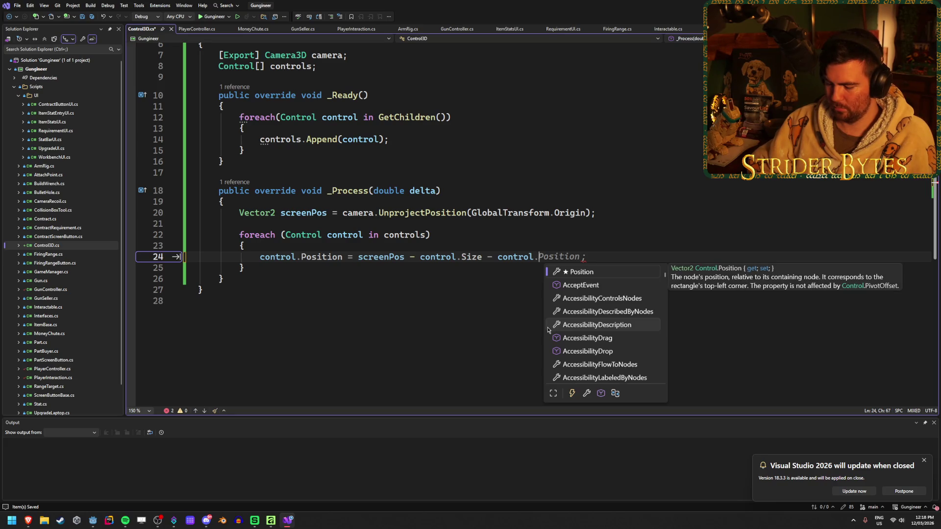
{"action": "type", "text": "Piv"}
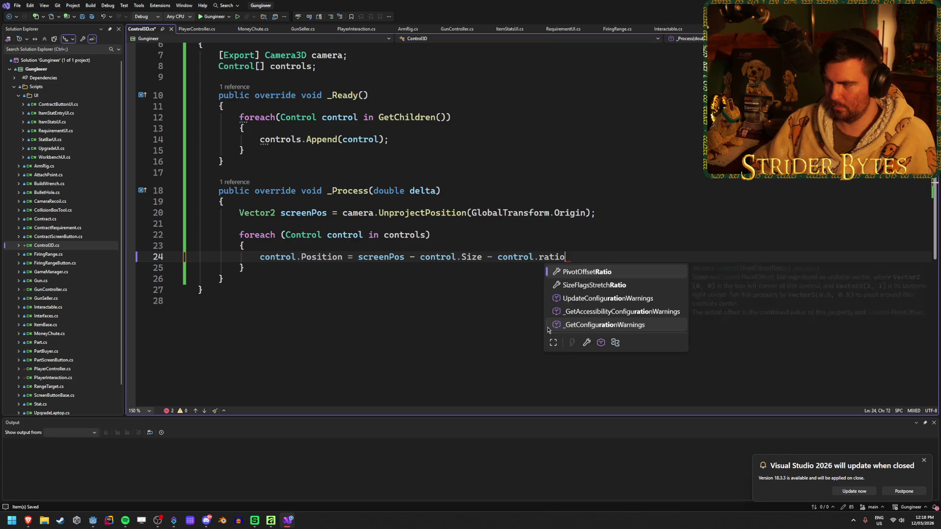
{"action": "key", "text": "Tab"}
{"action": "type", "text": ";"}
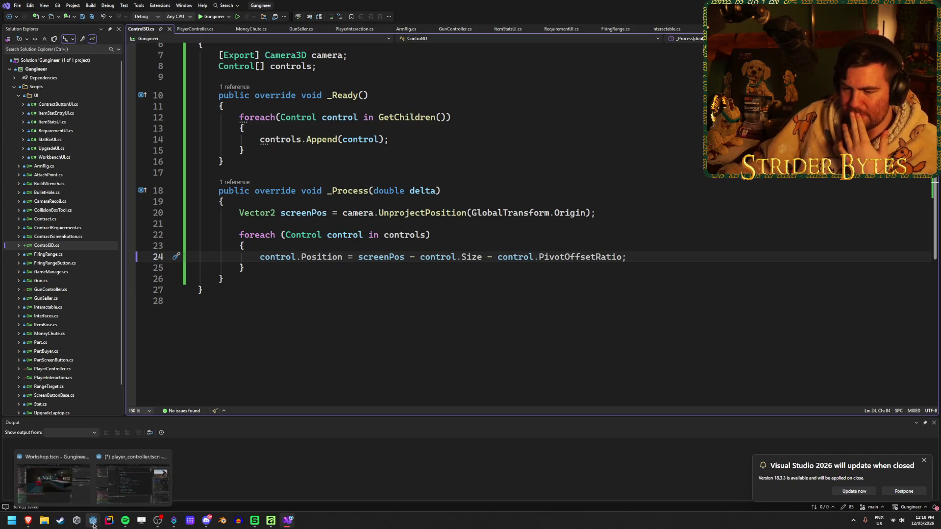
Compare Control3D with GlintTextureRect's size and pivot ratio, then save the player_controller scene
{"action": "left_click", "coordinate": [132, 482]}
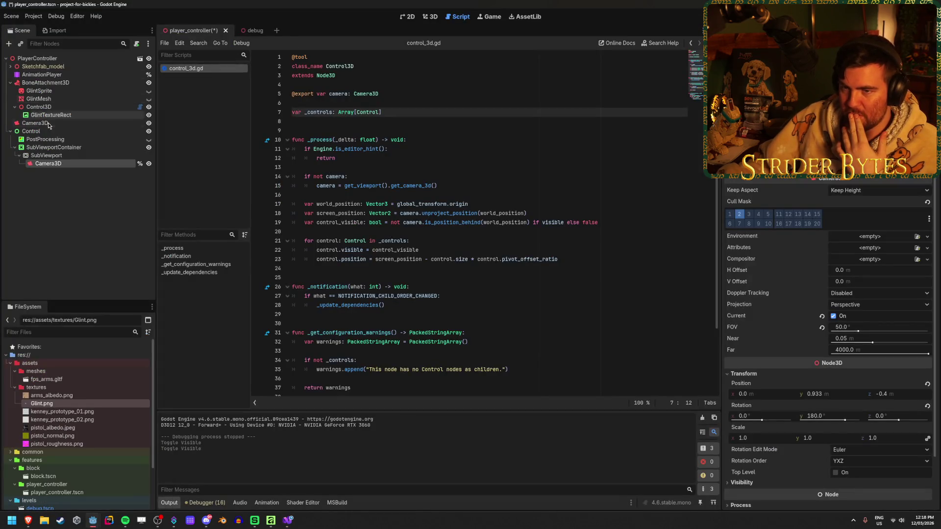
{"action": "left_click", "coordinate": [62, 107]}
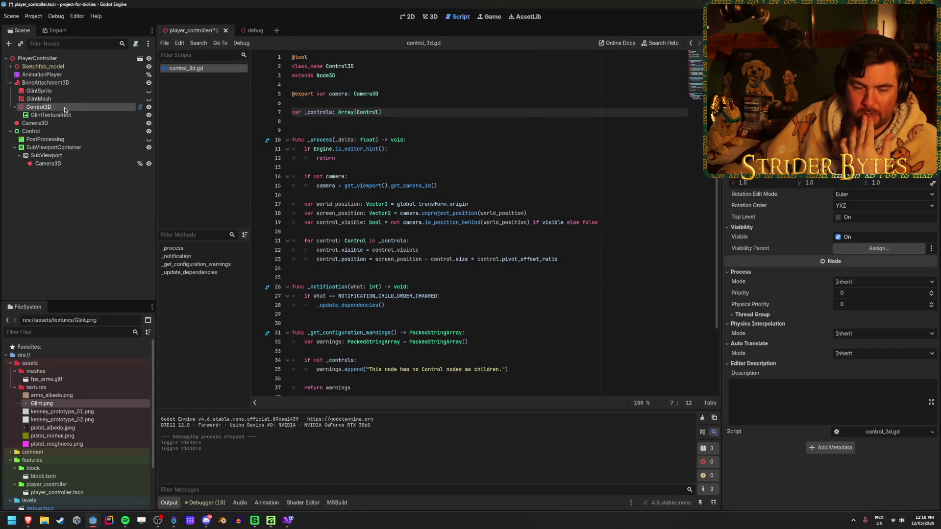
{"action": "left_click", "coordinate": [62, 116]}
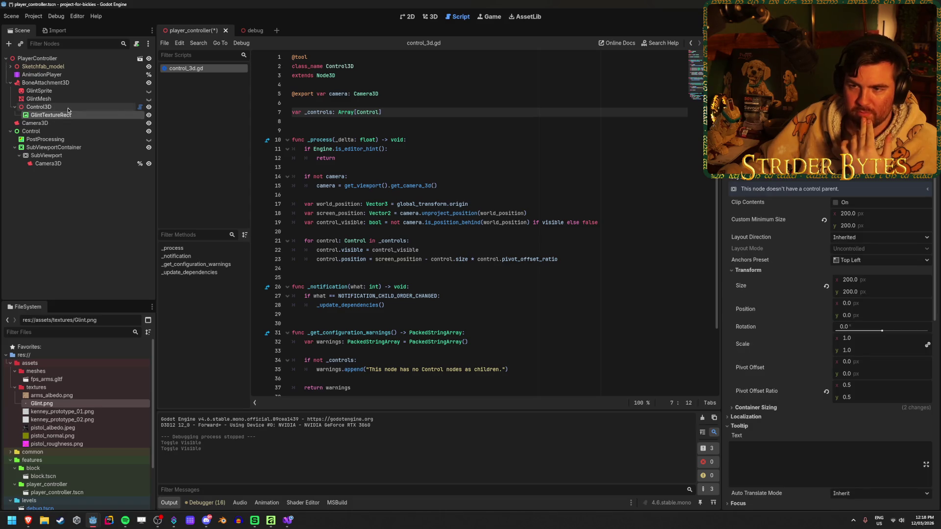
{"action": "left_click", "coordinate": [68, 108]}
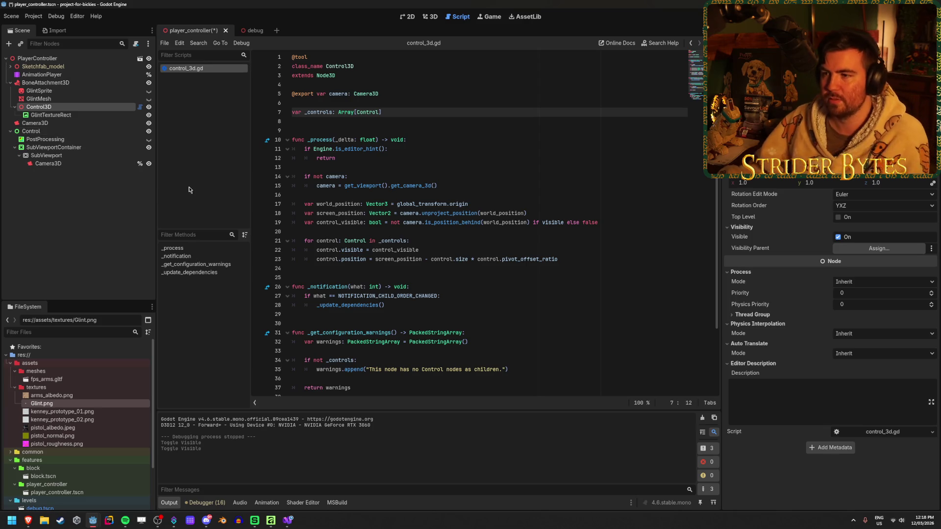
{"action": "left_click", "coordinate": [387, 112]}
{"action": "key", "text": "ctrl+s"}
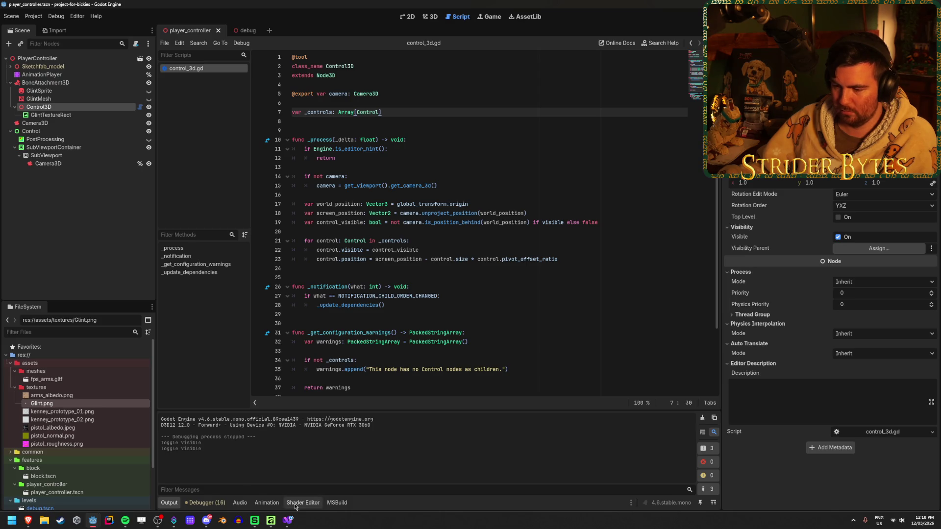
{"action": "mouse_move", "coordinate": [92, 521]}
{"action": "left_click", "coordinate": [148, 486]}
{"action": "key", "text": "alt+Tab"}
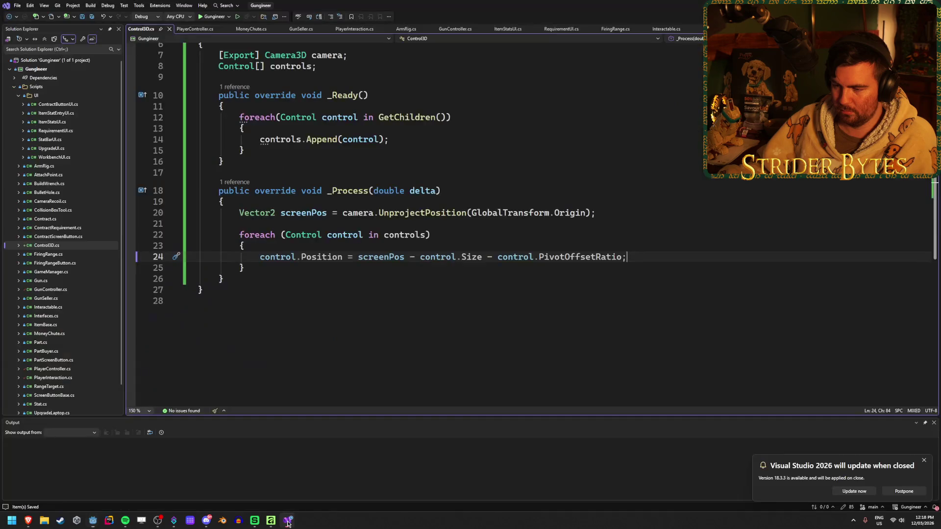
{"action": "scroll", "coordinate": [577, 327], "scroll_direction": "up", "scroll_amount": 2}
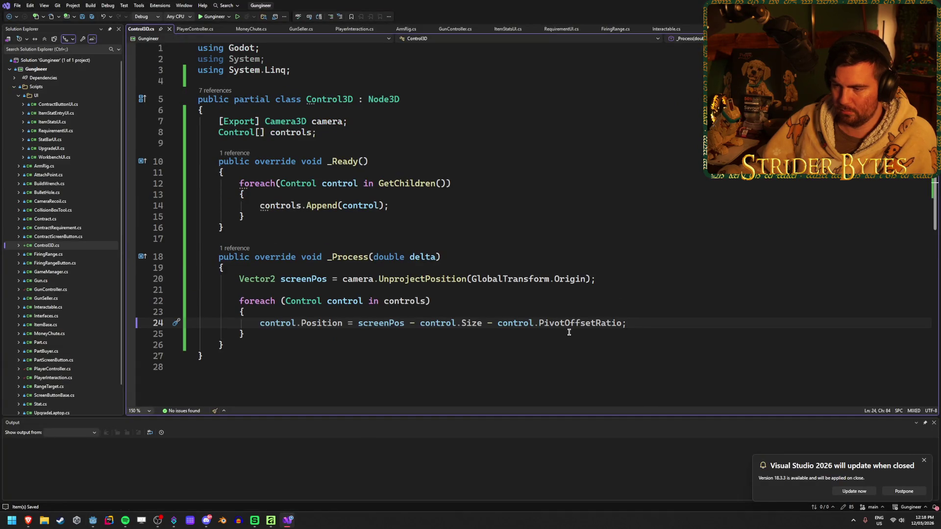
{"action": "left_click", "coordinate": [311, 343]}
{"action": "left_click", "coordinate": [313, 339]}
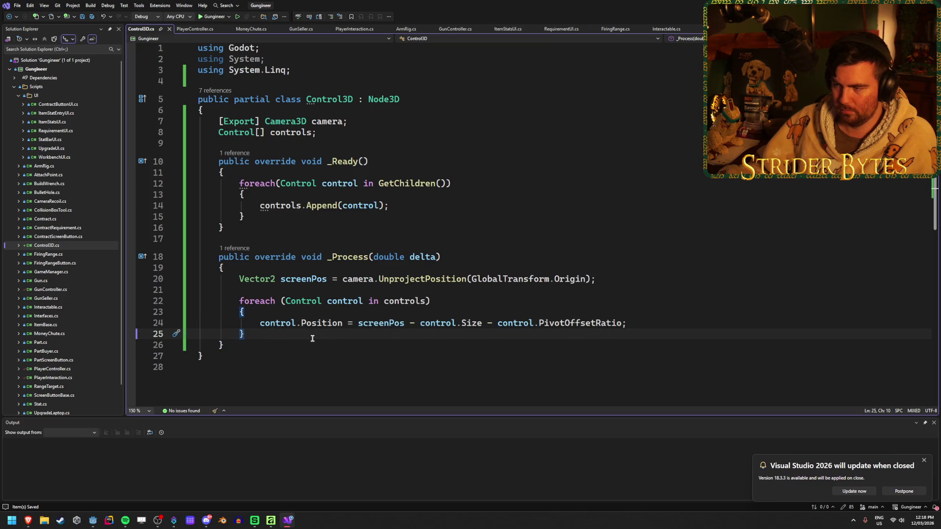
{"action": "mouse_move", "coordinate": [92, 525]}
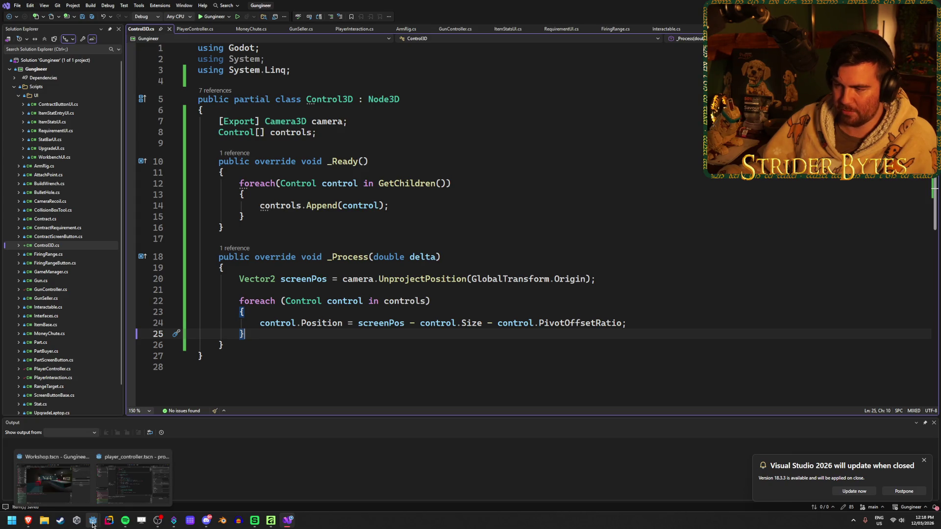
{"action": "left_click", "coordinate": [924, 462]}
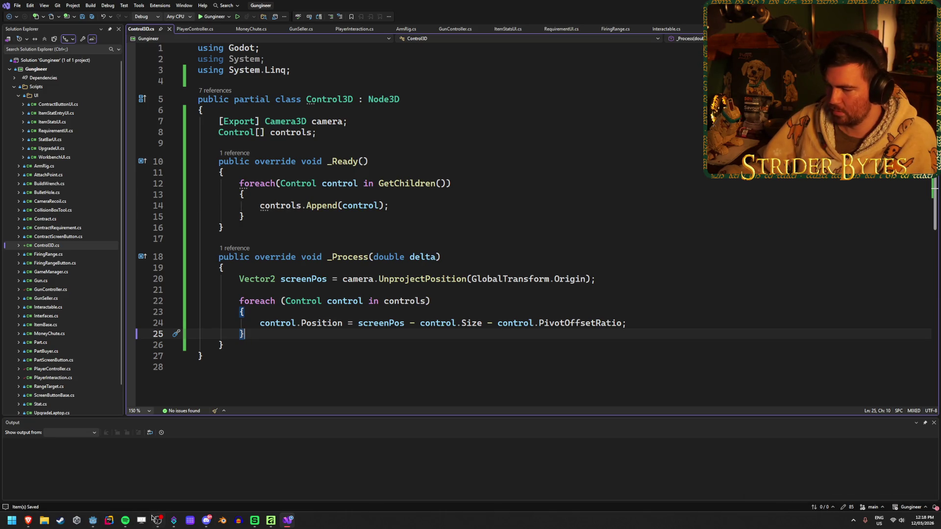
{"action": "left_click", "coordinate": [134, 500]}
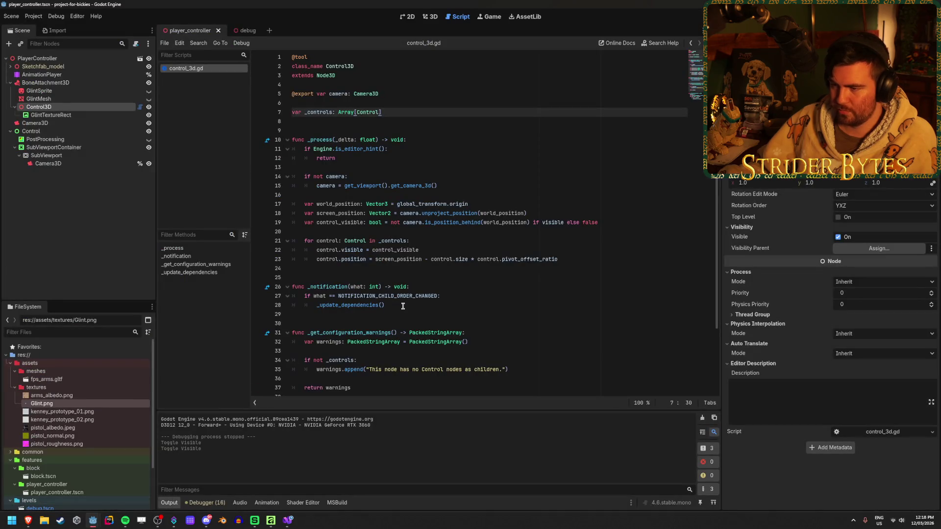
{"action": "scroll", "coordinate": [489, 267], "scroll_direction": "down", "scroll_amount": 3}
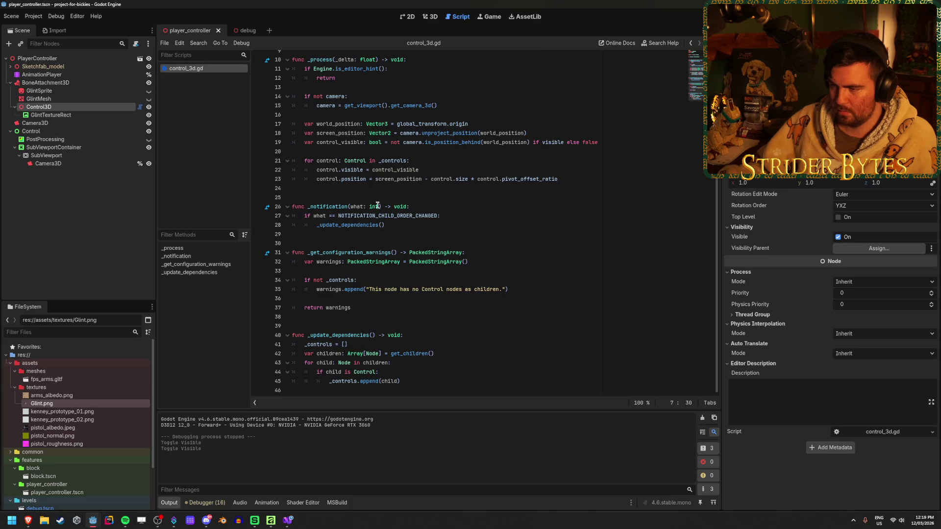
{"action": "scroll", "coordinate": [387, 366], "scroll_direction": "up", "scroll_amount": 3}
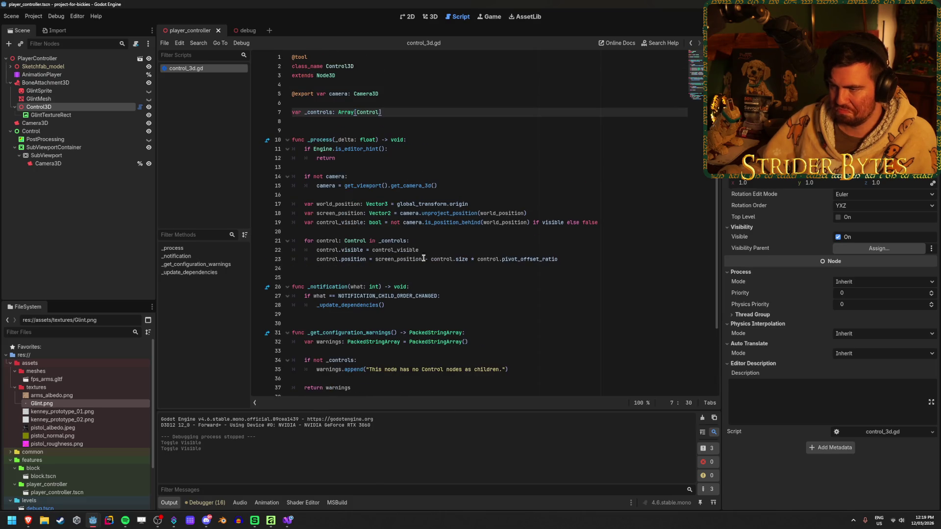
{"action": "left_click", "coordinate": [383, 249]}
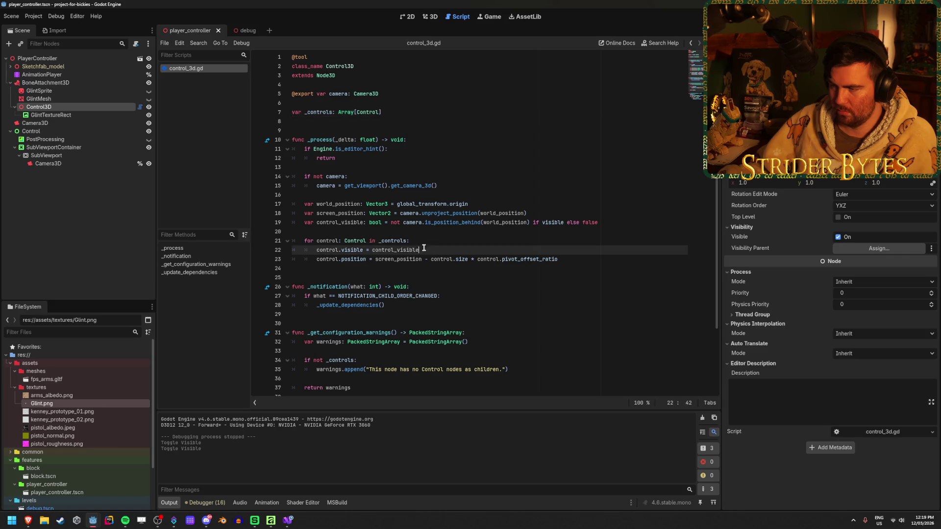
{"action": "left_click_drag", "start_coordinate": [425, 249], "coordinate": [363, 250]}
{"action": "left_click", "coordinate": [492, 251]}
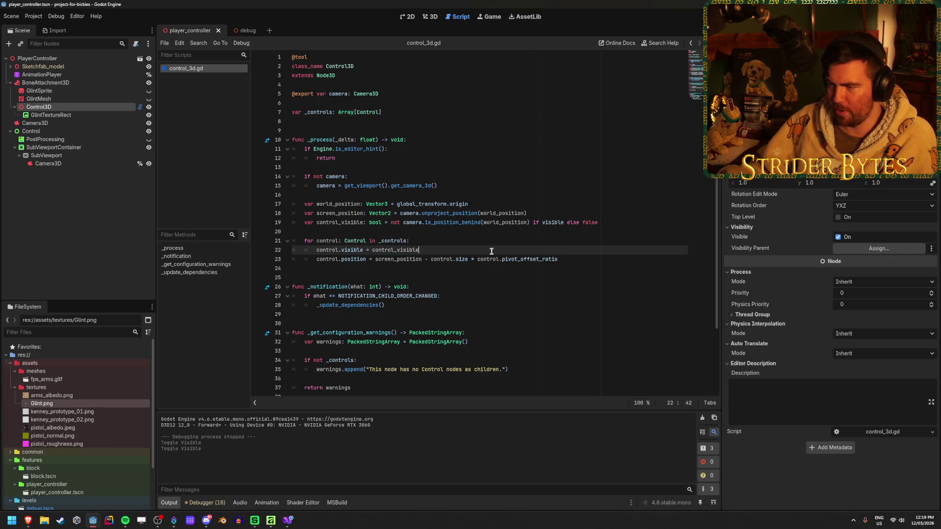
{"action": "left_click", "coordinate": [446, 223]}
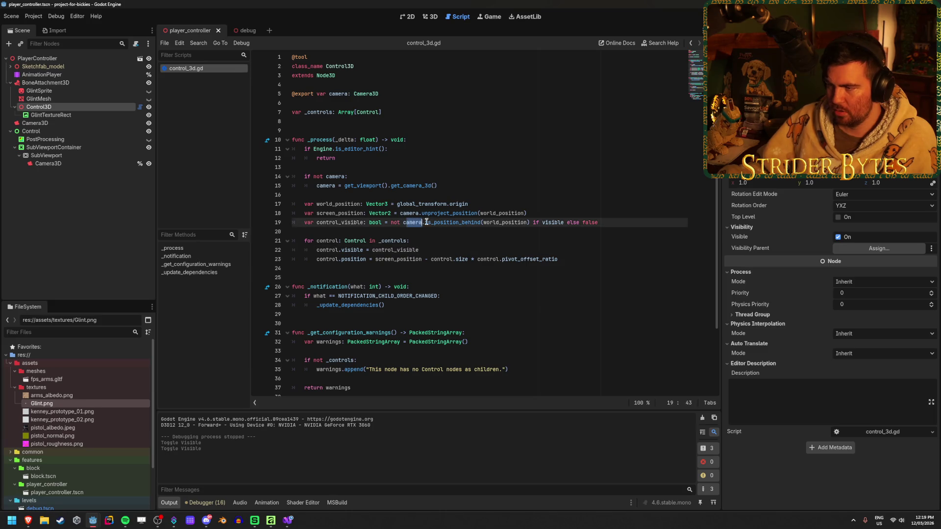
{"action": "left_click_drag", "start_coordinate": [436, 222], "coordinate": [493, 222]}
{"action": "left_click", "coordinate": [493, 222]}
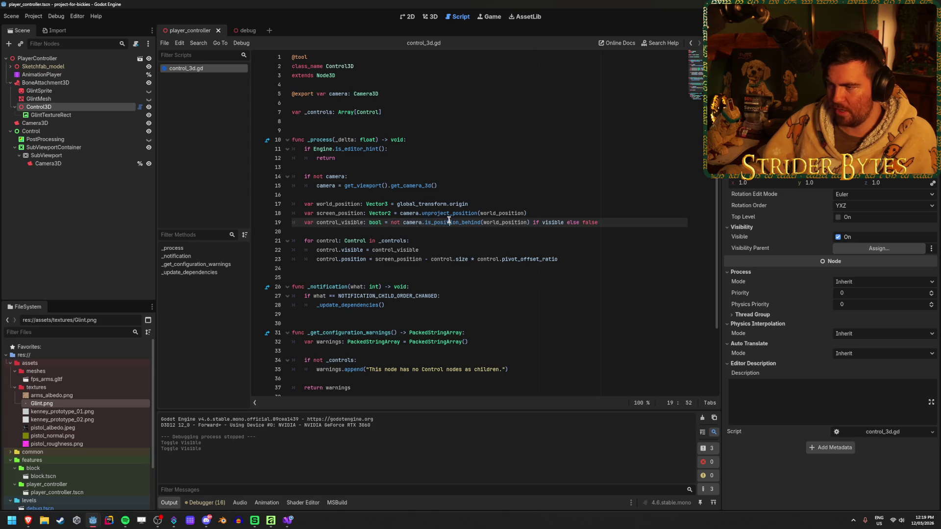
{"action": "left_click_drag", "start_coordinate": [423, 222], "coordinate": [538, 221]}
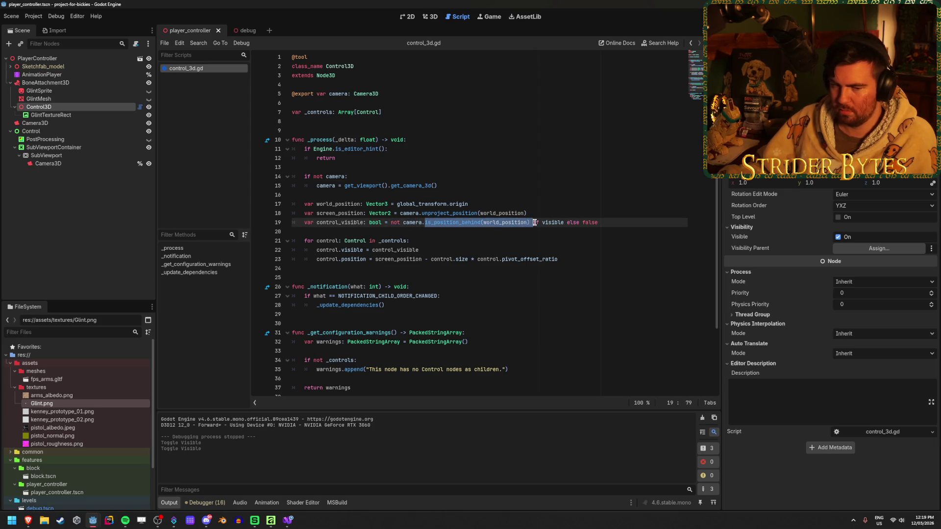
{"action": "left_click", "coordinate": [534, 222]}
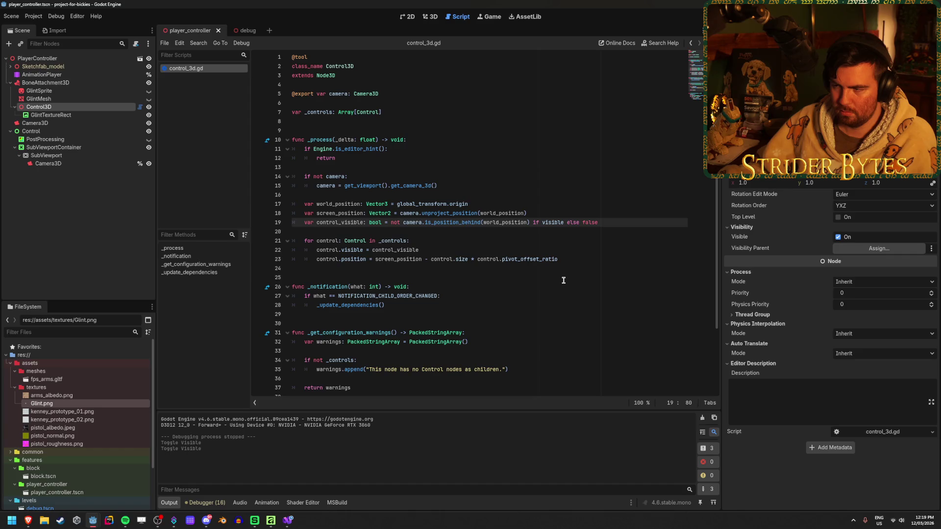
{"action": "left_click", "coordinate": [582, 260]}
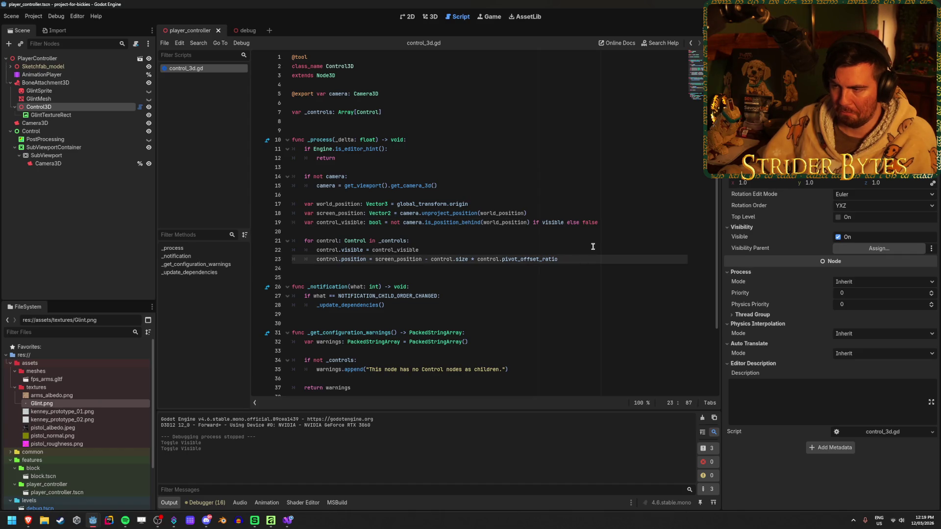
{"action": "left_click", "coordinate": [593, 247]}
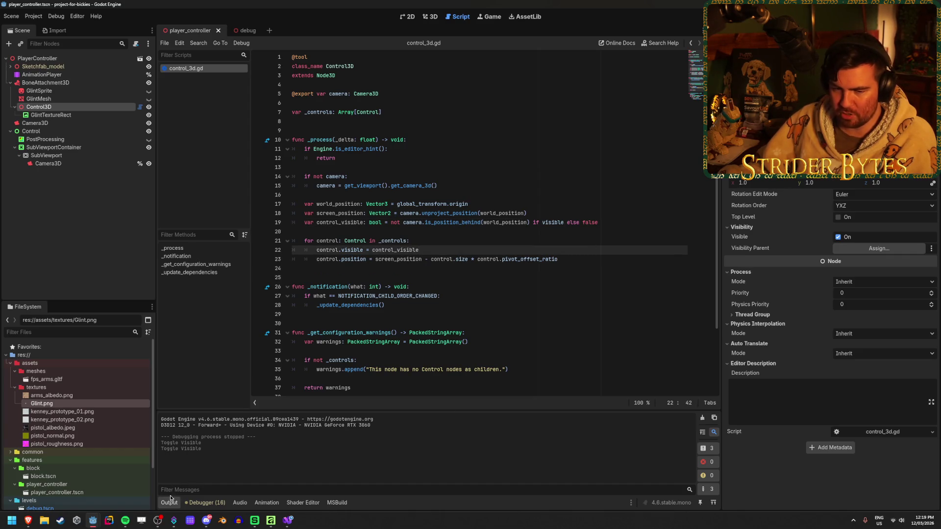
{"action": "left_click", "coordinate": [288, 520]}
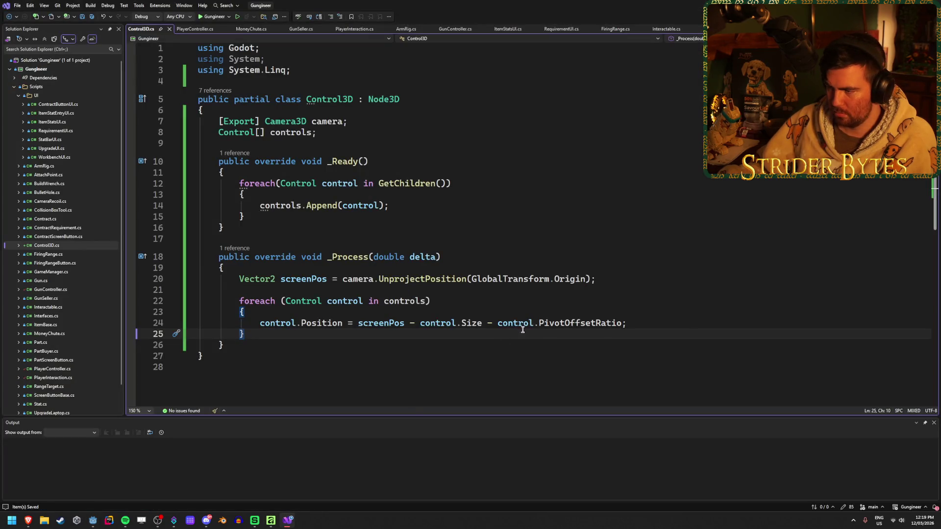
Change line 24 to screenPos - control.Size * control.PivotOffsetRatio
{"action": "key", "text": "Left"}
{"action": "key", "text": "BackSpace"}
{"action": "type", "text": "*"}
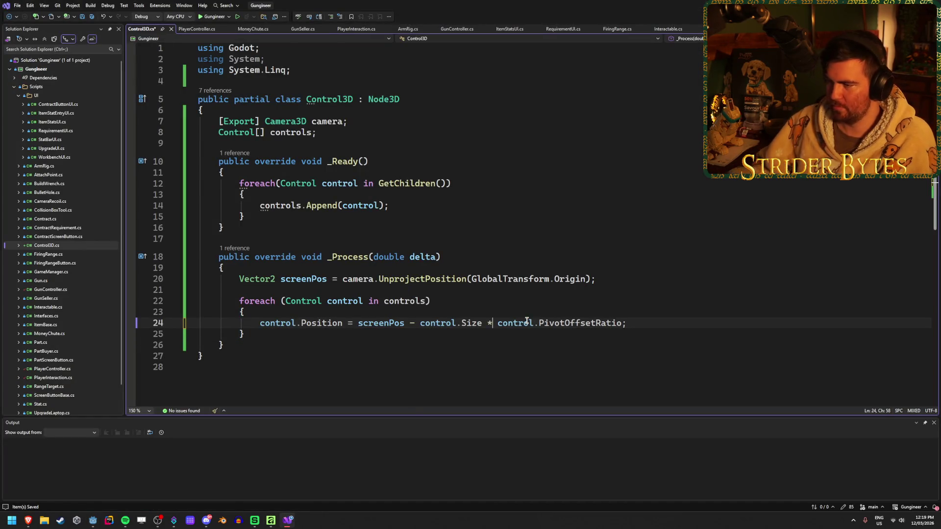
{"action": "left_click", "coordinate": [667, 322]}
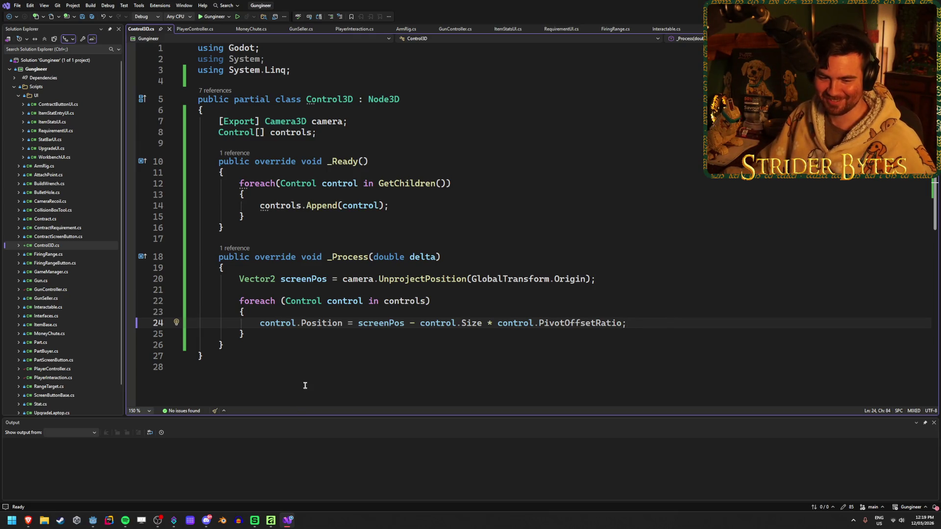
{"action": "mouse_move", "coordinate": [90, 523]}
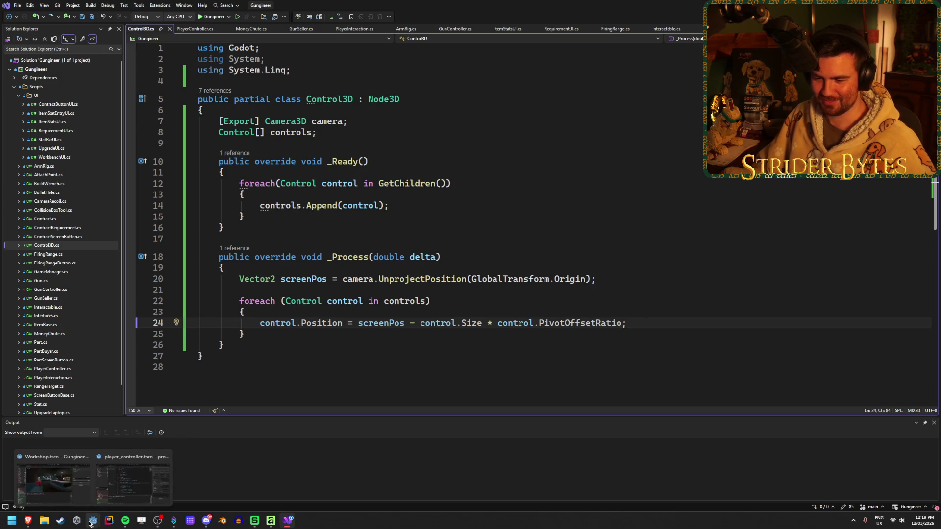
{"action": "left_click", "coordinate": [131, 478]}
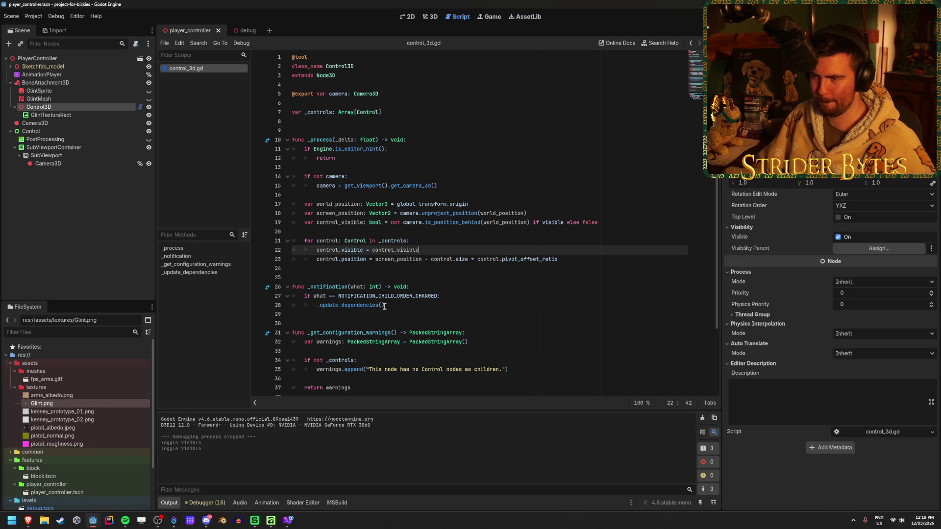
Study the get_viewport().get_camera_3d() fallback on lines 14–15 of control_3d.gd
{"action": "left_click", "coordinate": [351, 177]}
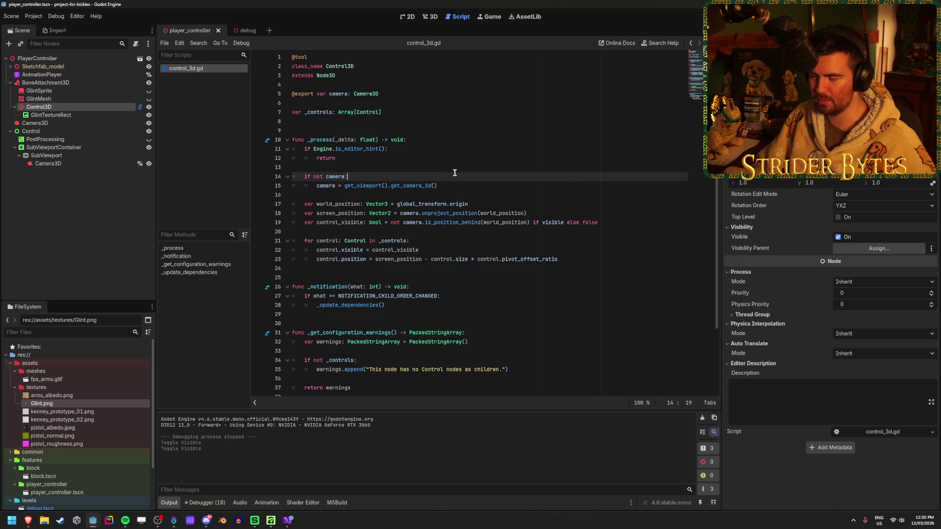
{"action": "left_click_drag", "start_coordinate": [320, 186], "coordinate": [456, 186]}
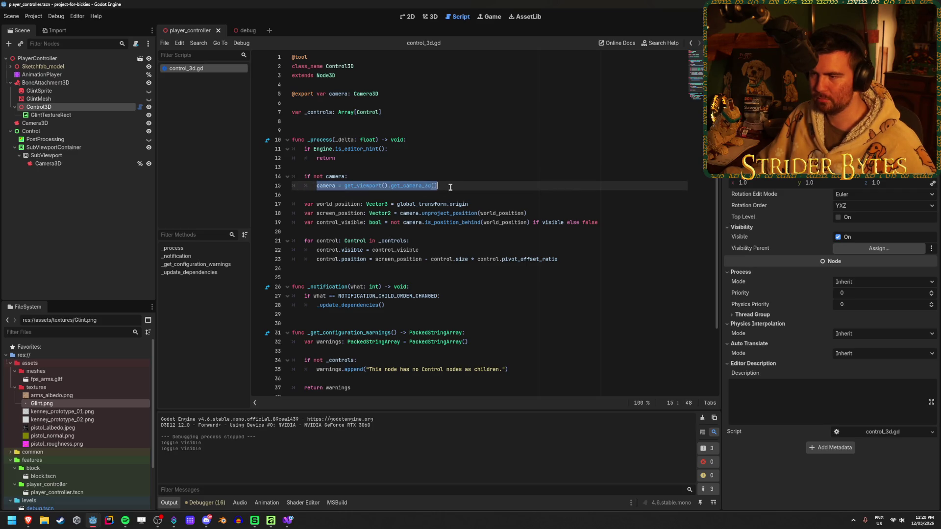
{"action": "left_click", "coordinate": [455, 186]}
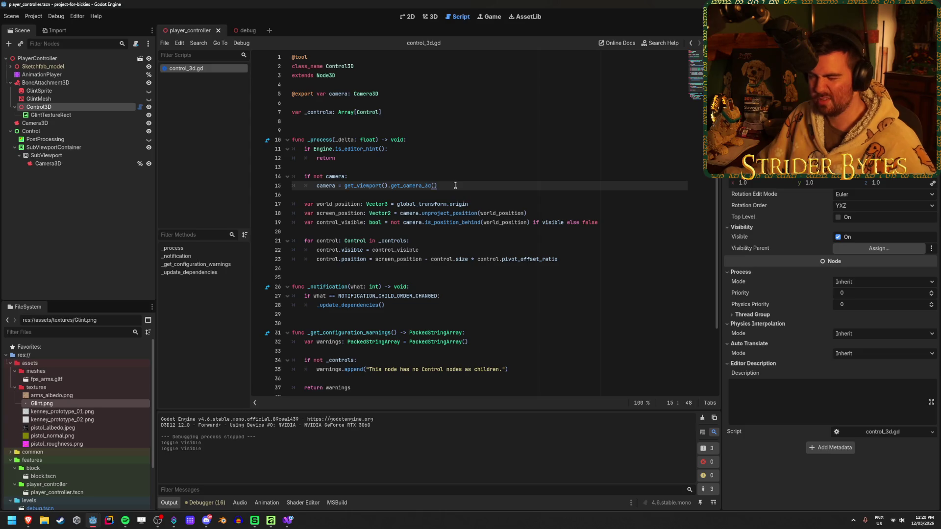
{"action": "left_click", "coordinate": [450, 176]}
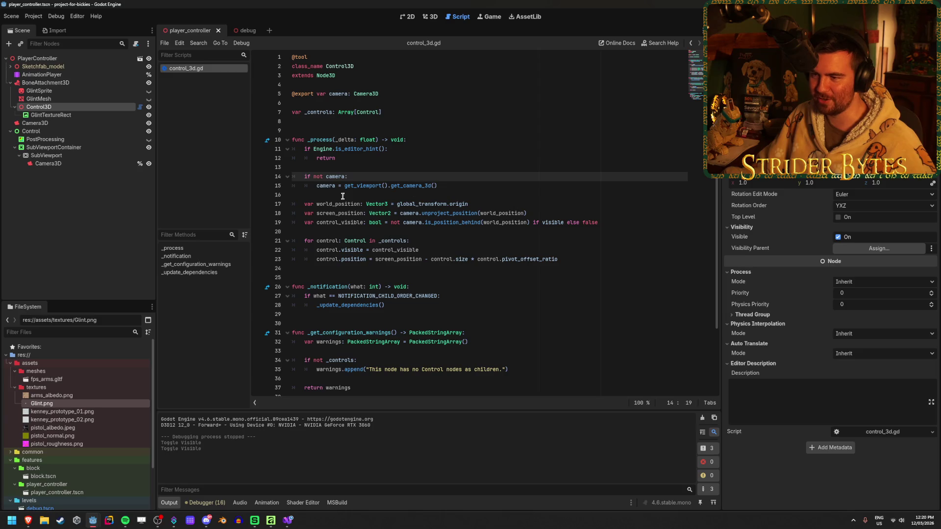
{"action": "left_click", "coordinate": [500, 186]}
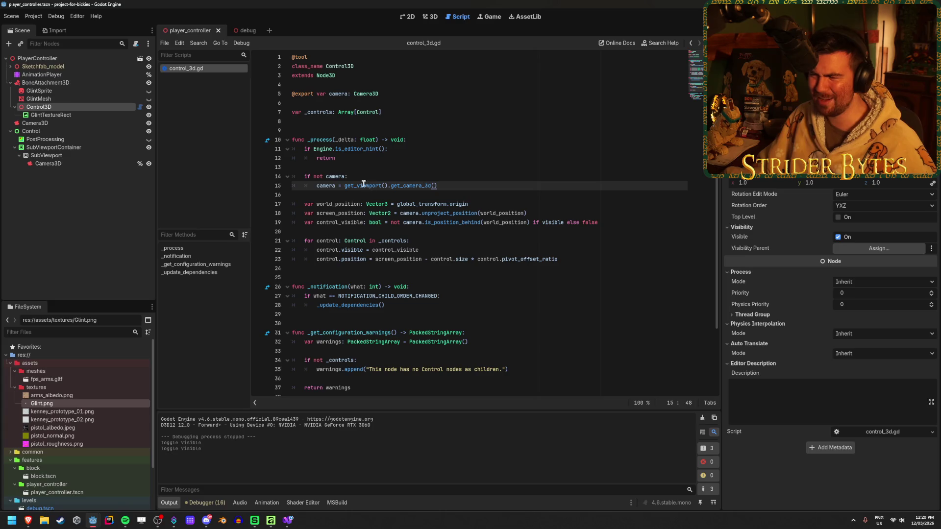
{"action": "left_click", "coordinate": [359, 176]}
{"action": "left_click", "coordinate": [454, 187]}
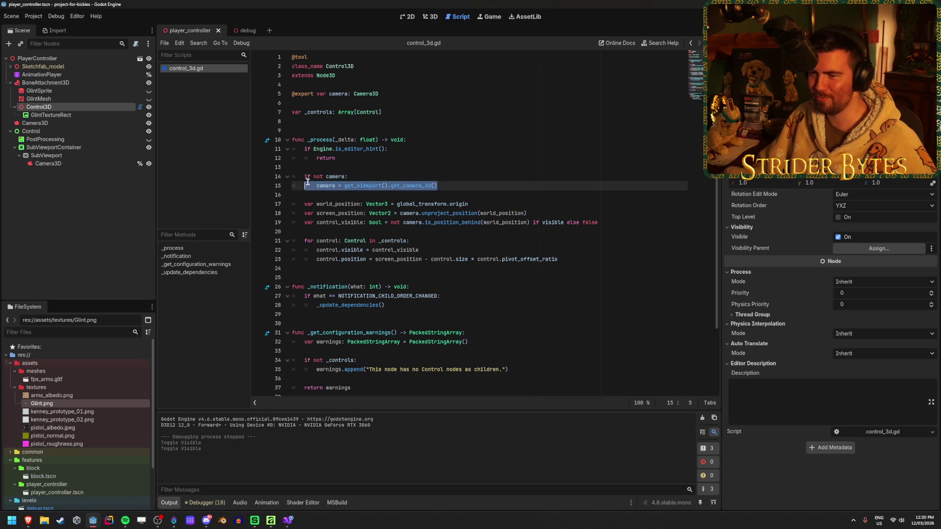
{"action": "left_click", "coordinate": [551, 173]}
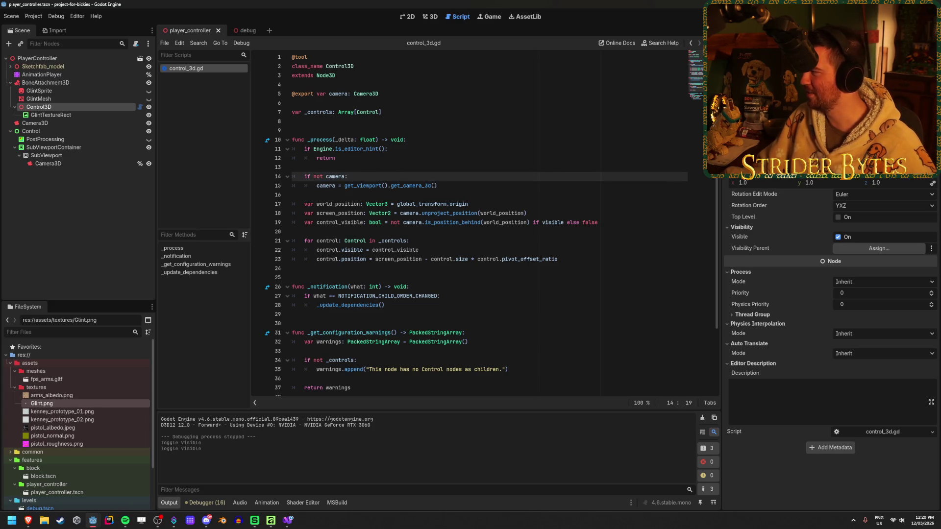
{"action": "left_click", "coordinate": [444, 186]}
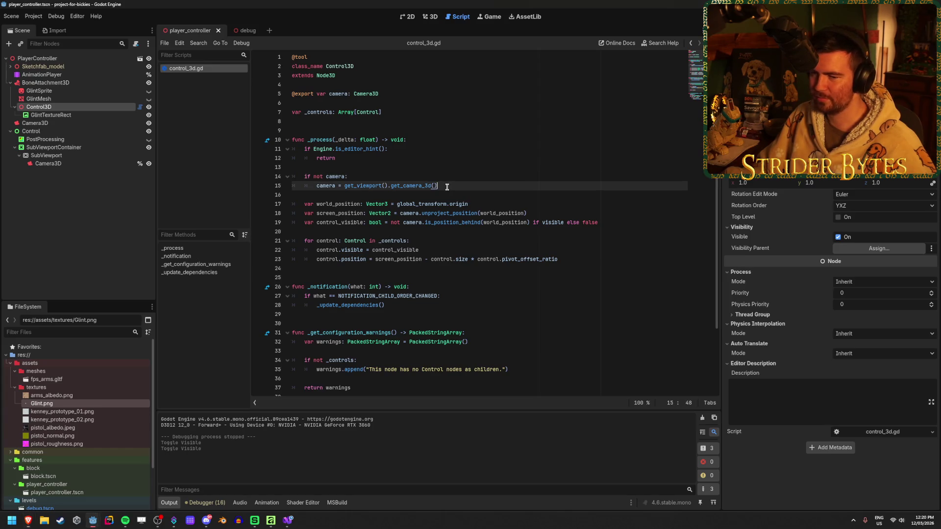
{"action": "scroll", "coordinate": [496, 285], "scroll_direction": "down", "scroll_amount": 3}
{"action": "scroll", "coordinate": [496, 284], "scroll_direction": "up", "scroll_amount": 3}
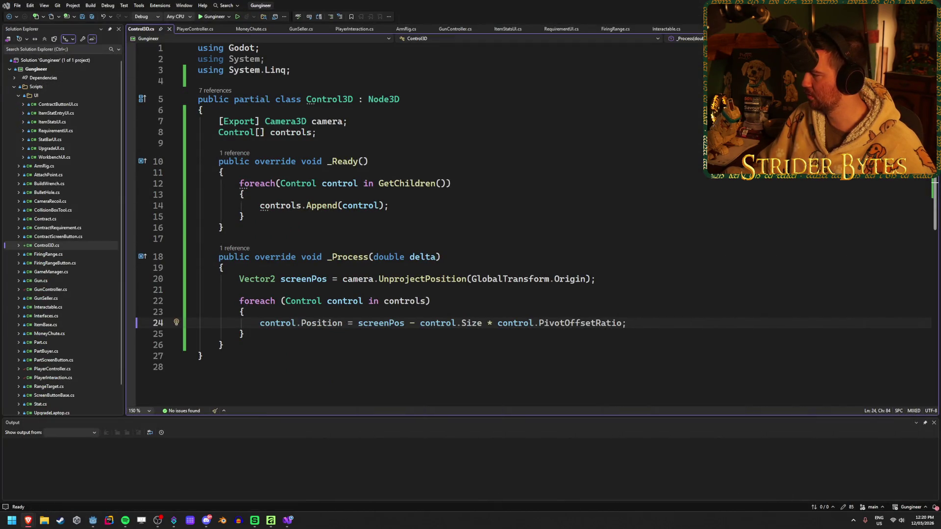
Back in the Godot editor, turn the 3D view and switch between the Player and ArmRig scenes
{"action": "key", "text": "alt+Tab"}
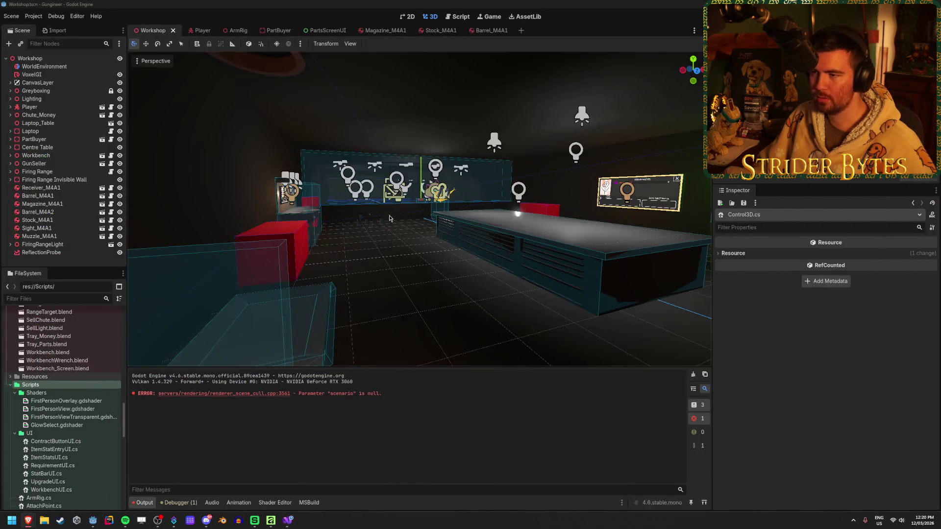
{"action": "left_click_drag", "start_coordinate": [390, 218], "coordinate": [255, 59]}
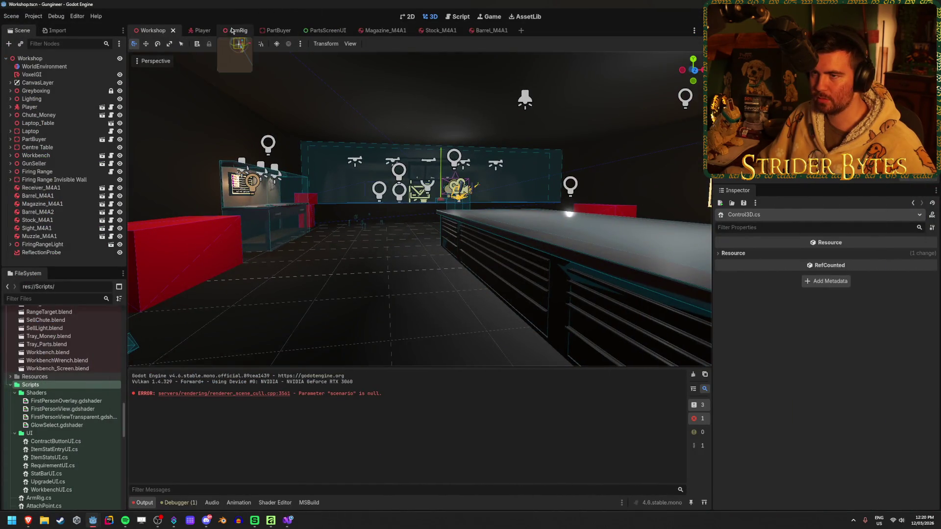
{"action": "left_click", "coordinate": [200, 31]}
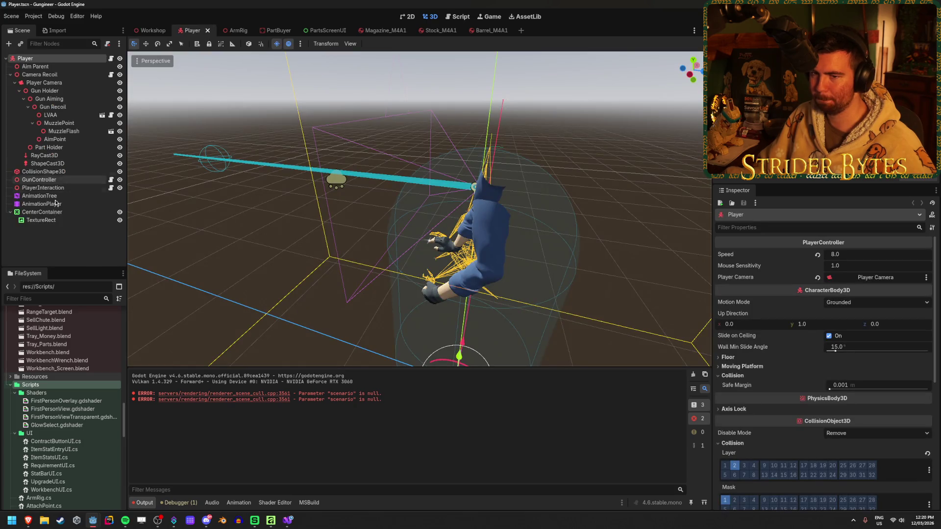
{"action": "left_click", "coordinate": [45, 238]}
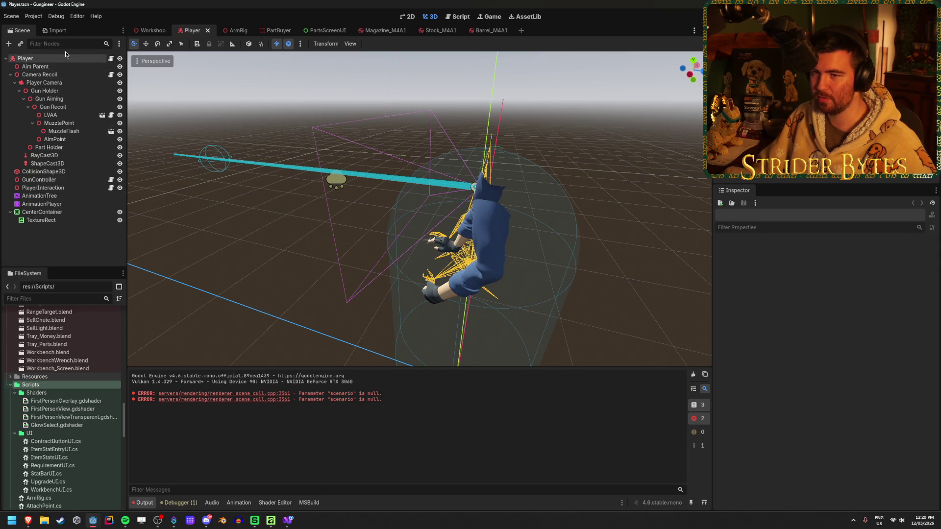
{"action": "left_click", "coordinate": [232, 31]}
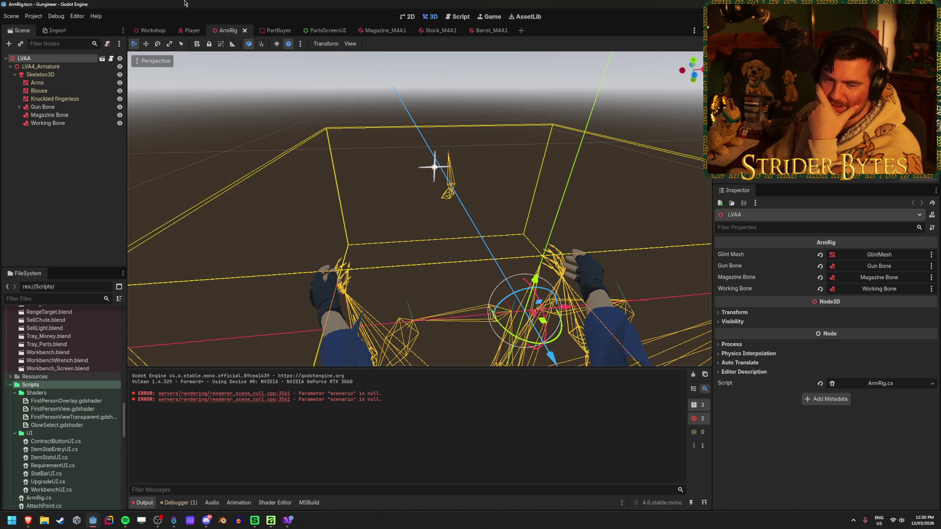
Return to the Player scene, deselect its root node, and clear the output log errors
{"action": "left_click", "coordinate": [192, 31]}
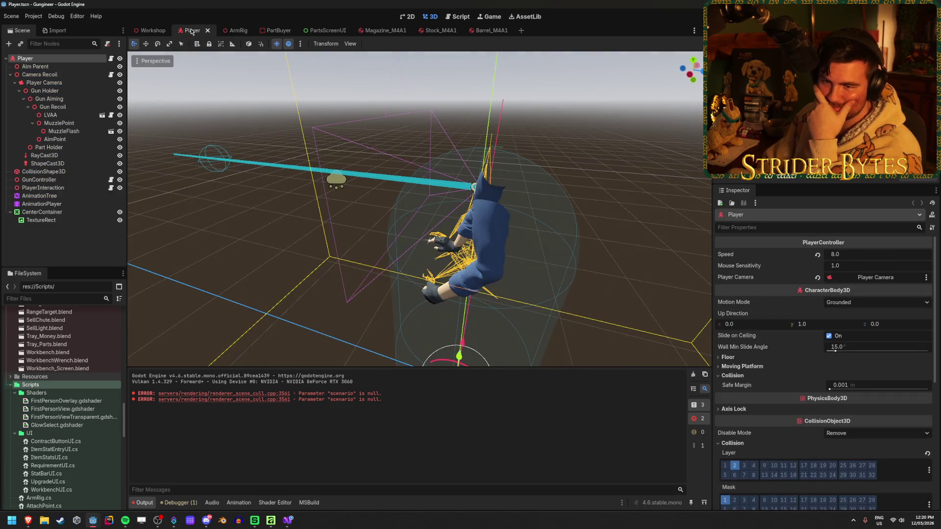
{"action": "left_click", "coordinate": [80, 249]}
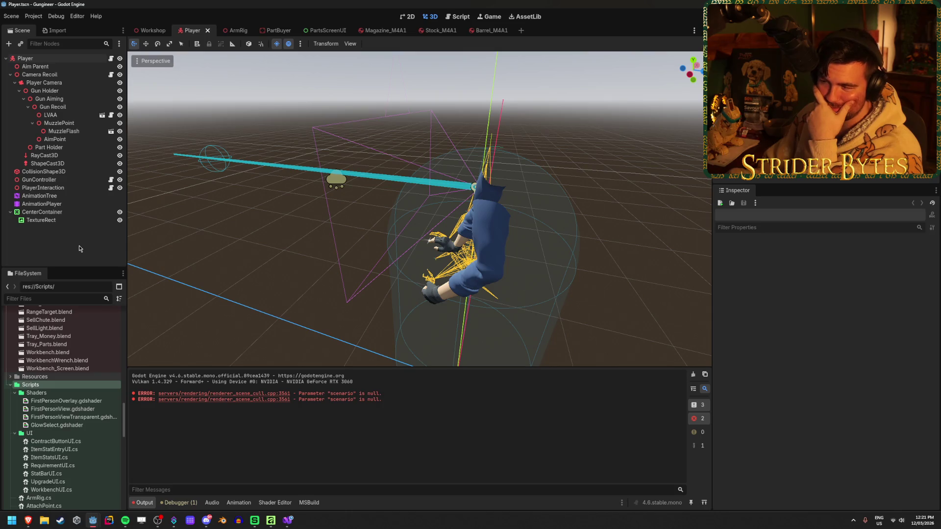
{"action": "left_click", "coordinate": [693, 374]}
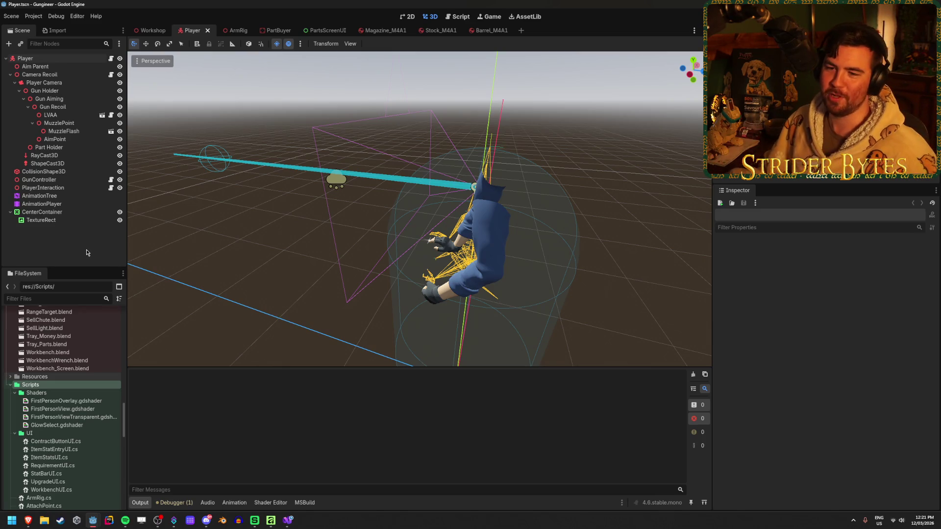
{"action": "left_click", "coordinate": [64, 221]}
{"action": "left_click", "coordinate": [65, 226]}
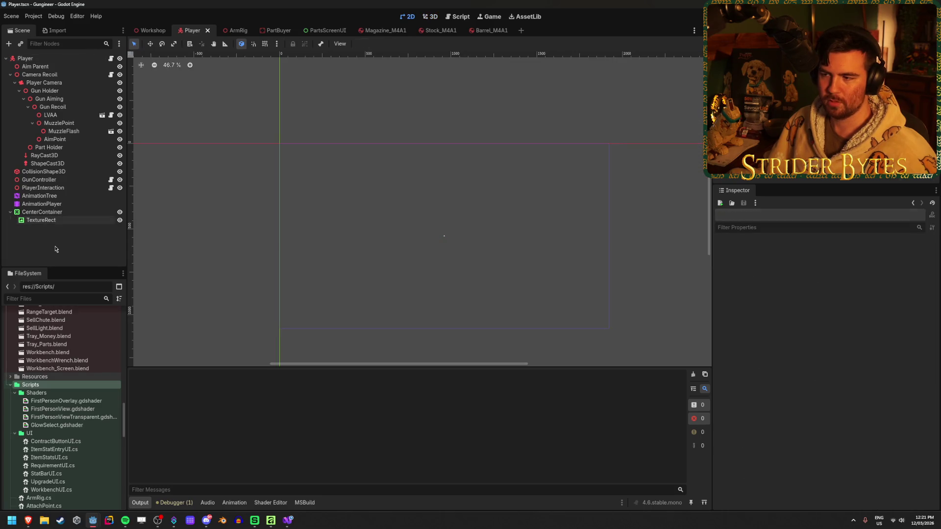
{"action": "left_click", "coordinate": [59, 220]}
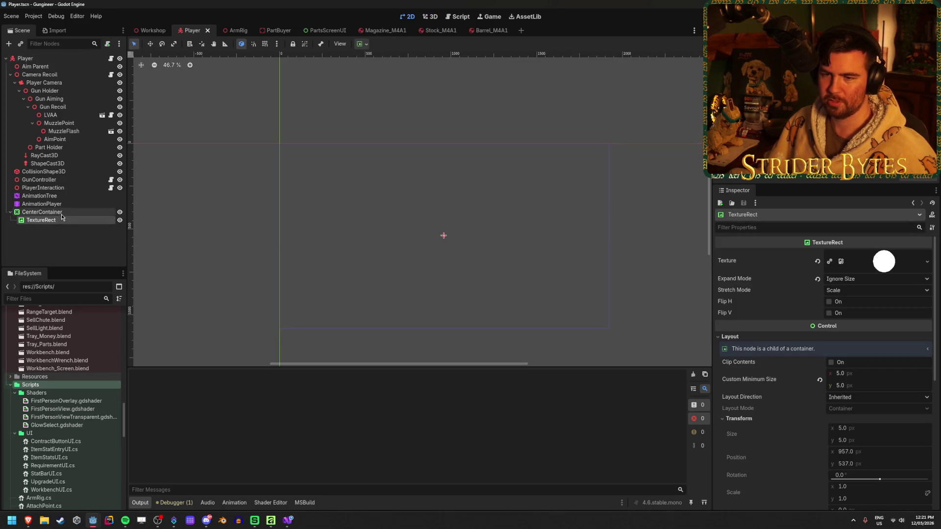
{"action": "left_click", "coordinate": [60, 242]}
{"action": "right_click", "coordinate": [61, 242]}
{"action": "left_click", "coordinate": [41, 246]}
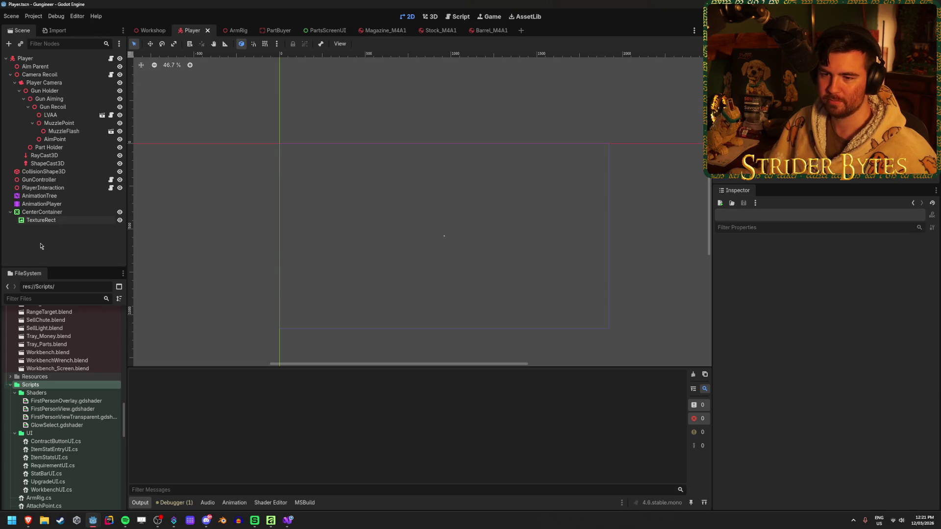
{"action": "left_click", "coordinate": [27, 59]}
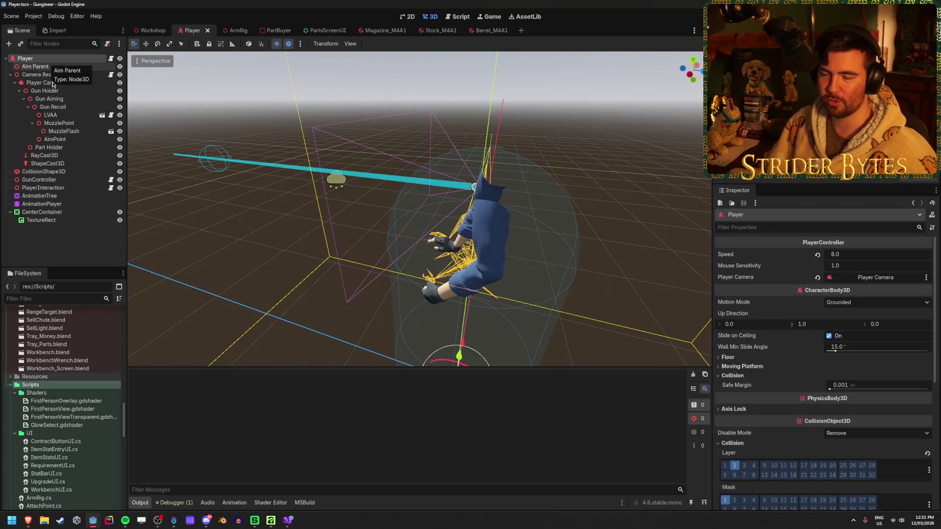
{"action": "left_click", "coordinate": [11, 76]}
{"action": "left_click", "coordinate": [11, 75]}
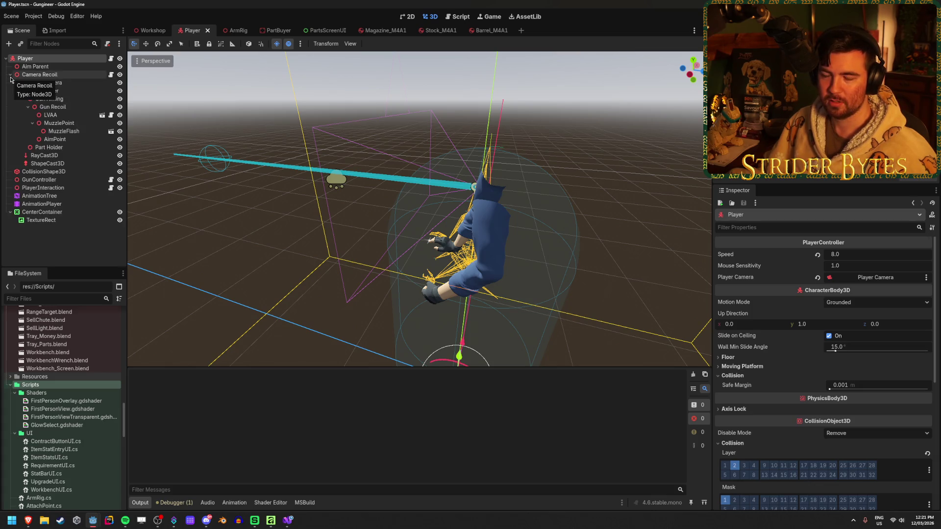
{"action": "left_click", "coordinate": [62, 249]}
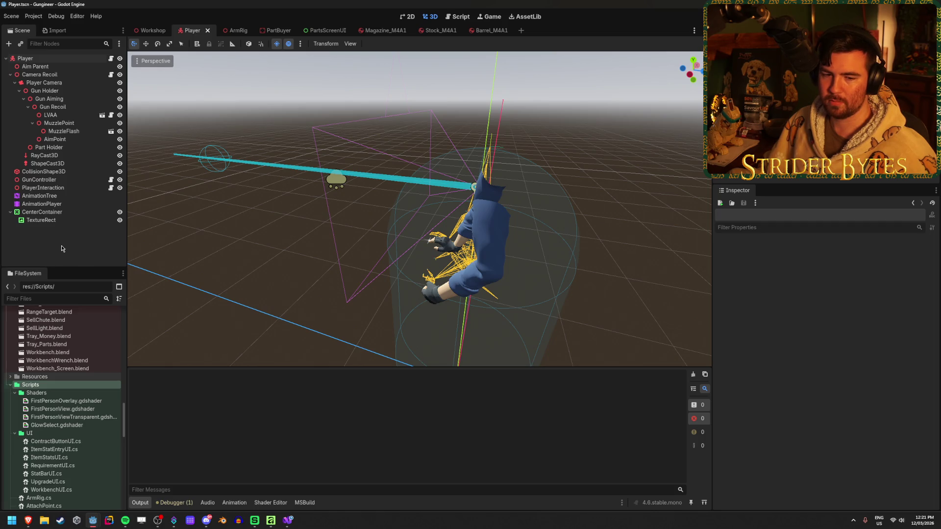
Add a SubViewport child node to the Player scene
{"action": "right_click", "coordinate": [62, 249]}
{"action": "left_click", "coordinate": [86, 253]}
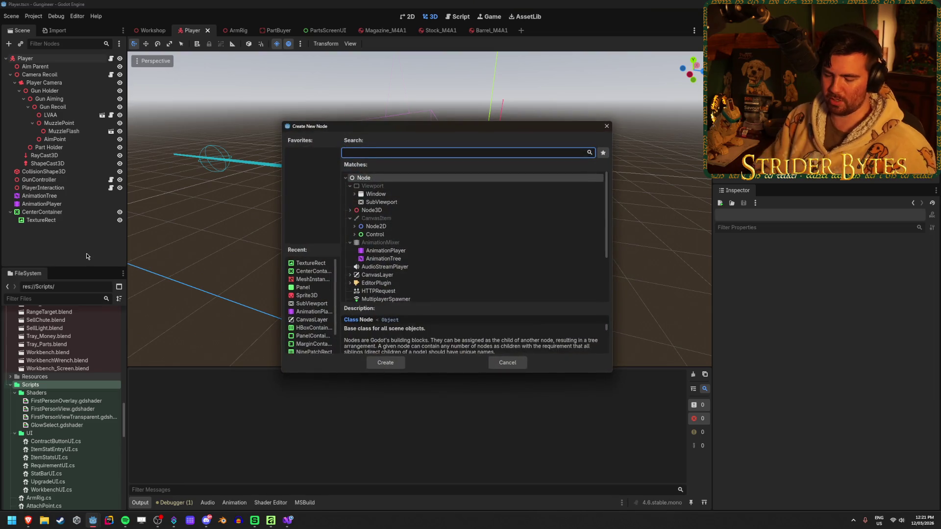
{"action": "type", "text": "subview"}
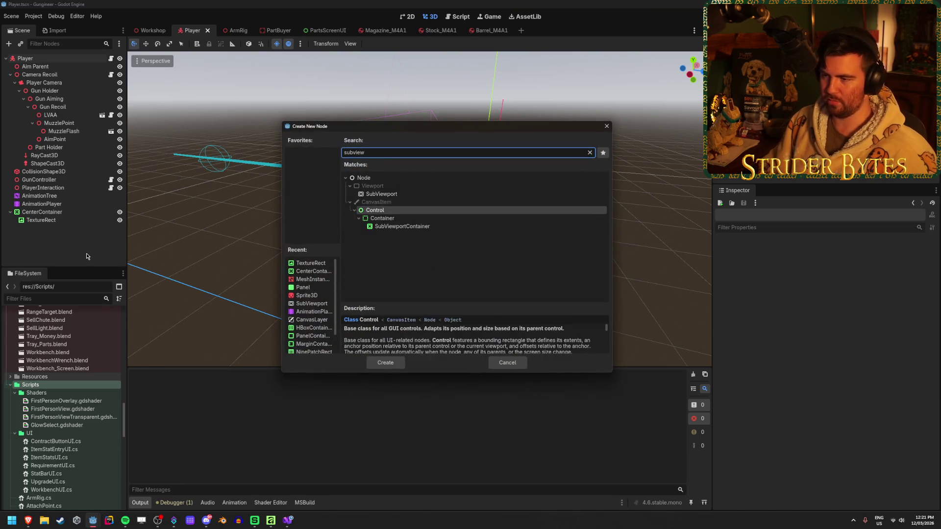
{"action": "key", "text": "Down"}
{"action": "key", "text": "Down"}
{"action": "key", "text": "Up"}
{"action": "key", "text": "Up"}
{"action": "key", "text": "Up"}
{"action": "key", "text": "Return"}
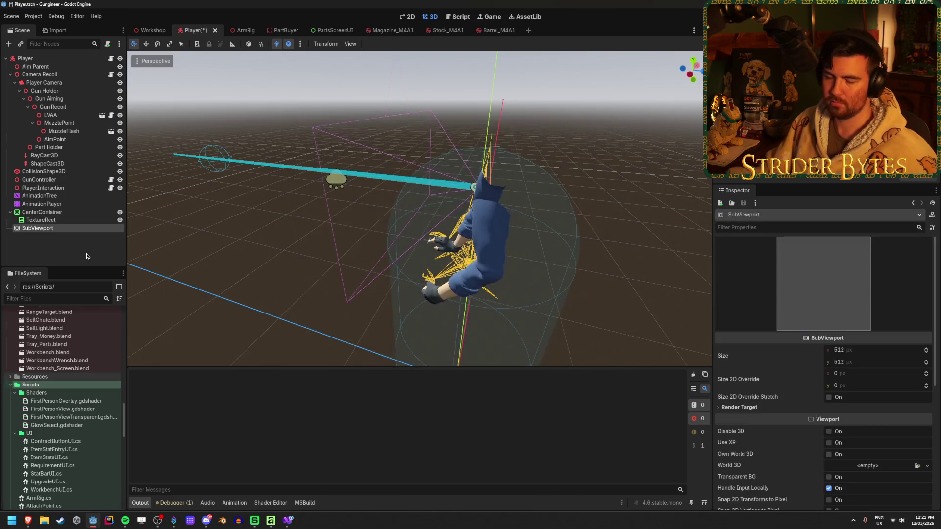
Add a Camera3D child inside the SubViewport
{"action": "right_click", "coordinate": [73, 229]}
{"action": "left_click", "coordinate": [91, 238]}
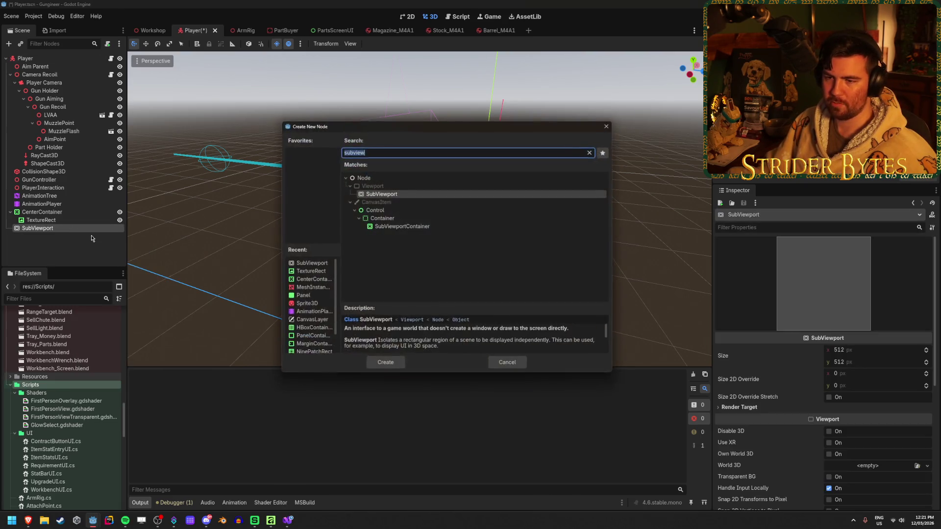
{"action": "type", "text": "camer"}
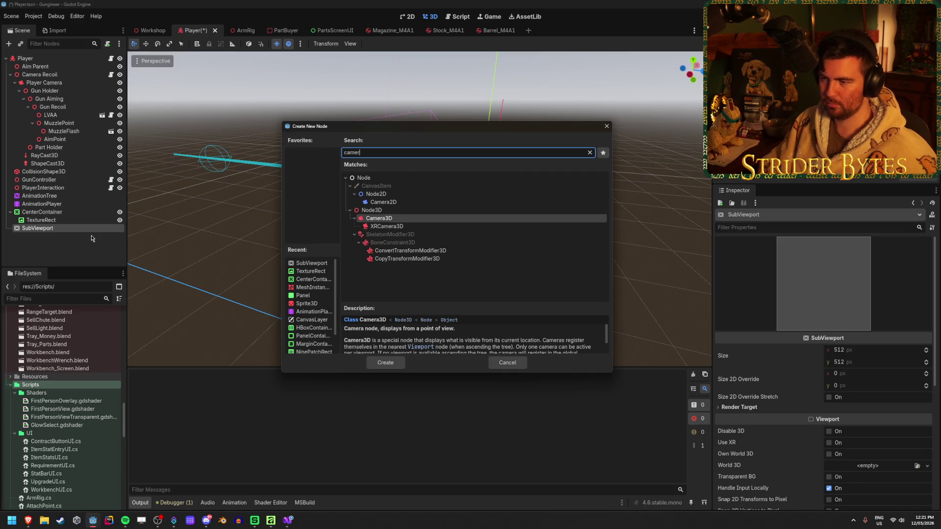
{"action": "key", "text": "Return"}
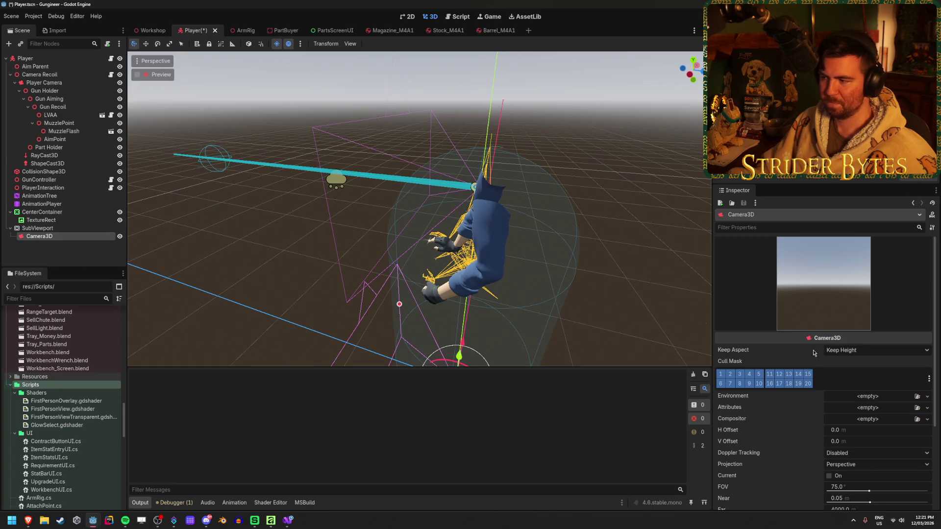
Set the new Camera3D's cull mask to render only layer 2 and save the Player scene
{"action": "mouse_move", "coordinate": [721, 376]}
{"action": "left_mouse_down"}
{"action": "mouse_move", "coordinate": [806, 375]}
{"action": "mouse_move", "coordinate": [731, 385]}
{"action": "left_mouse_up"}
{"action": "left_click", "coordinate": [730, 374]}
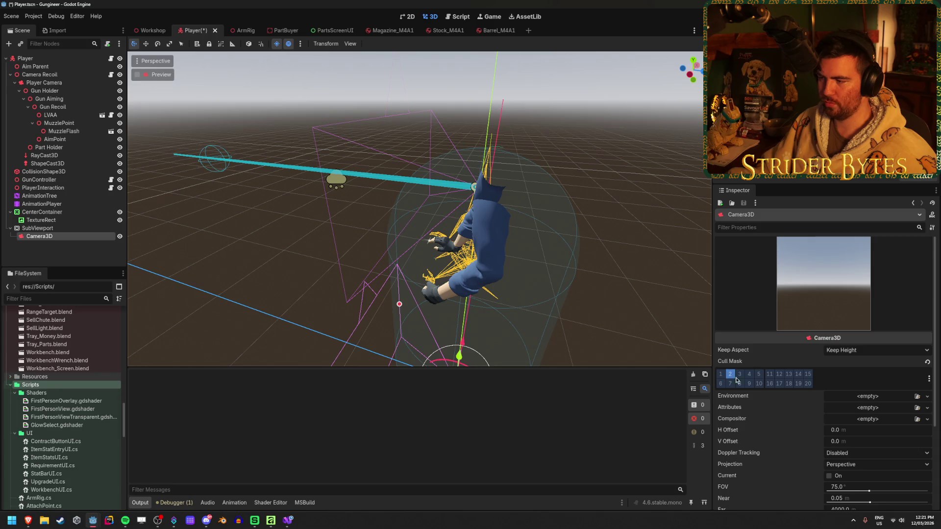
{"action": "scroll", "coordinate": [792, 386], "scroll_direction": "down", "scroll_amount": 3}
{"action": "scroll", "coordinate": [792, 387], "scroll_direction": "up", "scroll_amount": 1}
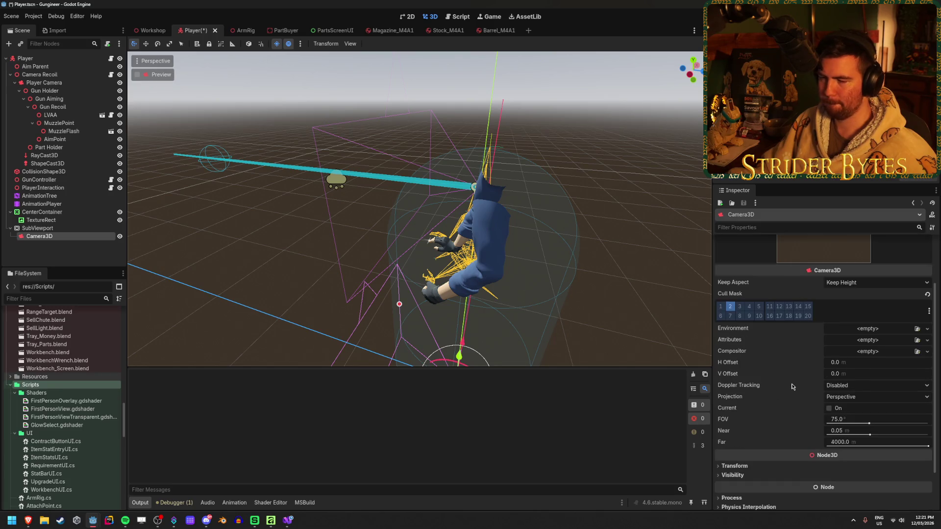
{"action": "key", "text": "ctrl+s"}
Reselect the Camera3D node in the Scene dock to refresh its Inspector
{"action": "left_click", "coordinate": [55, 251]}
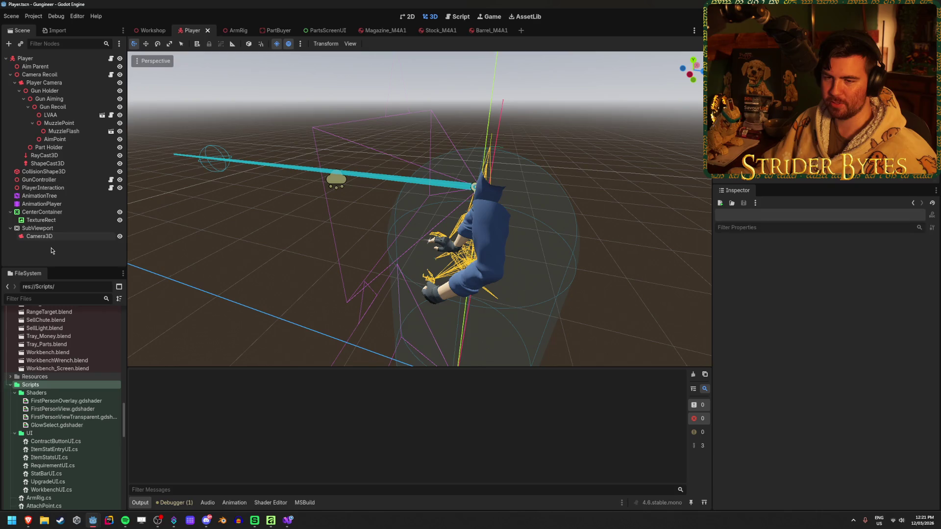
{"action": "left_click", "coordinate": [52, 237]}
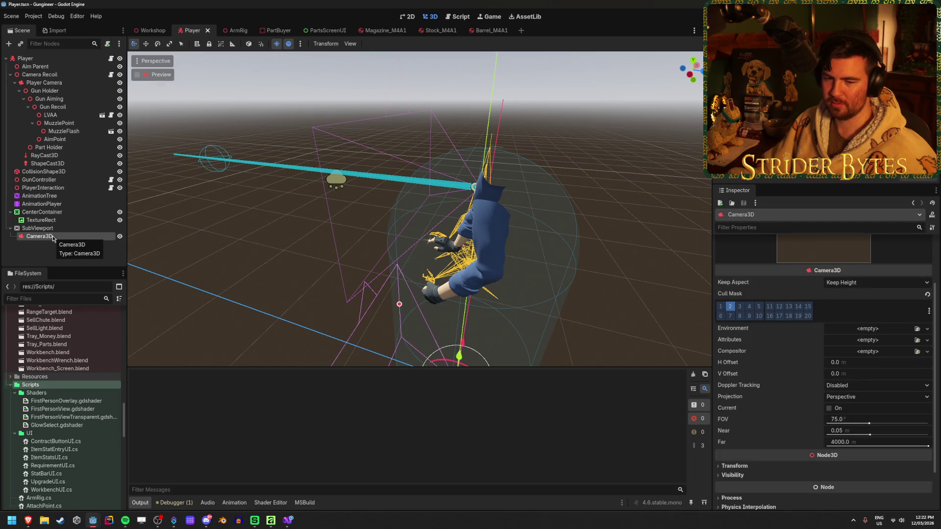
{"action": "left_click", "coordinate": [53, 253]}
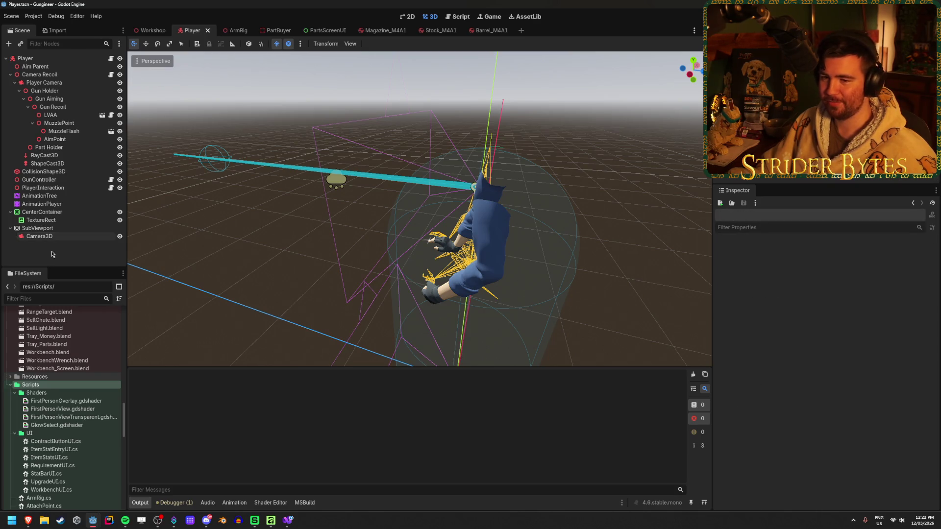
{"action": "left_click", "coordinate": [53, 238]}
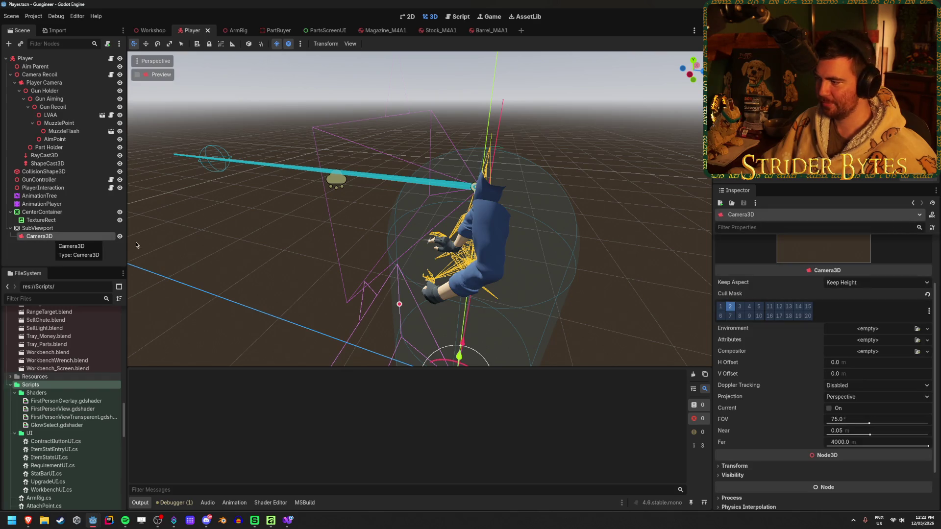
{"action": "scroll", "coordinate": [767, 332], "scroll_direction": "down", "scroll_amount": 2}
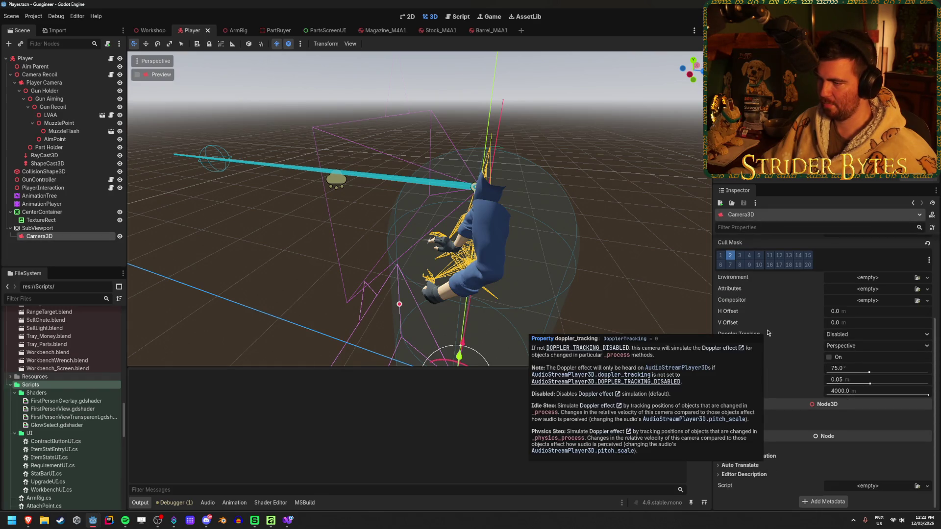
{"action": "left_click", "coordinate": [59, 252]}
{"action": "left_click", "coordinate": [63, 237]}
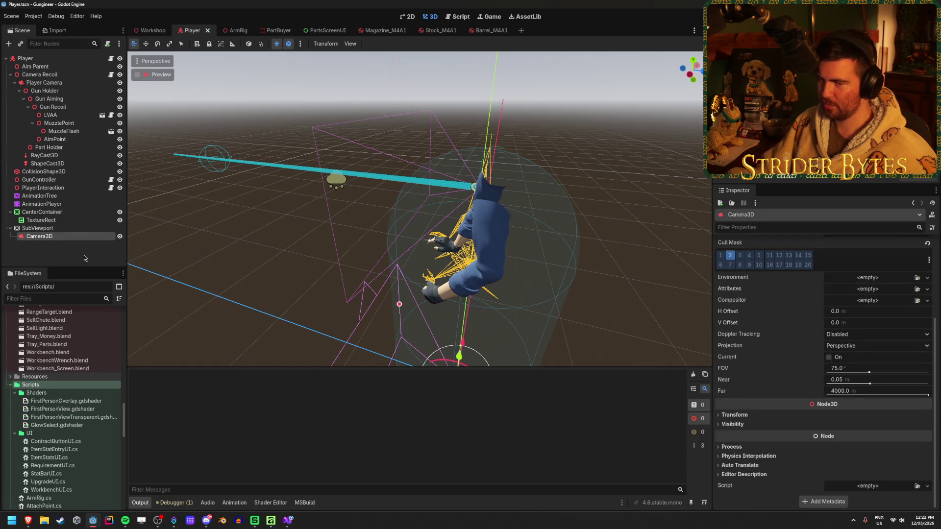
{"action": "left_click", "coordinate": [58, 254]}
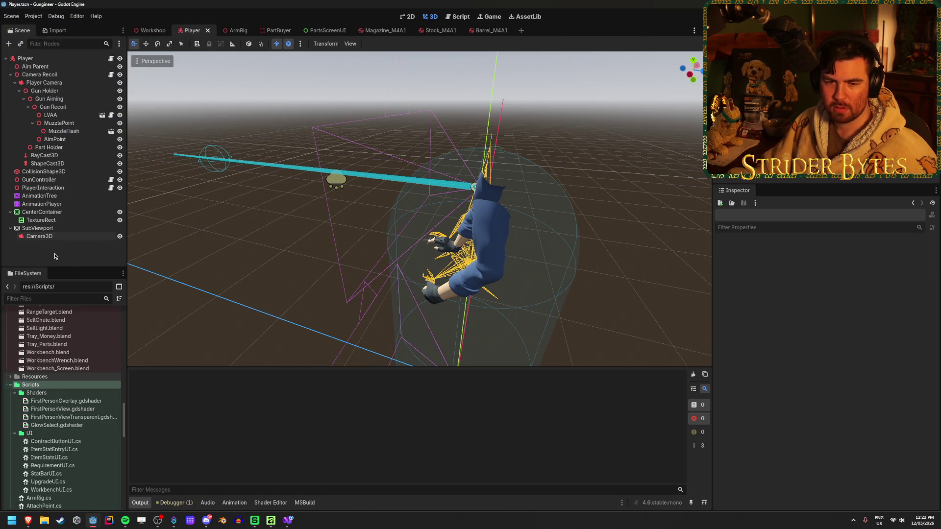
{"action": "left_click", "coordinate": [66, 236]}
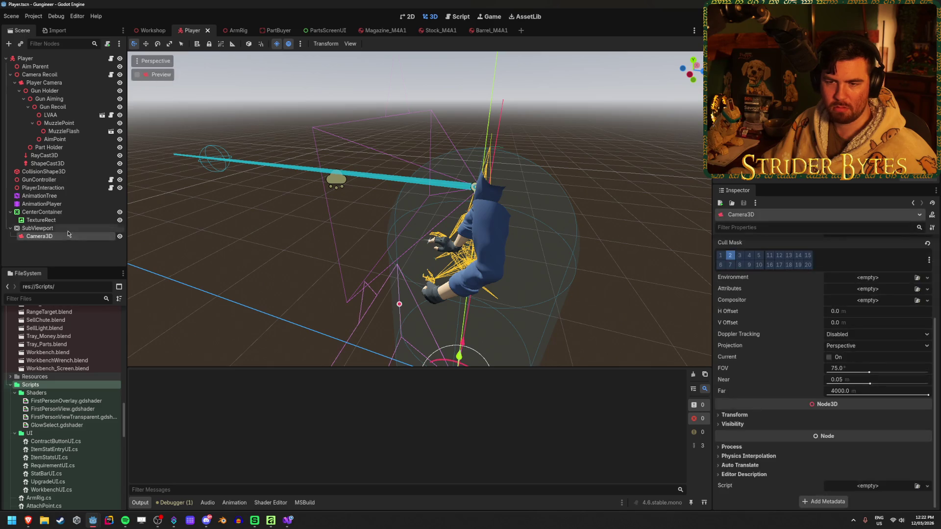
{"action": "left_click", "coordinate": [65, 229]}
{"action": "left_click", "coordinate": [67, 237]}
{"action": "left_click", "coordinate": [66, 248]}
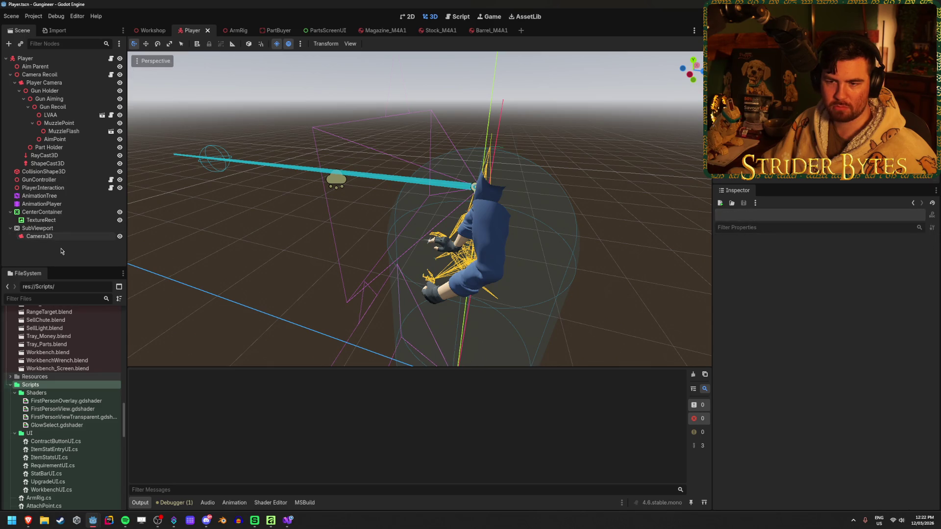
{"action": "left_click", "coordinate": [69, 237]}
{"action": "scroll", "coordinate": [893, 308], "scroll_direction": "up", "scroll_amount": 3}
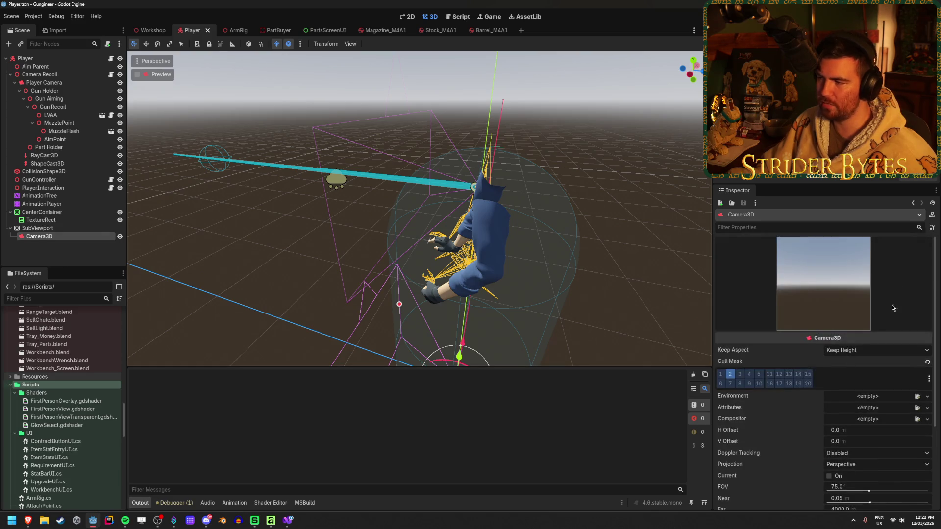
{"action": "left_click", "coordinate": [90, 252]}
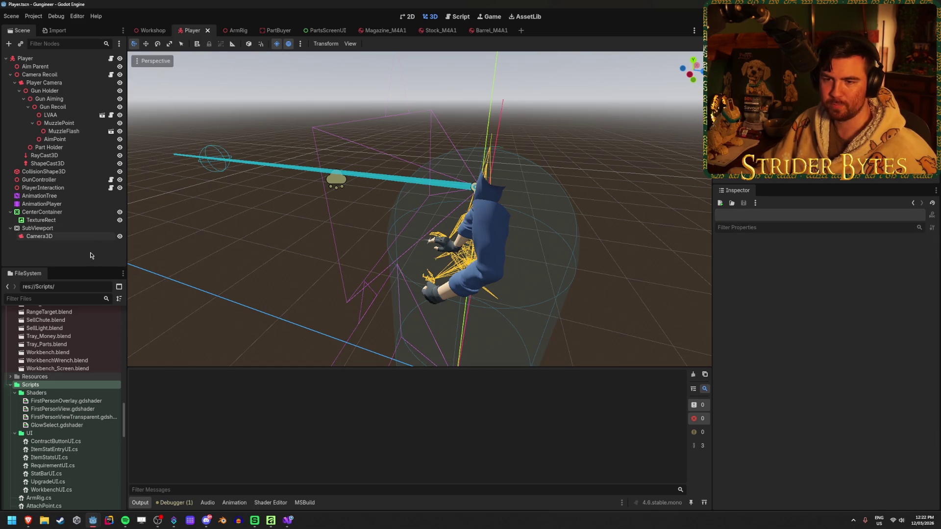
{"action": "left_click", "coordinate": [98, 238]}
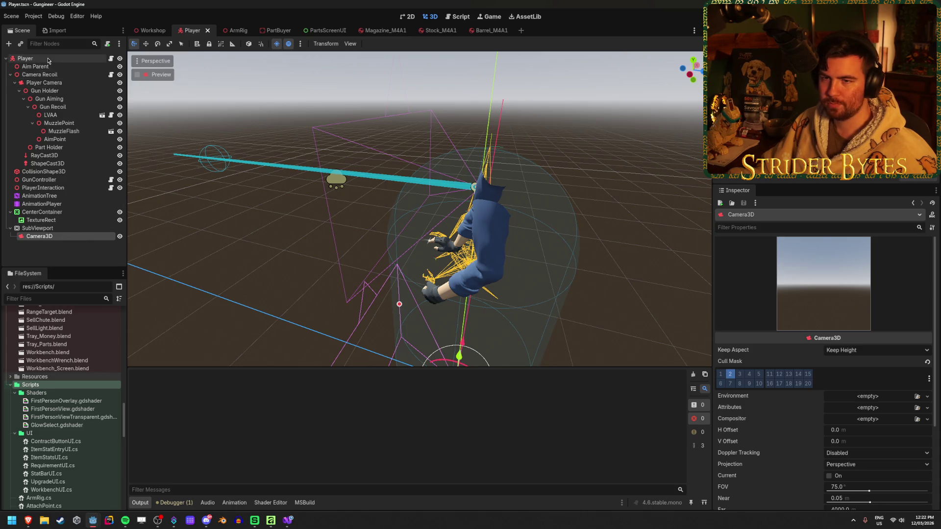
Turn off cull mask layer 2 on the Player Camera, then review the Camera3D and SubViewport
{"action": "left_click", "coordinate": [68, 82]}
{"action": "scroll", "coordinate": [821, 300], "scroll_direction": "down", "scroll_amount": 1}
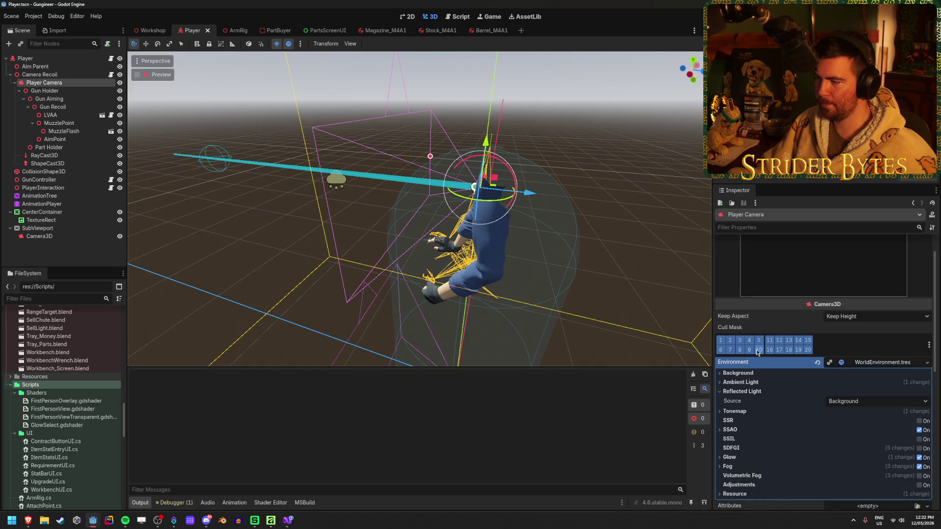
{"action": "left_click", "coordinate": [730, 340]}
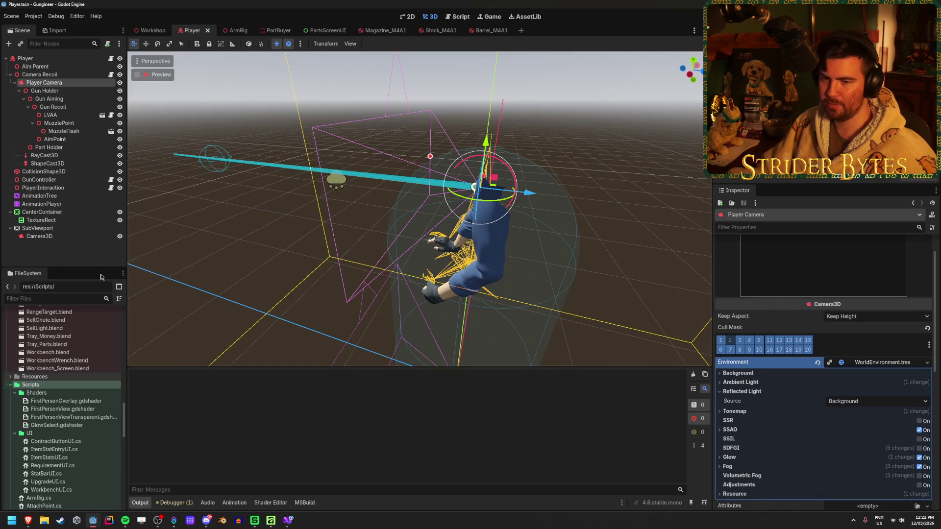
{"action": "left_click", "coordinate": [71, 236]}
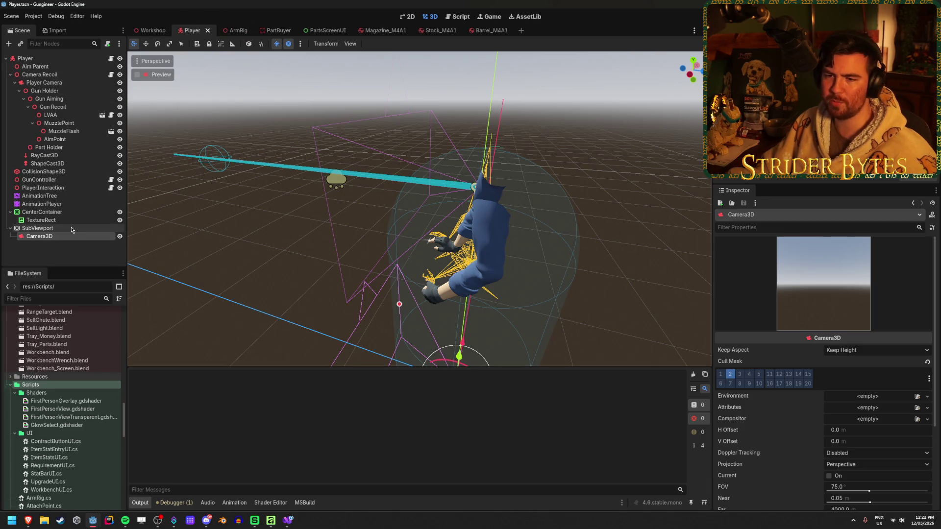
{"action": "left_click", "coordinate": [37, 229]}
{"action": "left_click", "coordinate": [40, 236]}
Visit the ArmRig scene, then return to the Player scene with its root node selected
{"action": "left_click", "coordinate": [235, 30]}
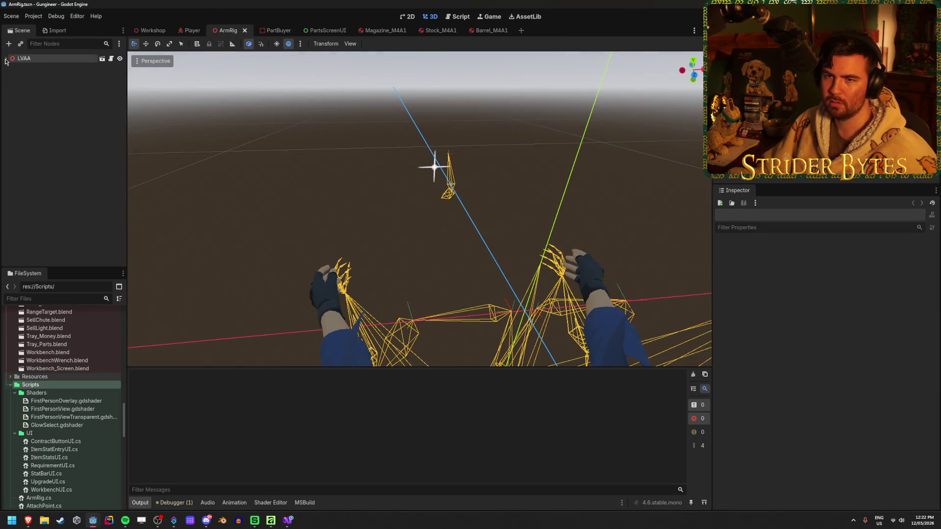
{"action": "left_click", "coordinate": [190, 33]}
{"action": "left_click", "coordinate": [62, 57]}
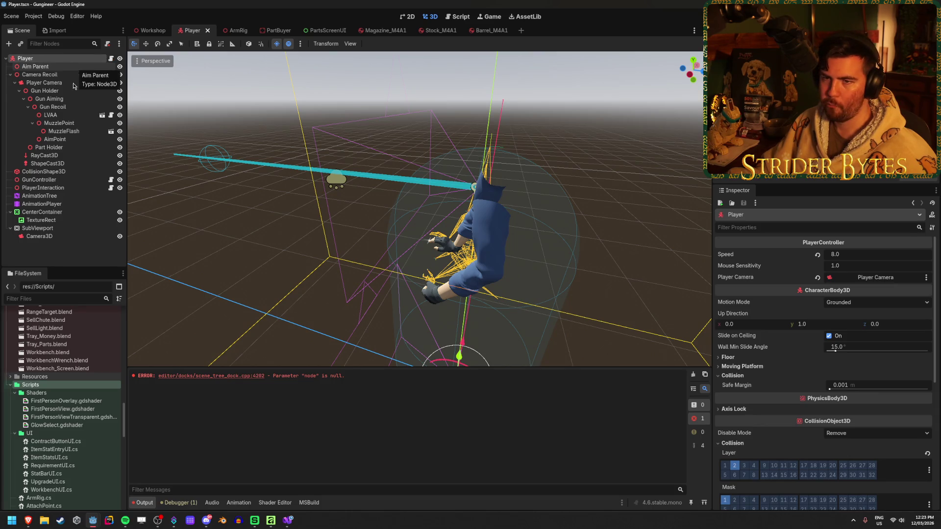
Select the SubViewport after GunController to show its 512 × 512 px size in the Inspector
{"action": "left_click", "coordinate": [54, 180]}
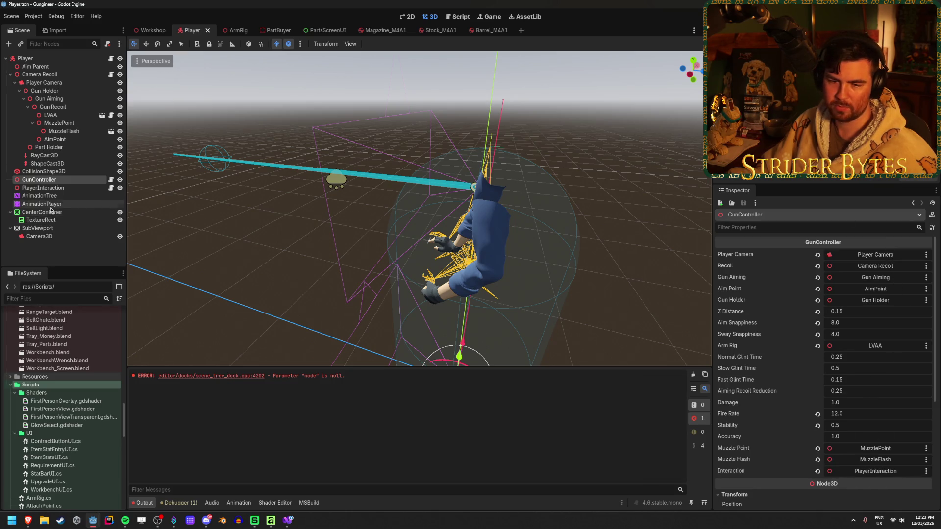
{"action": "left_click", "coordinate": [75, 254]}
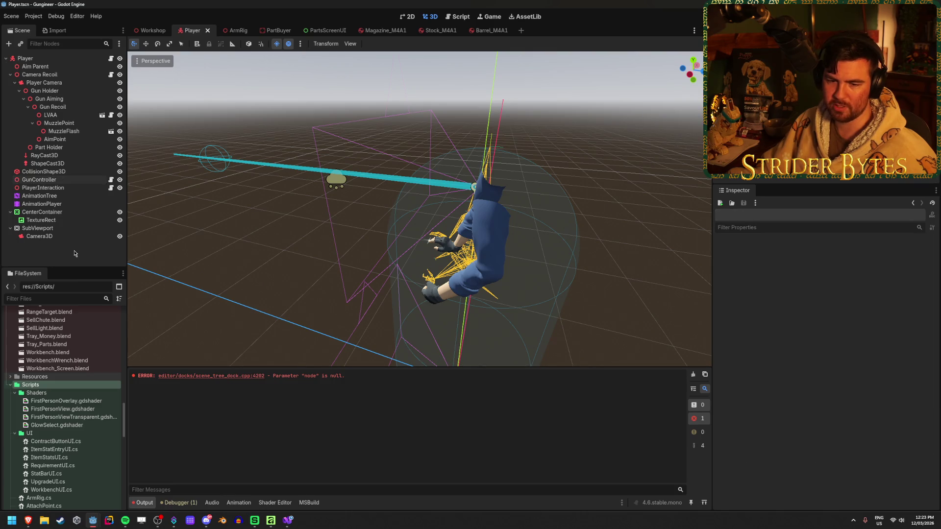
{"action": "left_click", "coordinate": [59, 229]}
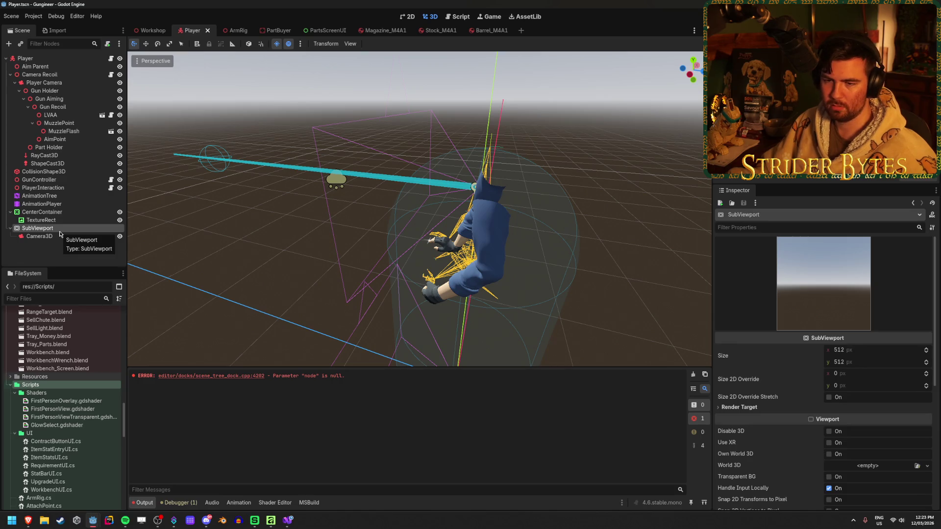
{"action": "left_click", "coordinate": [54, 229], "text": "ctrl"}
{"action": "left_click", "coordinate": [54, 228]}
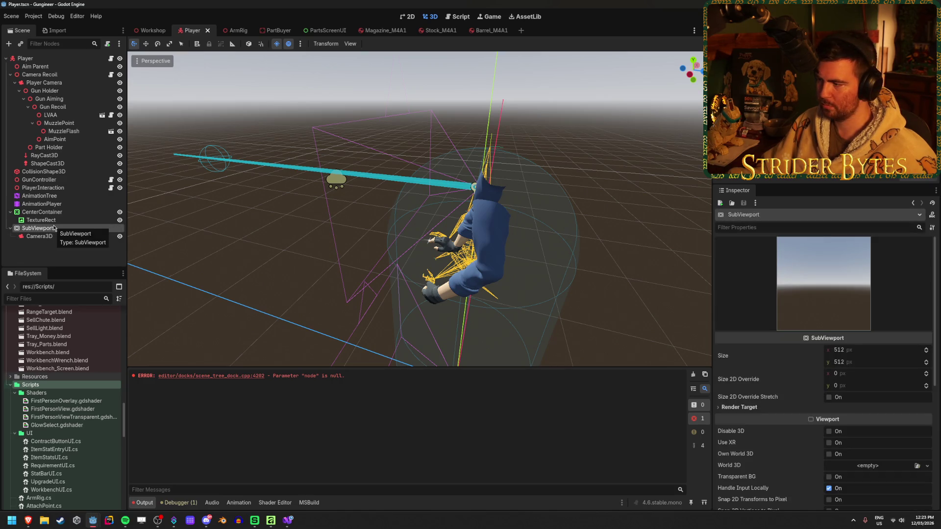
{"action": "scroll", "coordinate": [842, 307], "scroll_direction": "down", "scroll_amount": 3}
{"action": "scroll", "coordinate": [842, 306], "scroll_direction": "up", "scroll_amount": 3}
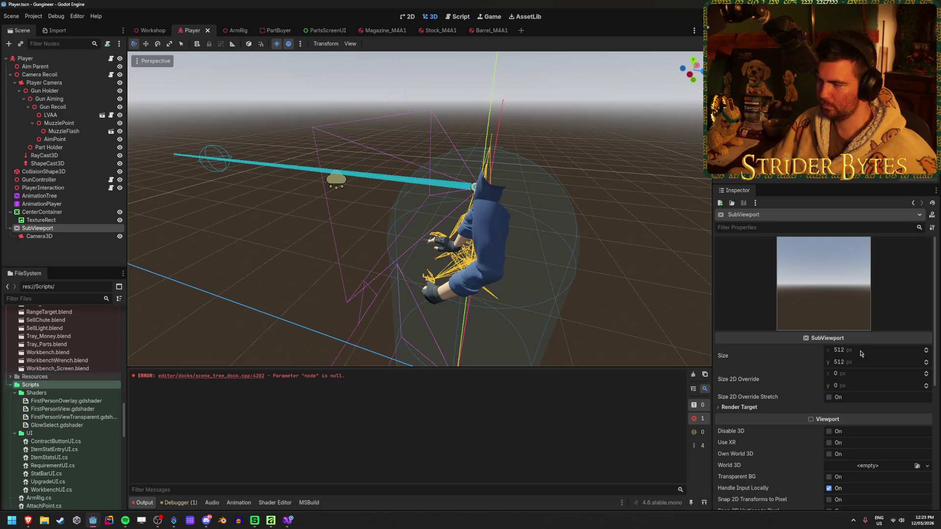
Cancel a first Add Child Node attempt and briefly check the other Godot window
{"action": "left_click", "coordinate": [28, 248]}
{"action": "right_click", "coordinate": [64, 245]}
{"action": "left_click", "coordinate": [90, 254]}
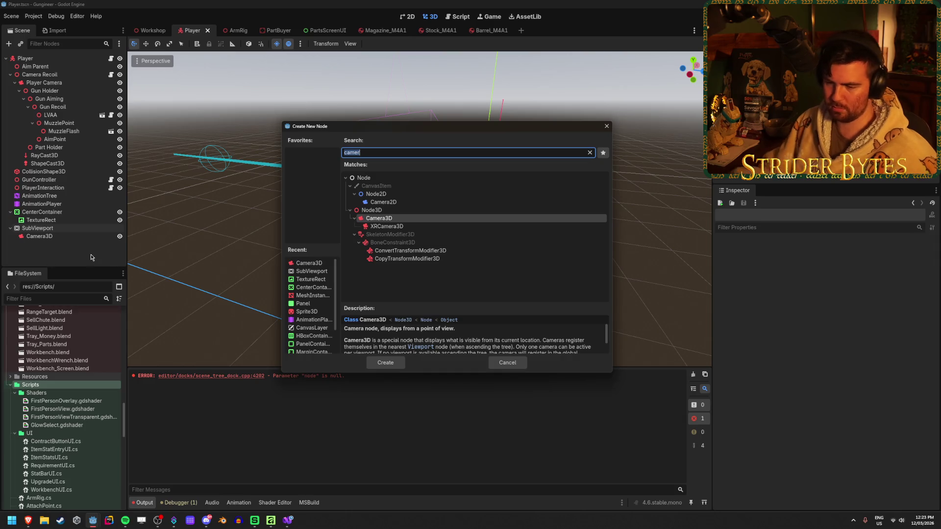
{"action": "left_click", "coordinate": [507, 362]}
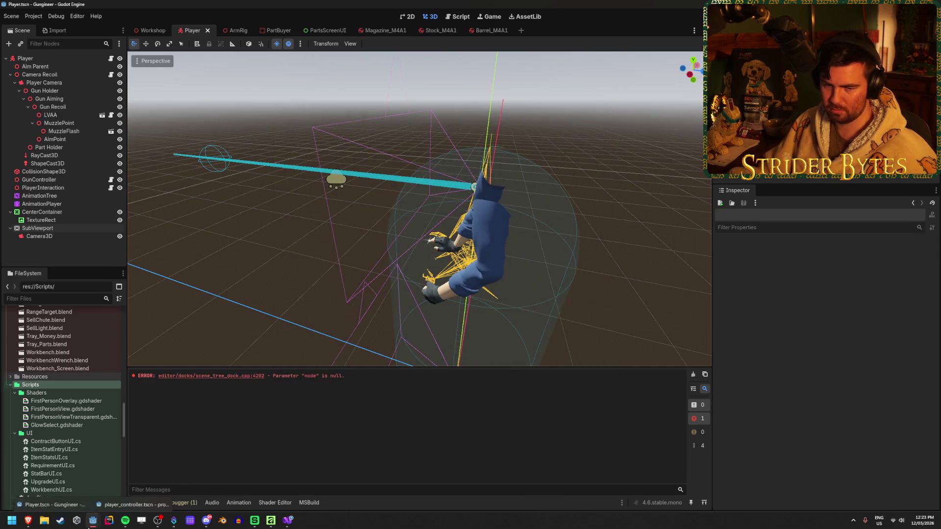
{"action": "mouse_move", "coordinate": [93, 520]}
{"action": "left_click", "coordinate": [139, 491]}
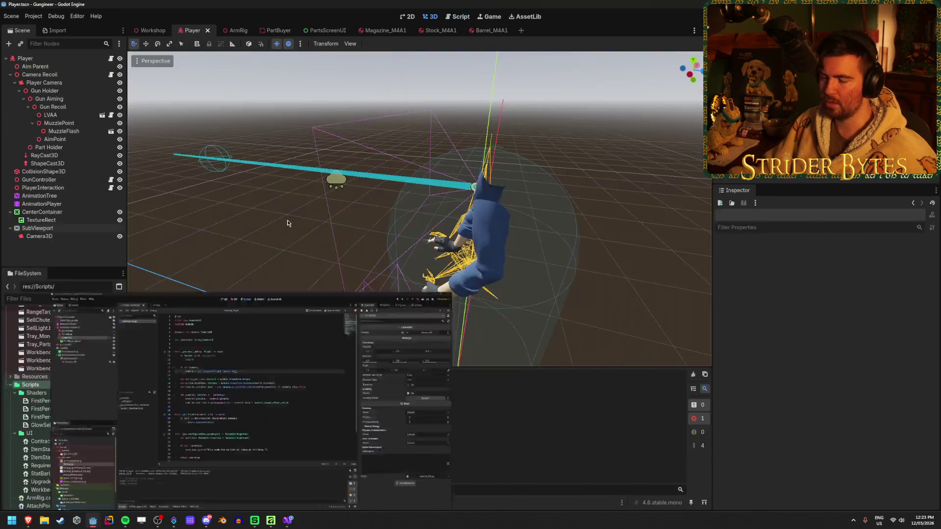
{"action": "key", "text": "alt+Tab"}
Create a SubViewportContainer and move the SubViewport inside it
{"action": "right_click", "coordinate": [74, 261]}
{"action": "left_click", "coordinate": [75, 263]}
{"action": "type", "text": "subvie"}
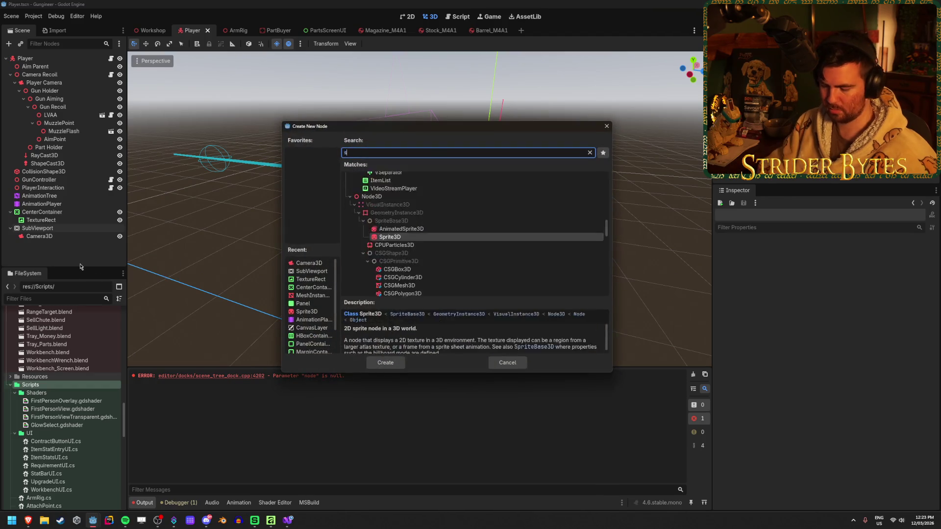
{"action": "key", "text": "Down"}
{"action": "key", "text": "Down"}
{"action": "key", "text": "Down"}
{"action": "key", "text": "Return"}
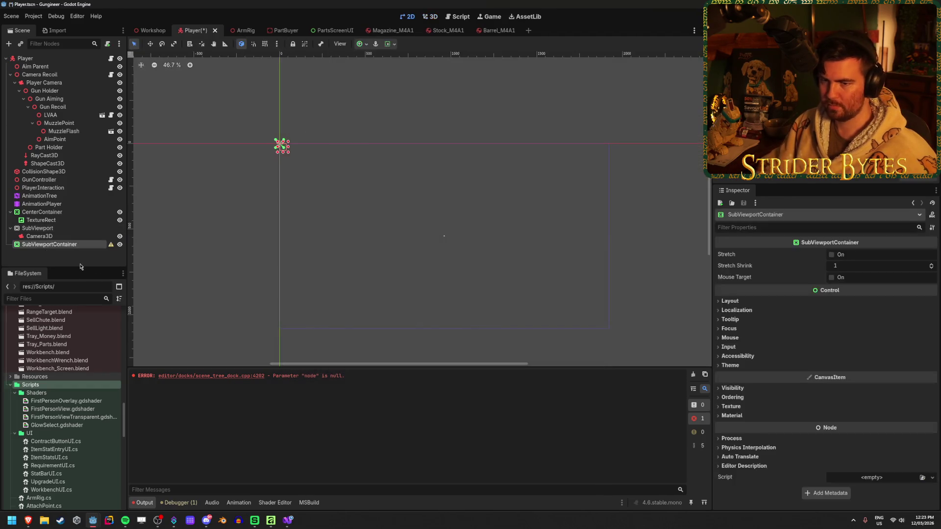
{"action": "left_click_drag", "start_coordinate": [49, 228], "coordinate": [54, 245]}
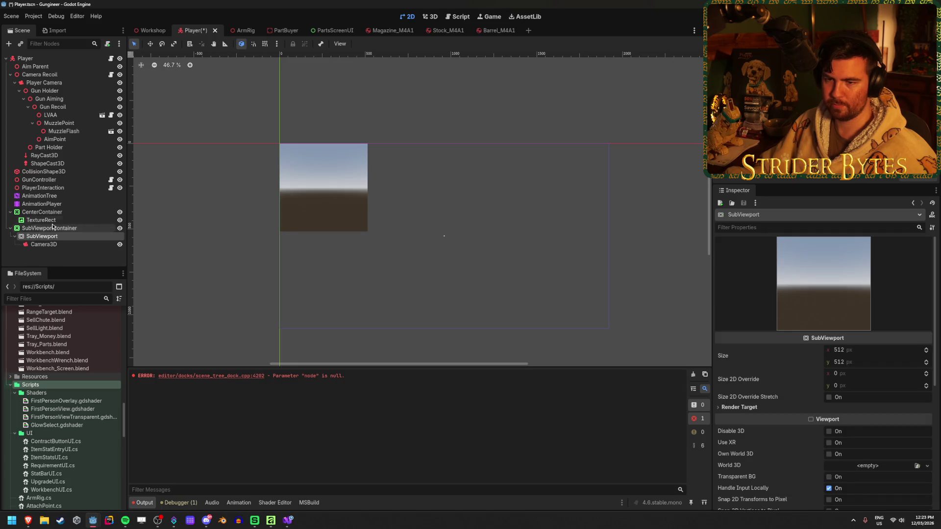
{"action": "left_click", "coordinate": [42, 220]}
Turn on Stretch for the SubViewportContainer and check the SubViewport's resulting size
{"action": "left_click", "coordinate": [56, 235]}
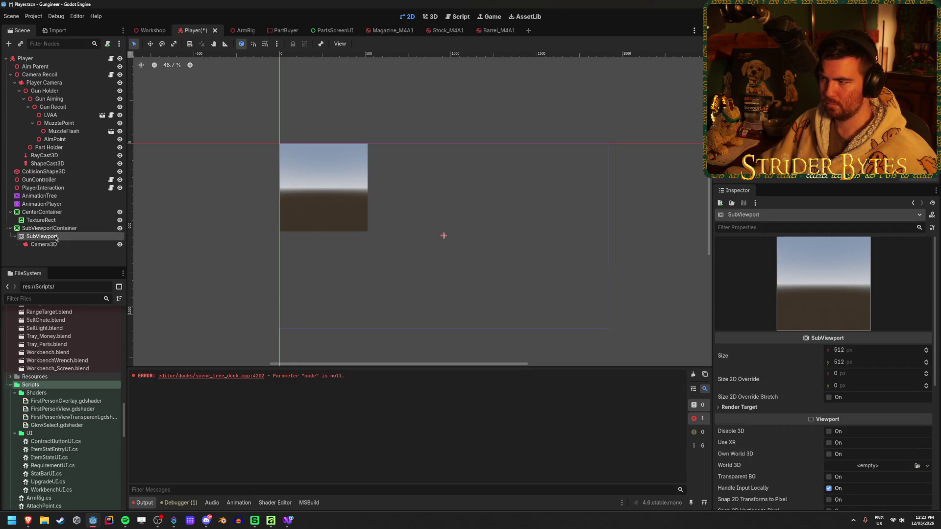
{"action": "left_click", "coordinate": [61, 229]}
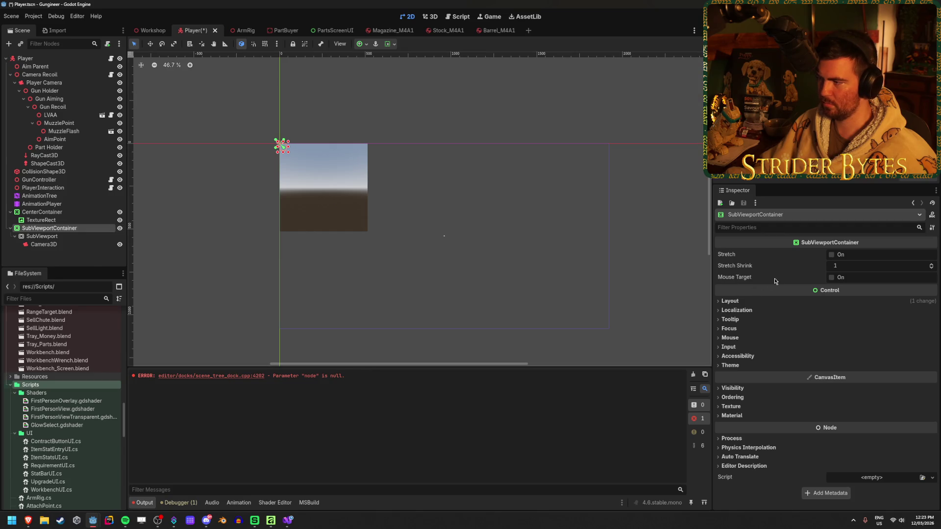
{"action": "left_click", "coordinate": [831, 255]}
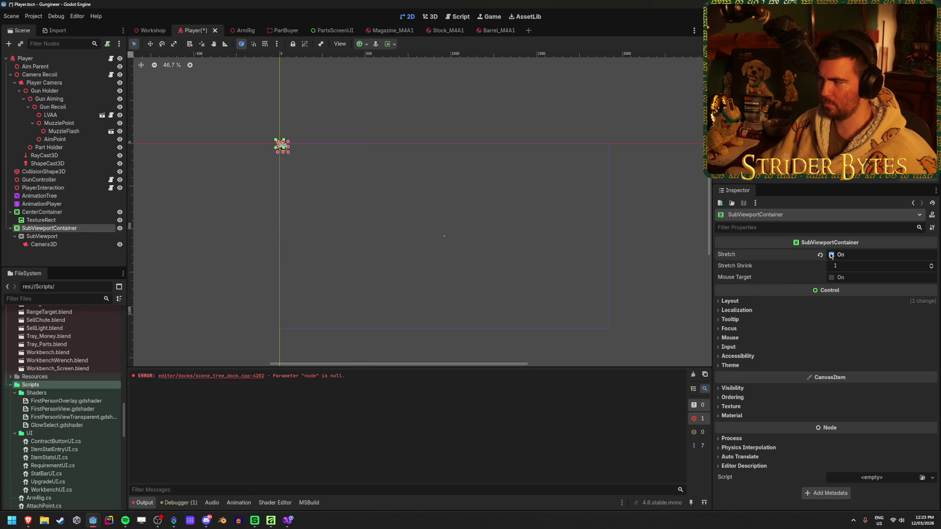
{"action": "left_click", "coordinate": [69, 237]}
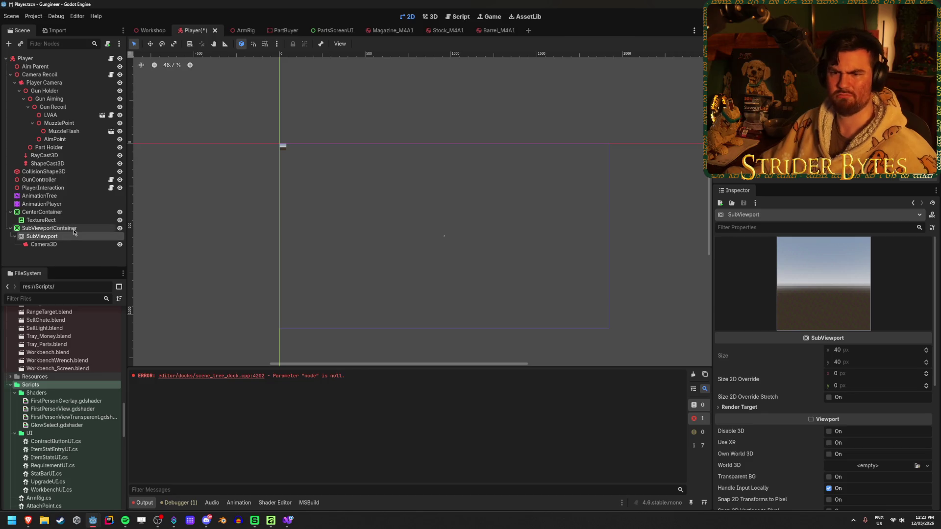
{"action": "left_click", "coordinate": [64, 229]}
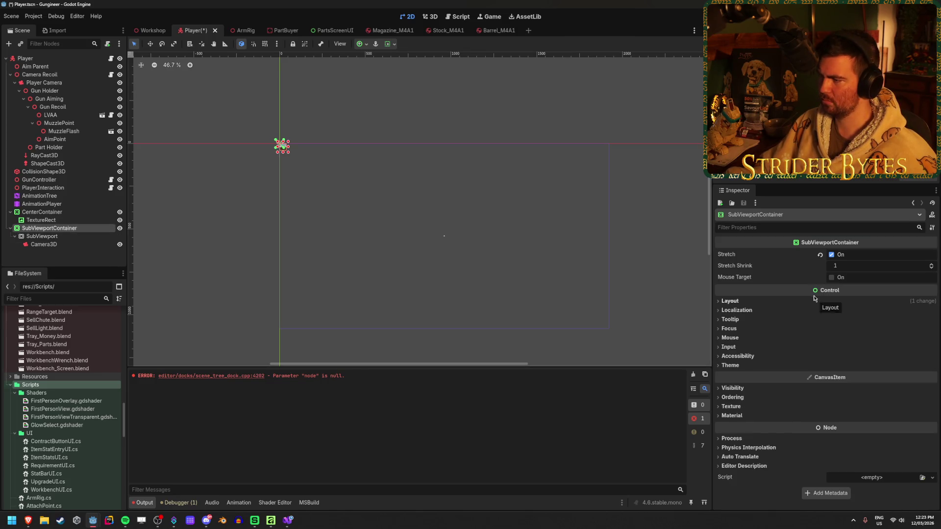
{"action": "mouse_move", "coordinate": [743, 270]}
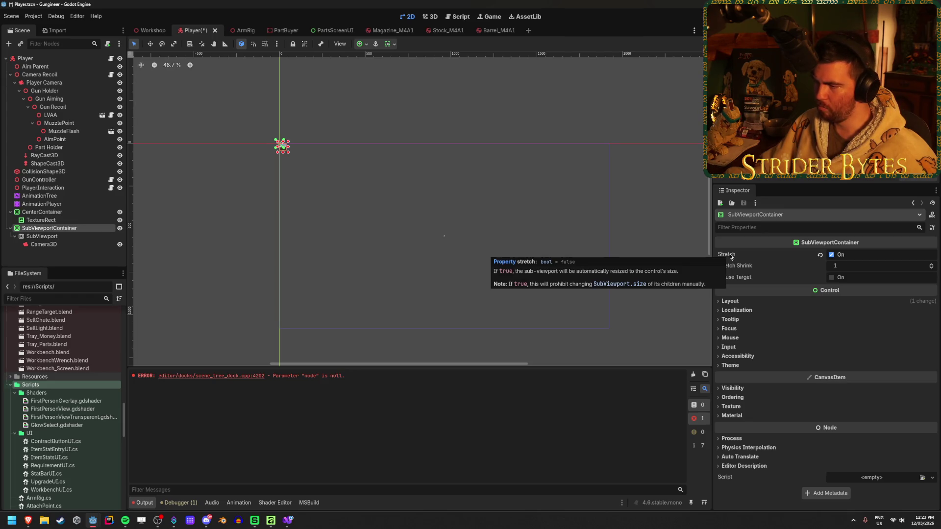
{"action": "scroll", "coordinate": [328, 205], "scroll_direction": "down", "scroll_amount": 1}
{"action": "key", "text": "ctrl+s"}
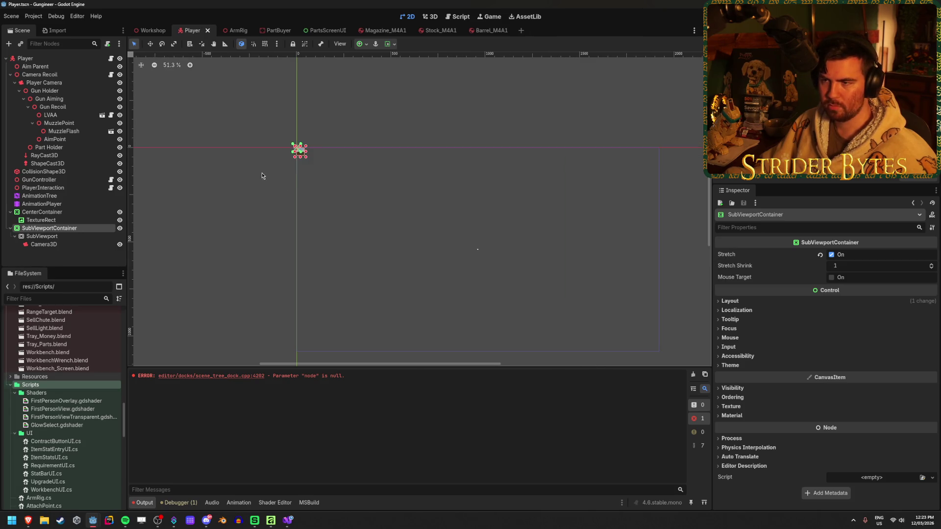
{"action": "left_click", "coordinate": [261, 173]}
{"action": "scroll", "coordinate": [296, 161], "scroll_direction": "up", "scroll_amount": 7}
{"action": "scroll", "coordinate": [351, 149], "scroll_direction": "down", "scroll_amount": 6}
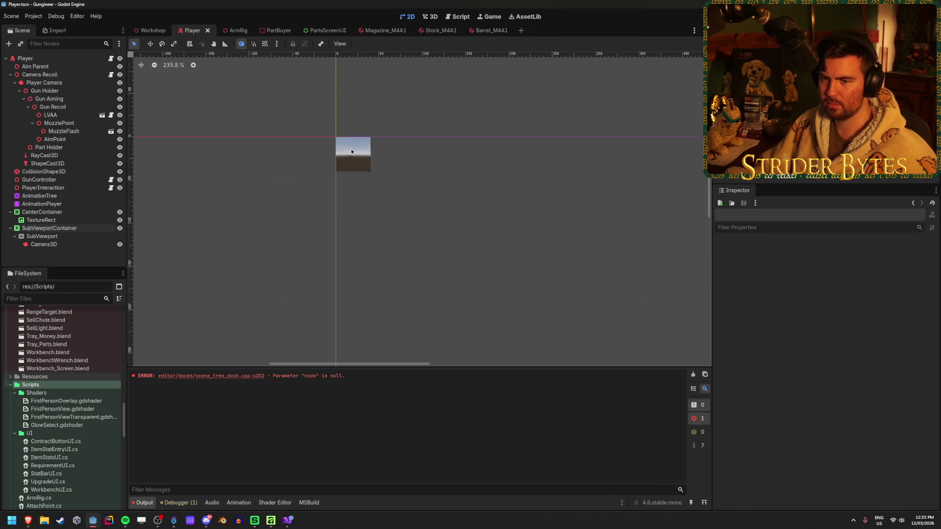
{"action": "left_click", "coordinate": [63, 235]}
{"action": "left_click", "coordinate": [63, 231]}
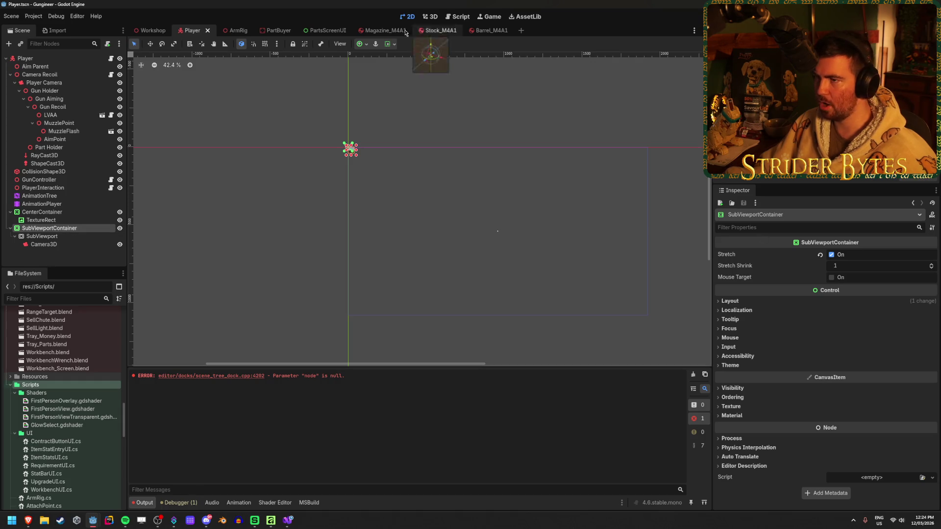
{"action": "left_click", "coordinate": [394, 43]}
{"action": "left_click", "coordinate": [365, 46]}
{"action": "left_click", "coordinate": [365, 45]}
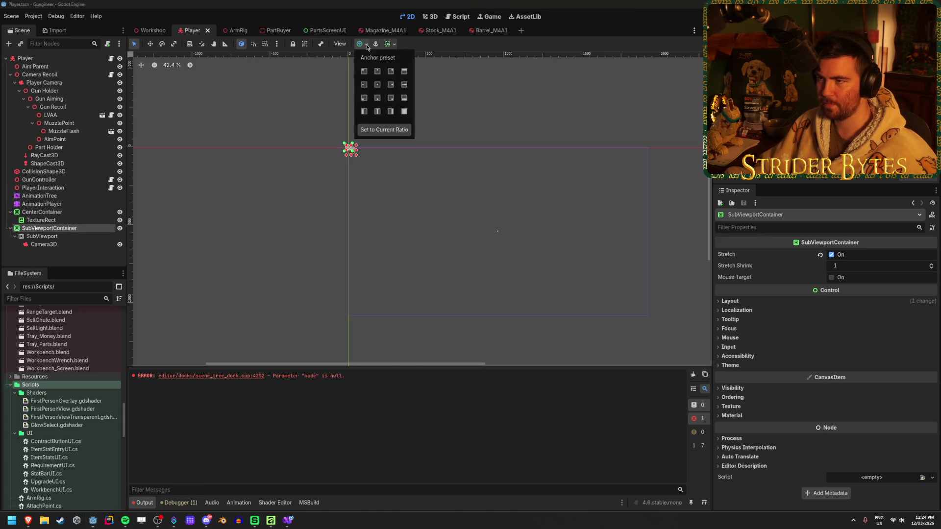
{"action": "left_click", "coordinate": [404, 112]}
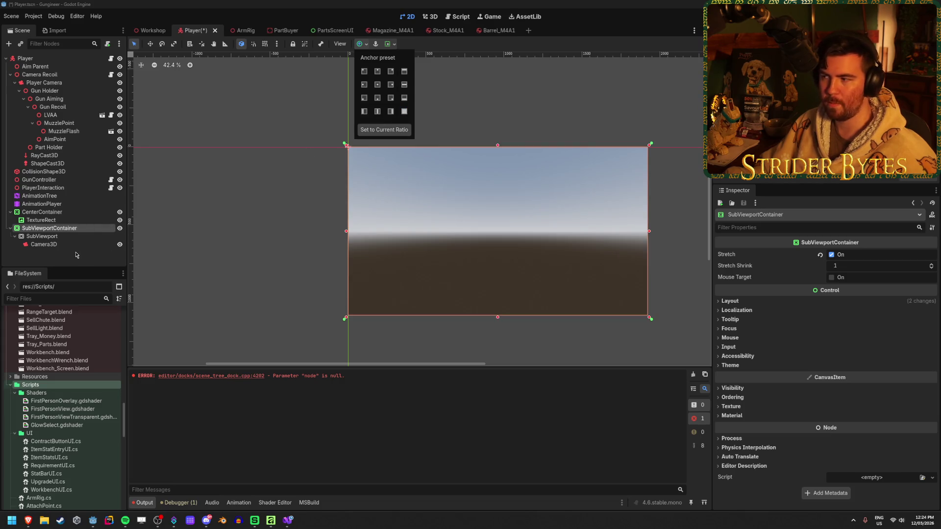
{"action": "left_click", "coordinate": [832, 256]}
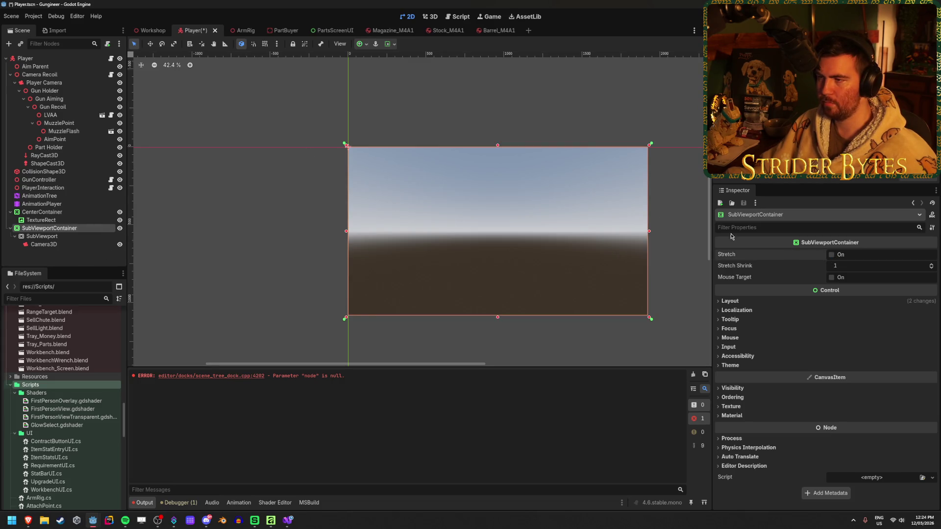
{"action": "left_click", "coordinate": [368, 45]}
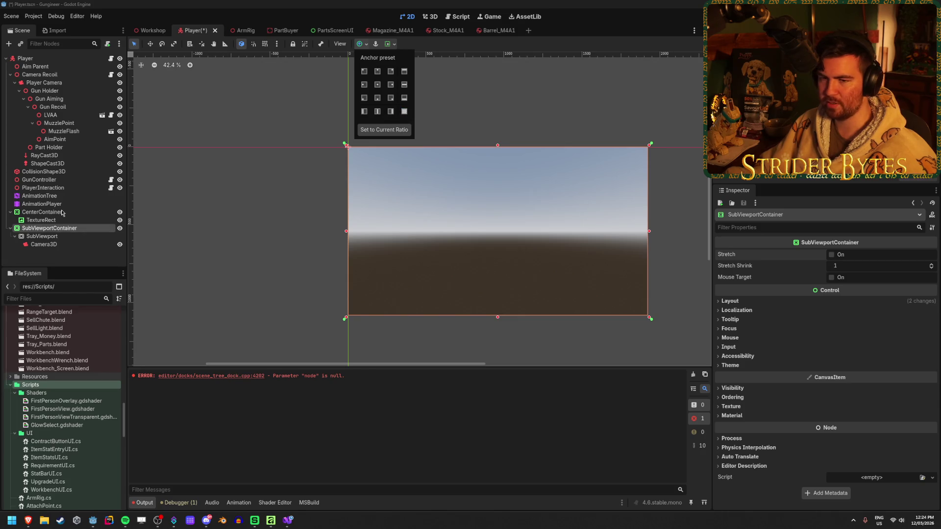
{"action": "key", "text": "ctrl+s"}
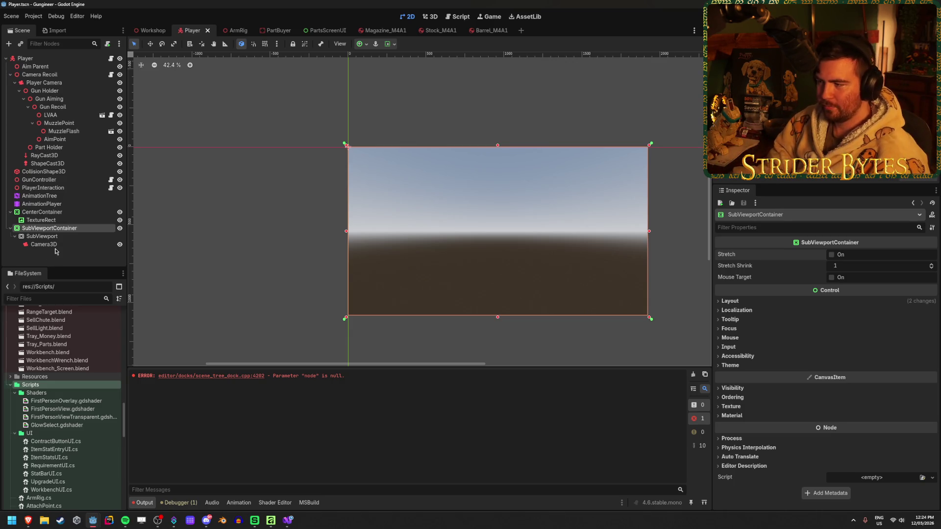
{"action": "left_click", "coordinate": [48, 261]}
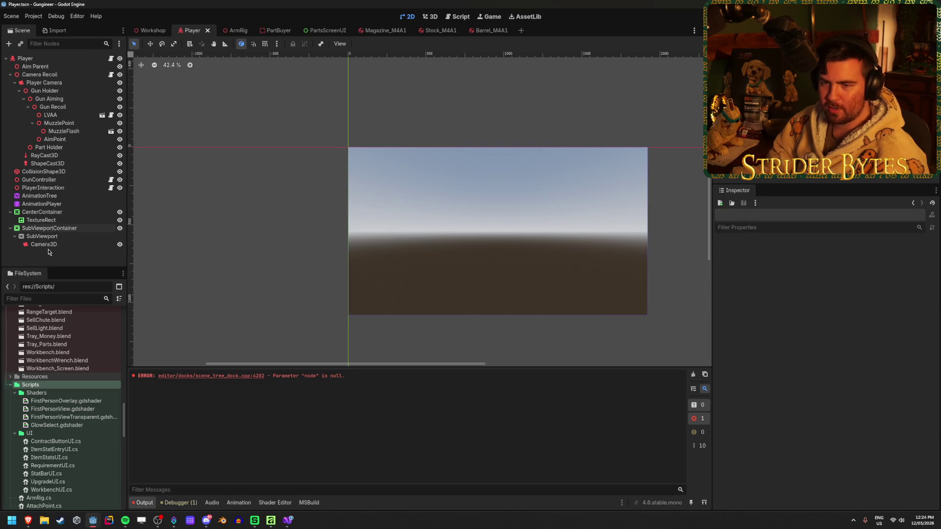
{"action": "left_click", "coordinate": [49, 228]}
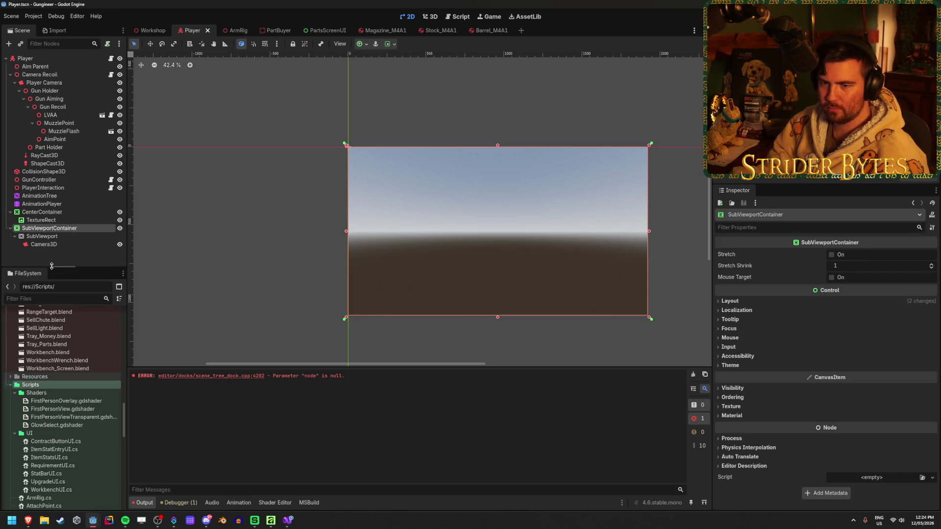
Rename the SubViewport's Camera3D node to 'Gun Camera'
{"action": "left_click", "coordinate": [57, 244]}
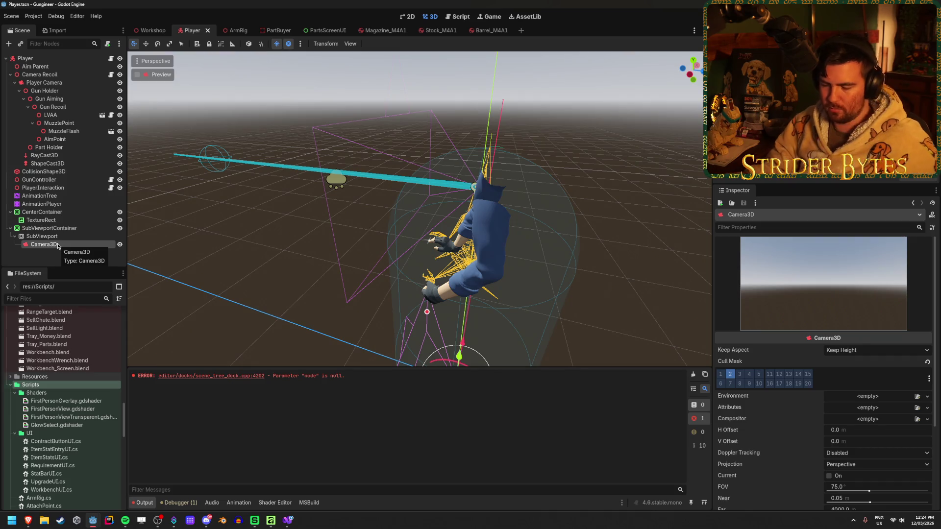
{"action": "double_click", "coordinate": [57, 244]}
{"action": "type", "text": "Gun"}
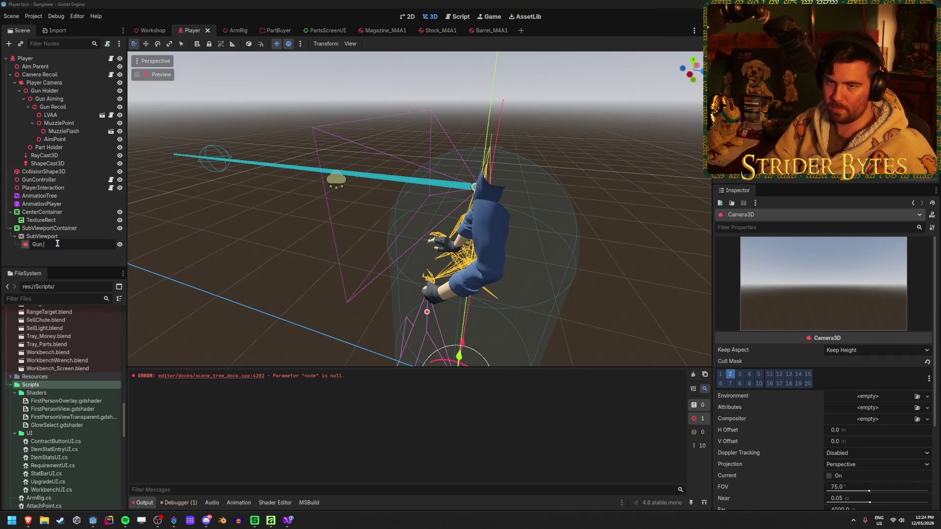
{"action": "type", "text": "era"}
{"action": "key", "text": "Return"}
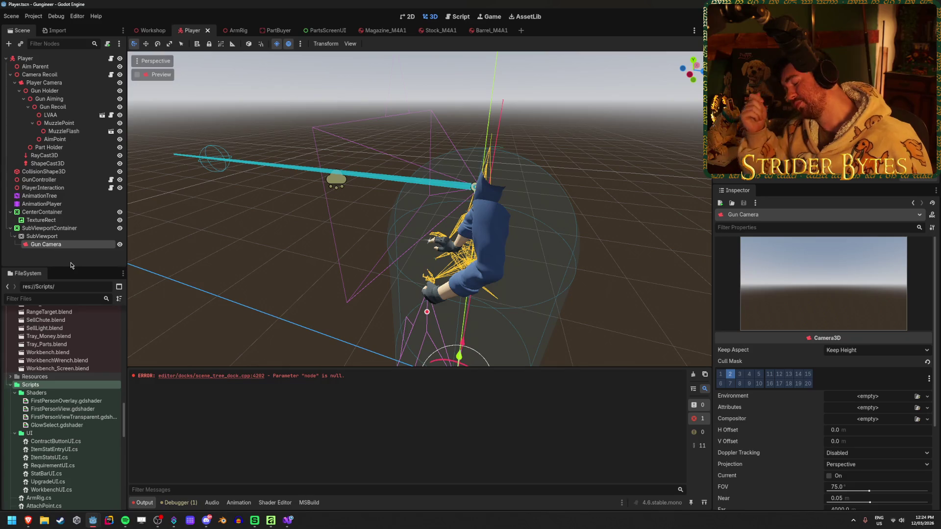
{"action": "left_click", "coordinate": [71, 265]}
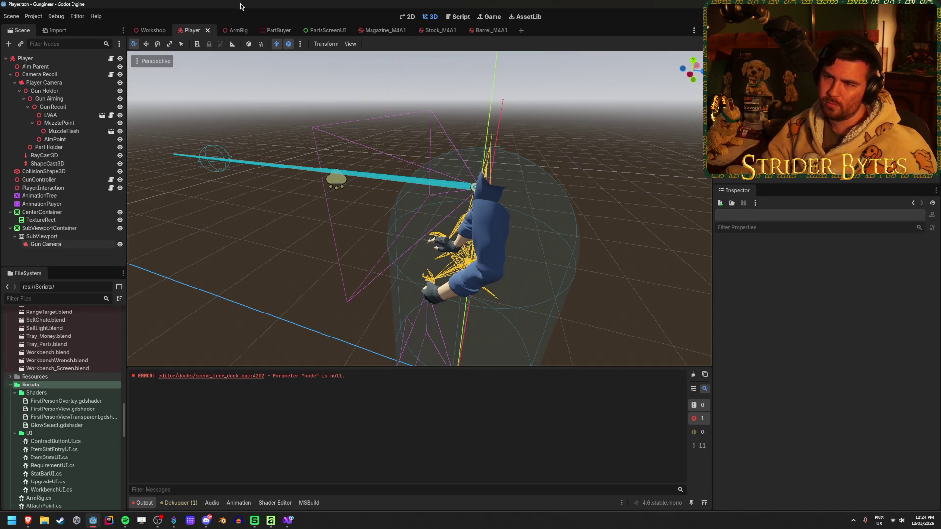
In the ArmRig scene, expand Gun Bone and hide GlintMesh in the viewport
{"action": "left_click", "coordinate": [233, 32]}
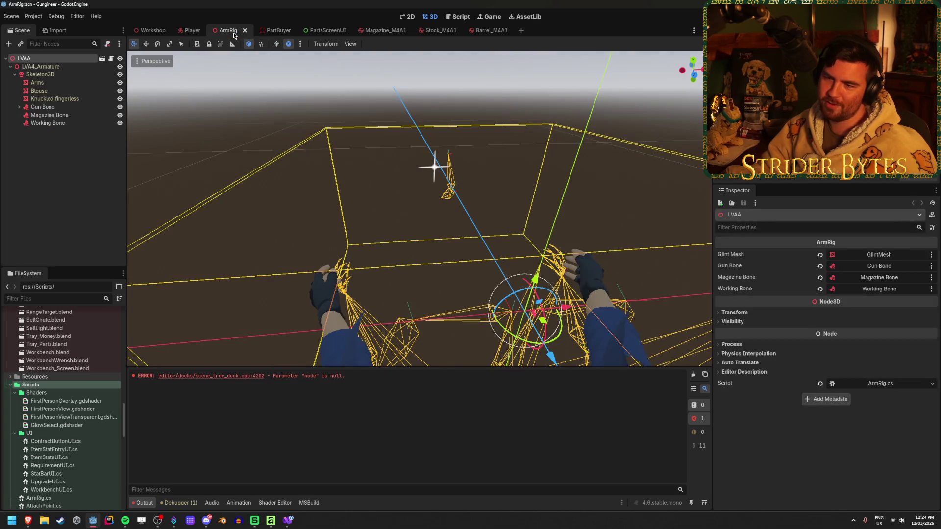
{"action": "left_click", "coordinate": [76, 171]}
{"action": "left_click", "coordinate": [19, 108]}
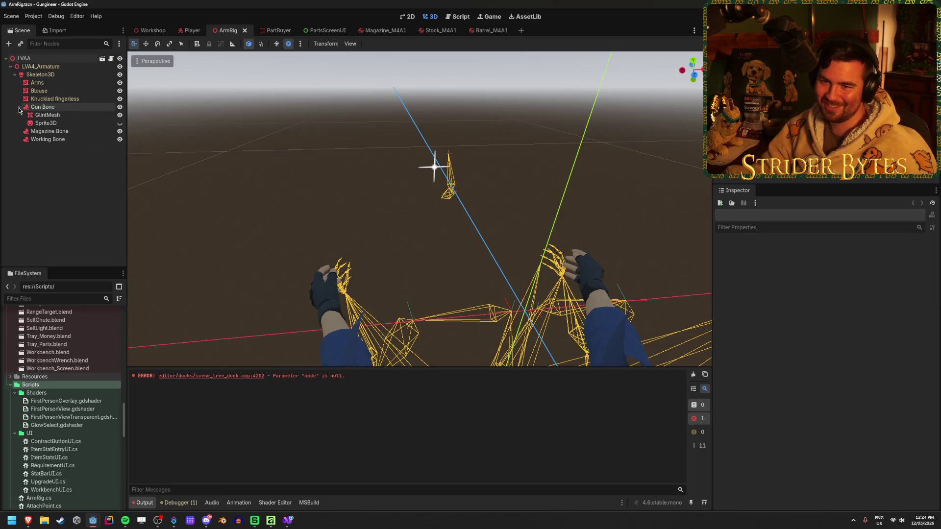
{"action": "left_click", "coordinate": [59, 116]}
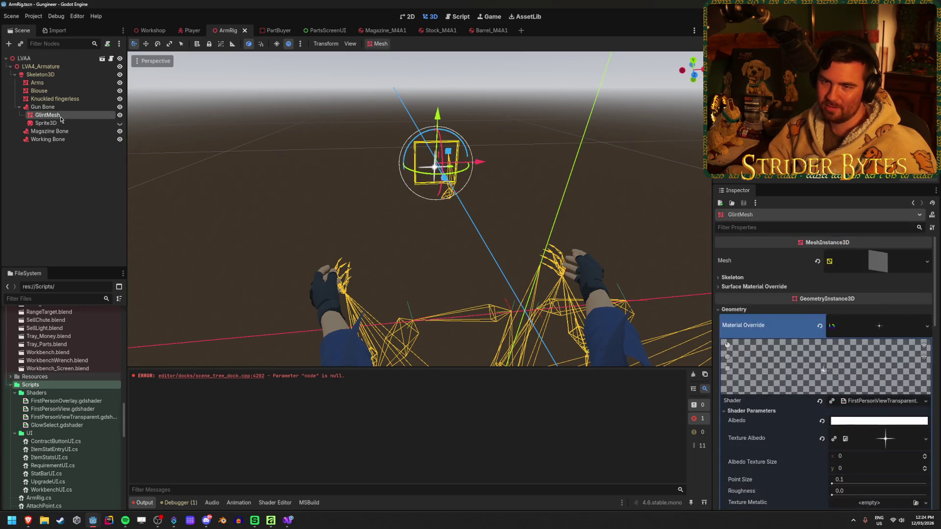
{"action": "left_click", "coordinate": [119, 116]}
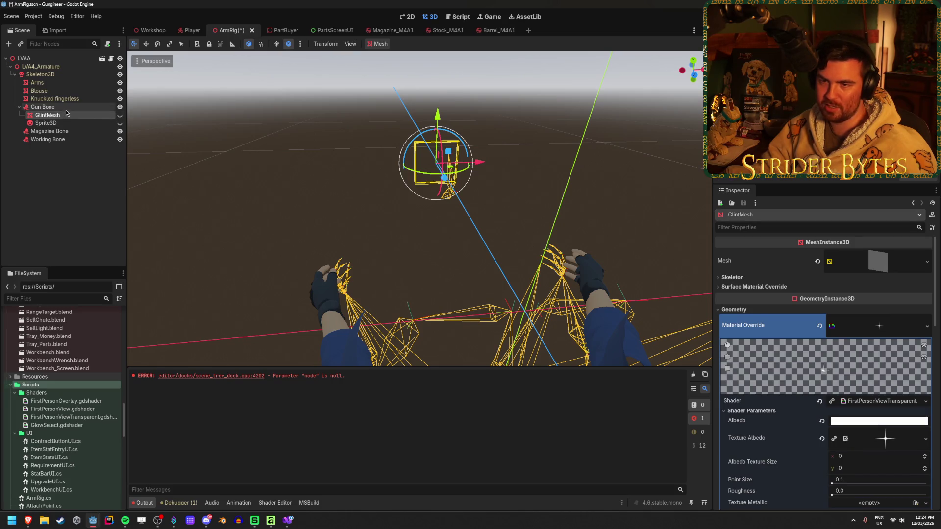
Add a Node3D child under Gun Bone and bring up its script chooser
{"action": "left_click", "coordinate": [68, 108]}
{"action": "right_click", "coordinate": [67, 107]}
{"action": "left_click", "coordinate": [93, 113]}
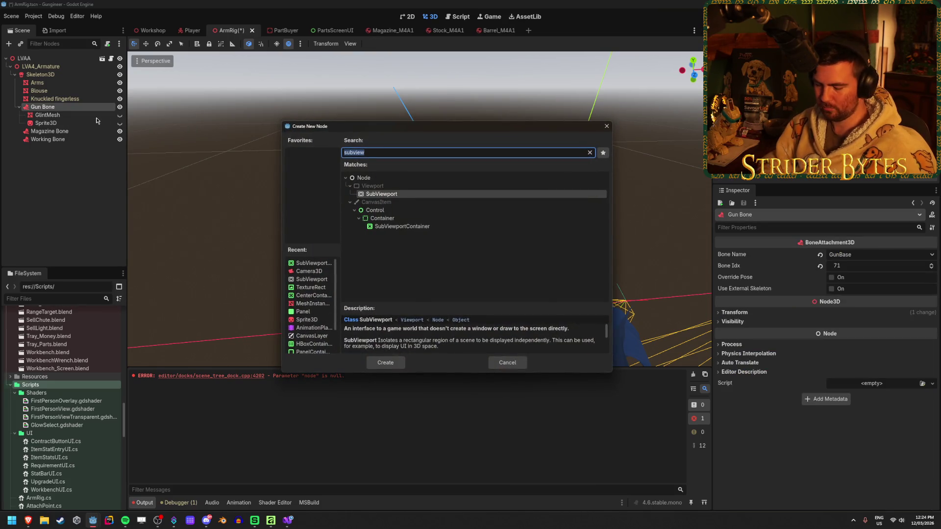
{"action": "type", "text": "control"}
{"action": "key", "text": "Escape"}
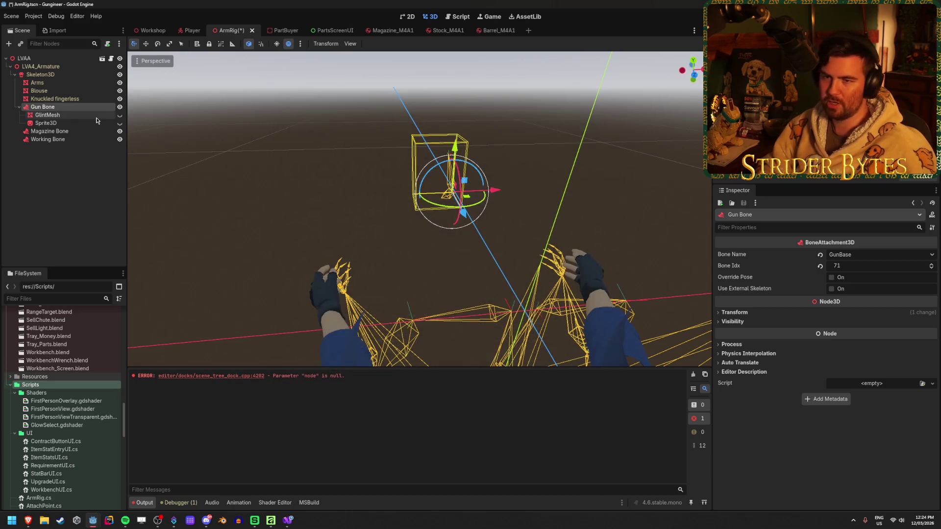
{"action": "right_click", "coordinate": [97, 107]}
{"action": "left_click", "coordinate": [116, 115]}
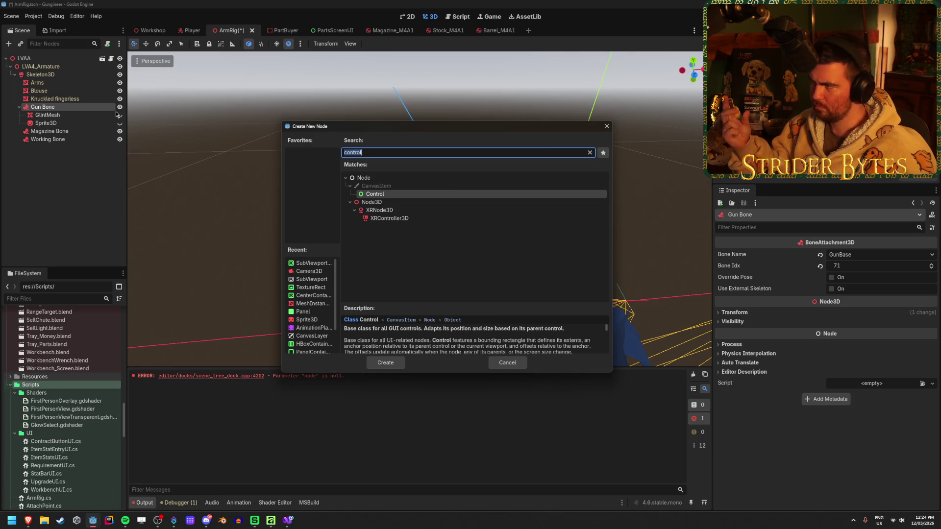
{"action": "type", "text": "node3d"}
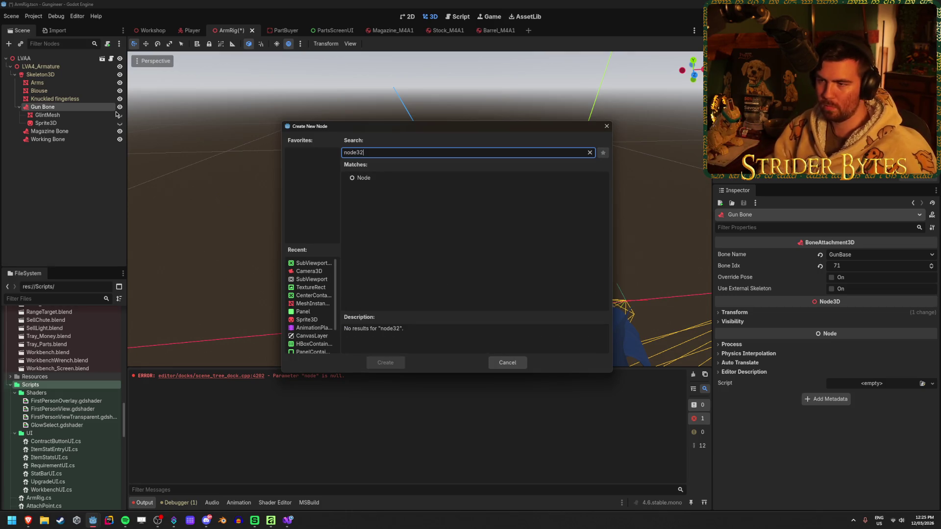
{"action": "key", "text": "Return"}
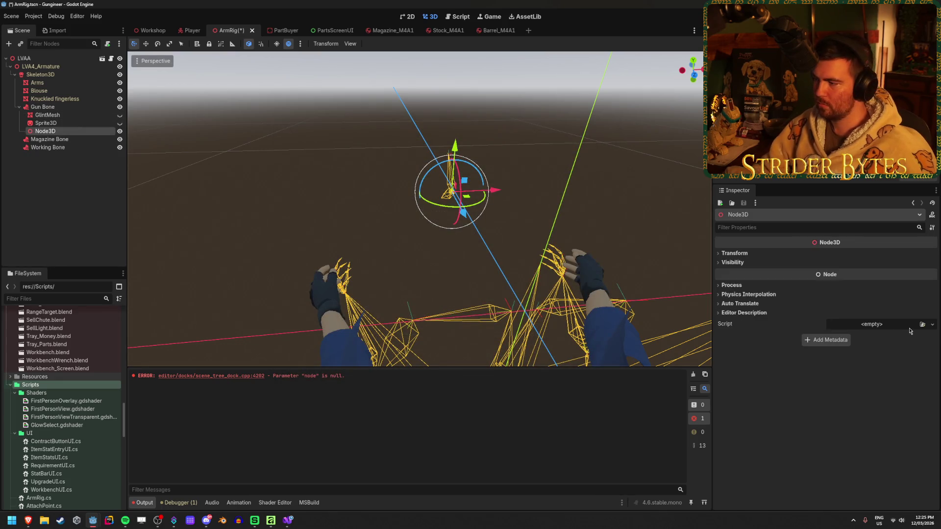
{"action": "left_click", "coordinate": [923, 324]}
Attach Control3D.cs to the new Node3D and rebuild the .NET project with Alt+B
{"action": "type", "text": "control"}
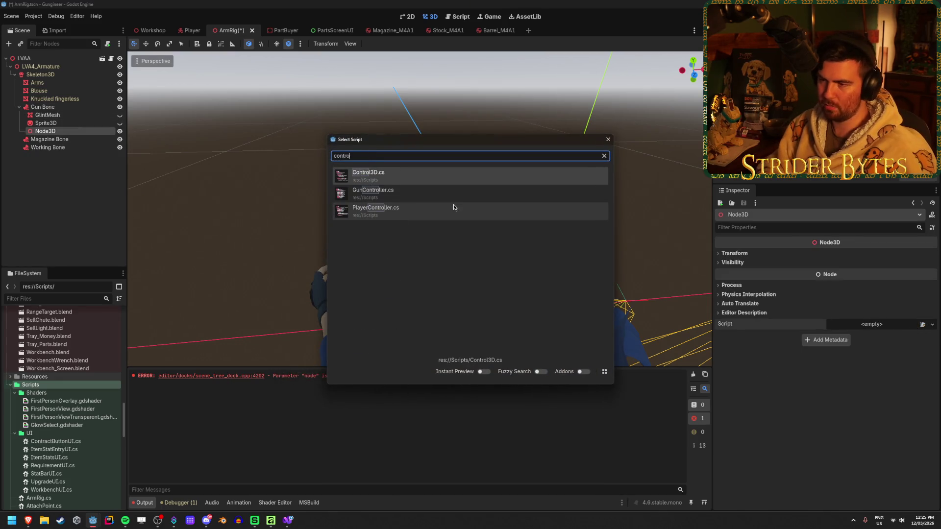
{"action": "left_click", "coordinate": [427, 182]}
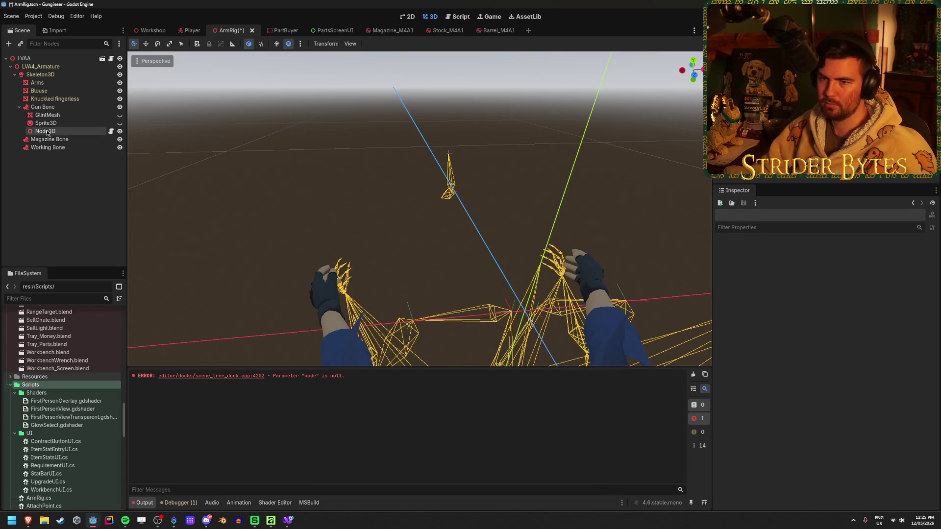
{"action": "key", "text": "alt+b"}
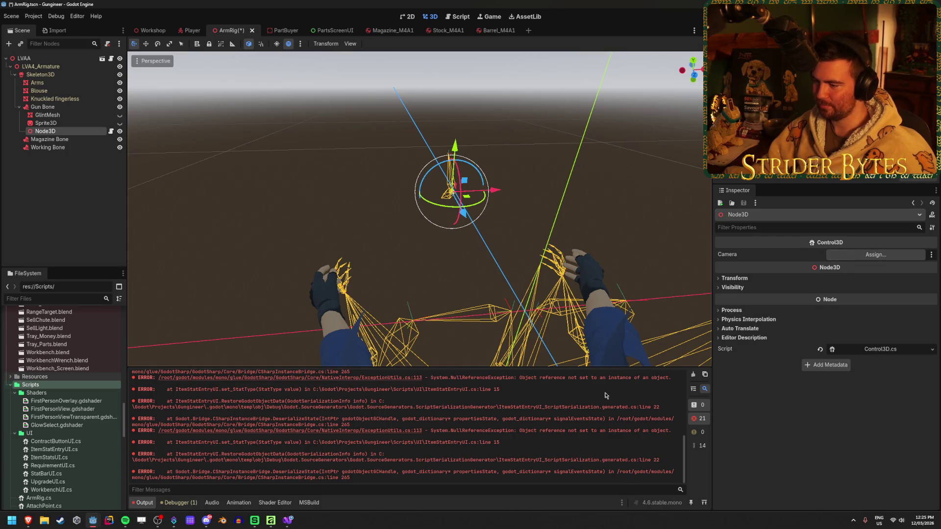
{"action": "scroll", "coordinate": [554, 435], "scroll_direction": "up", "scroll_amount": 1}
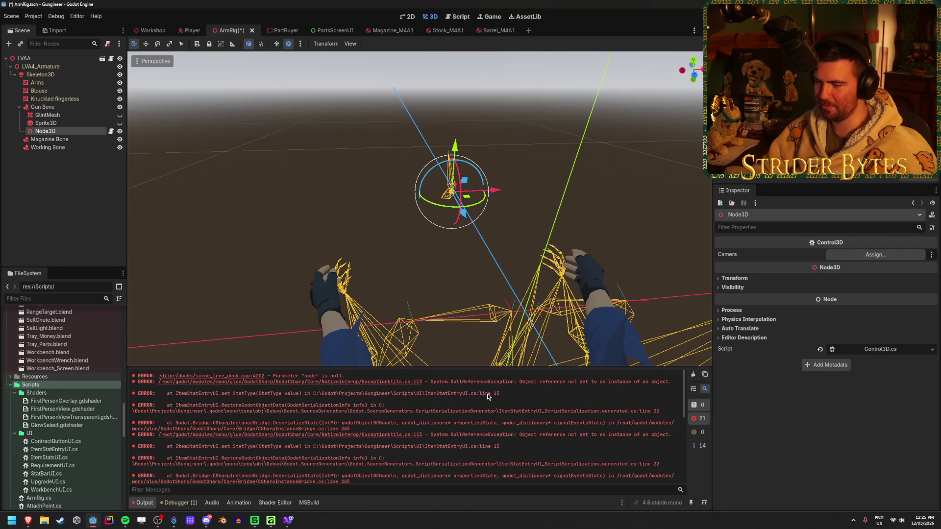
{"action": "left_click", "coordinate": [95, 226]}
{"action": "left_click", "coordinate": [58, 132]}
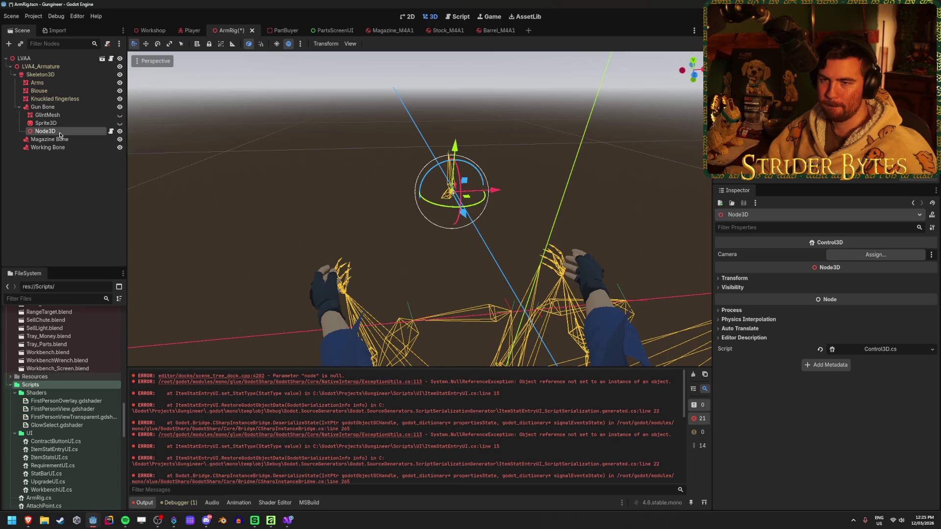
Add a TextureRect child under the Node3D
{"action": "right_click", "coordinate": [62, 134]}
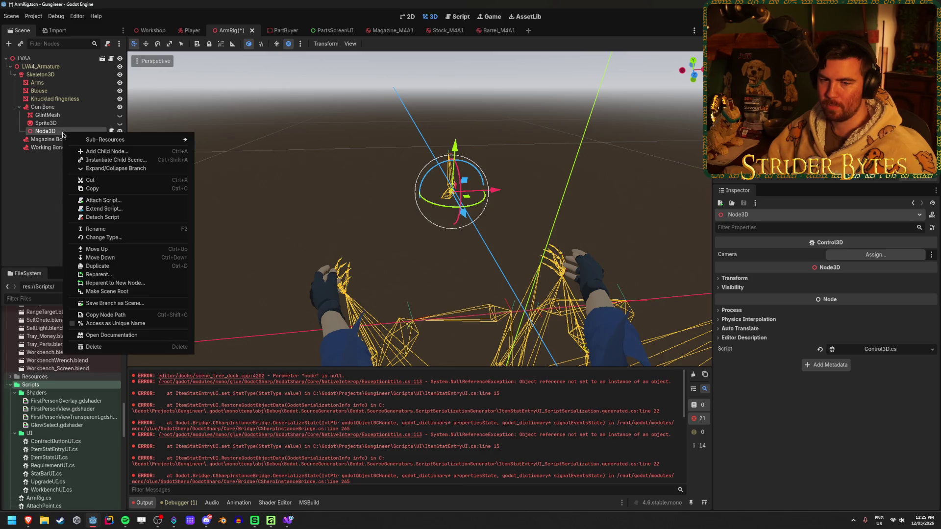
{"action": "left_click", "coordinate": [98, 151]}
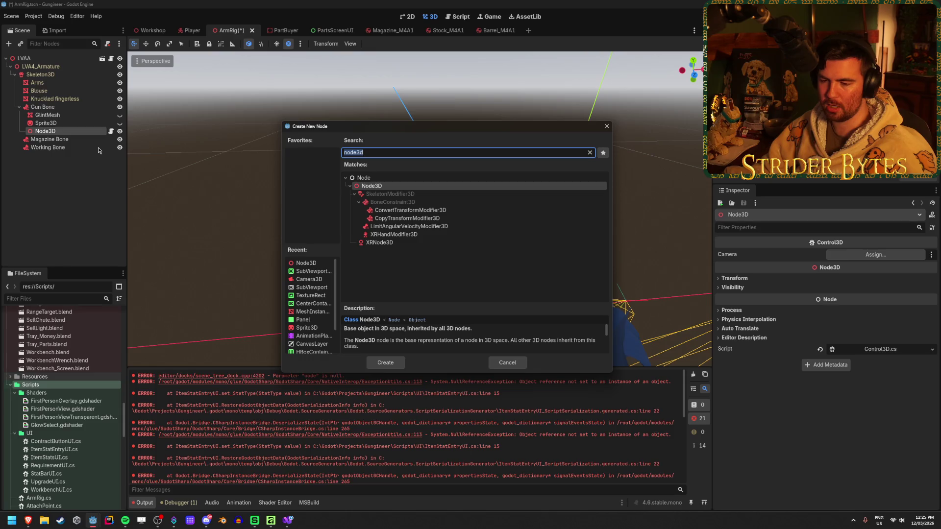
{"action": "type", "text": "te"}
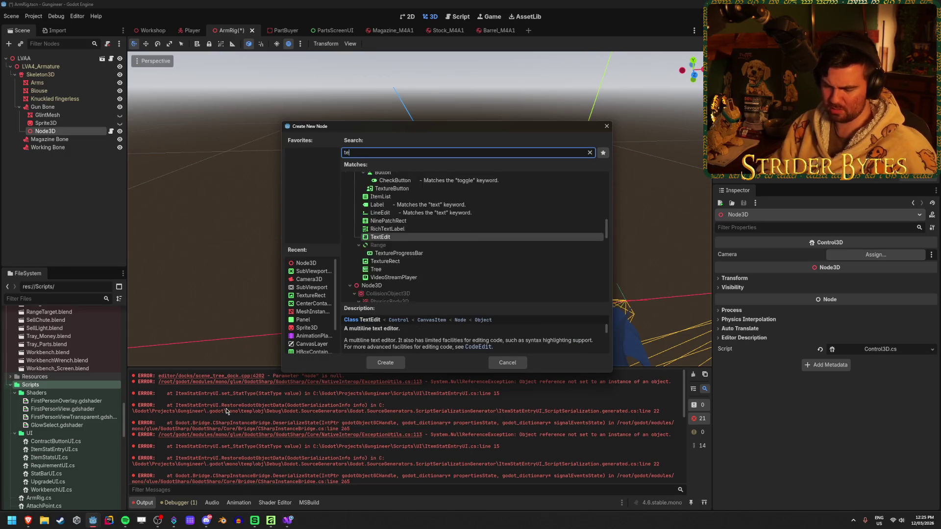
{"action": "type", "text": "xturer"}
{"action": "key", "text": "Return"}
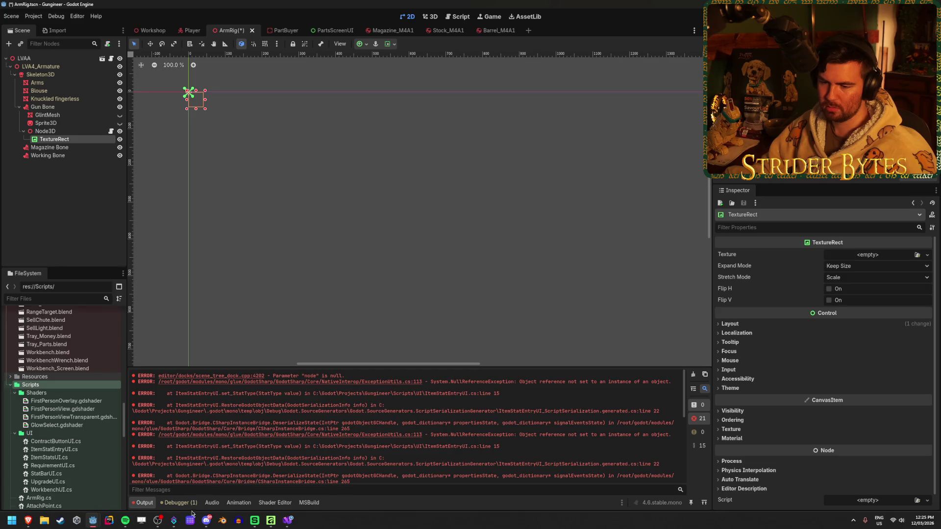
Load the four-point star texture into the TextureRect and save the ArmRig scene
{"action": "mouse_move", "coordinate": [92, 520]}
{"action": "left_click", "coordinate": [51, 483]}
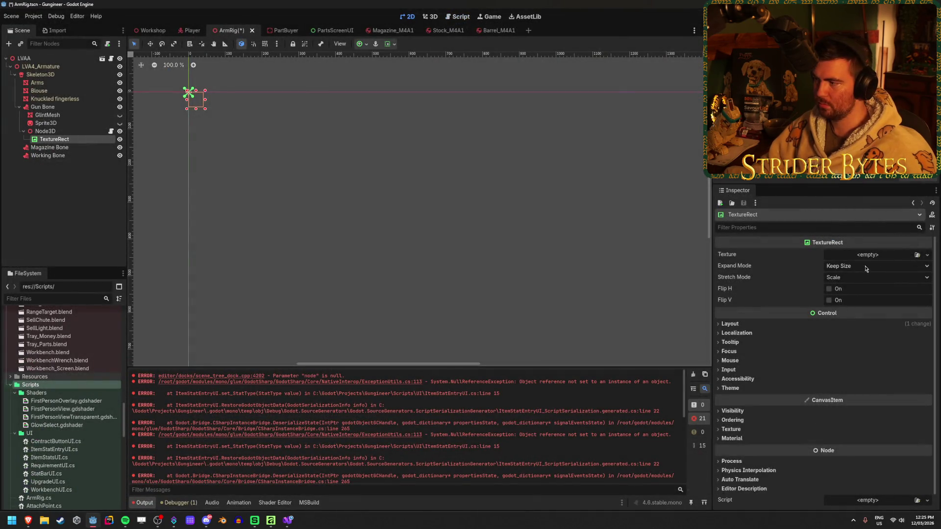
{"action": "left_click", "coordinate": [916, 255]}
{"action": "double_click", "coordinate": [487, 218]}
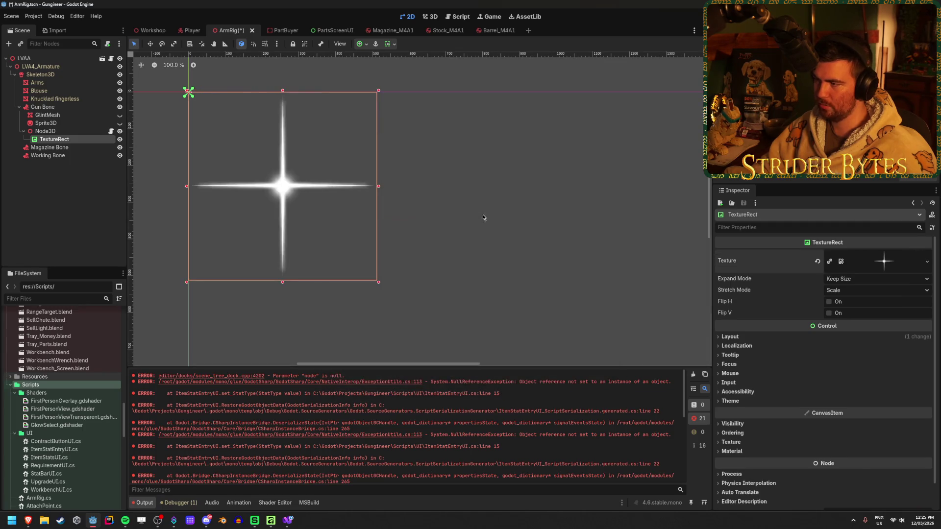
{"action": "key", "text": "ctrl+s"}
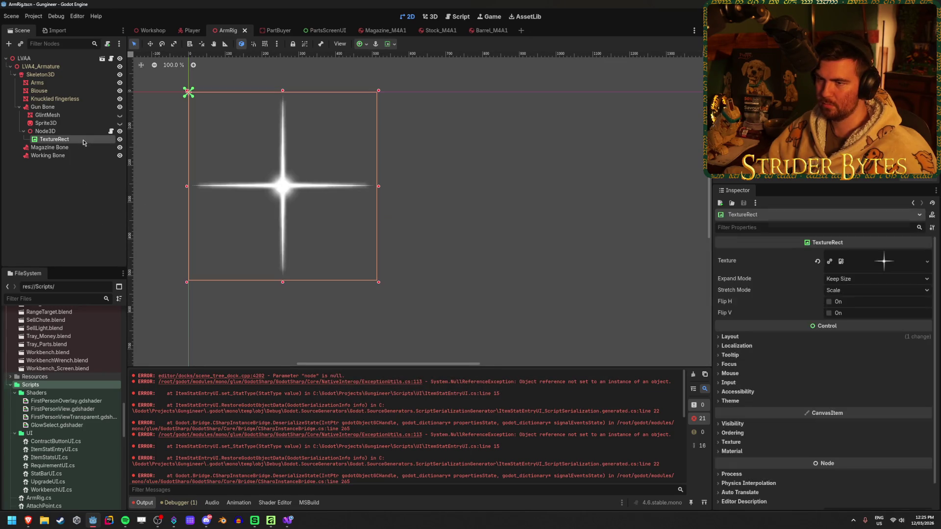
Copy GlintMesh's position value (-0.07, 0.122, 0.086) after comparing it with the Node3D
{"action": "left_click", "coordinate": [84, 133]}
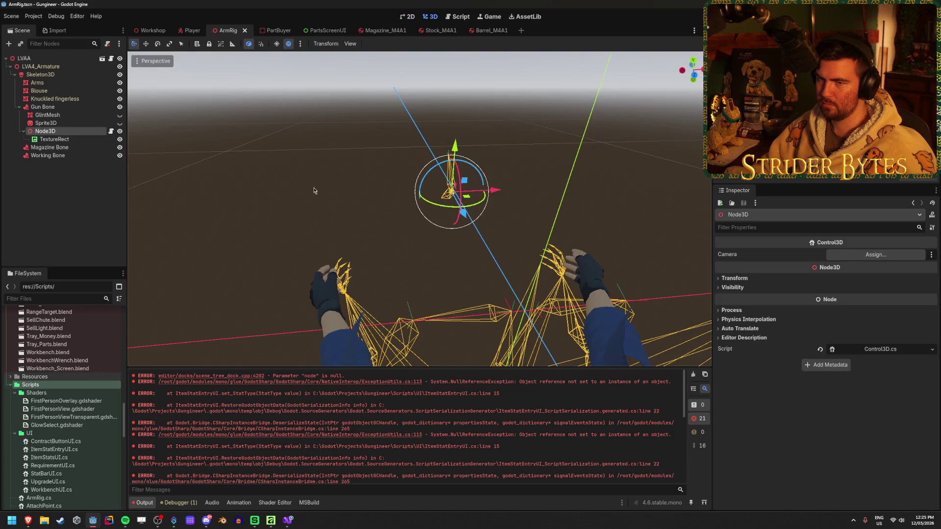
{"action": "mouse_move", "coordinate": [294, 194]}
{"action": "left_mouse_down"}
{"action": "mouse_move", "coordinate": [206, 210]}
{"action": "mouse_move", "coordinate": [24, 127]}
{"action": "left_mouse_up"}
{"action": "left_click", "coordinate": [47, 115]}
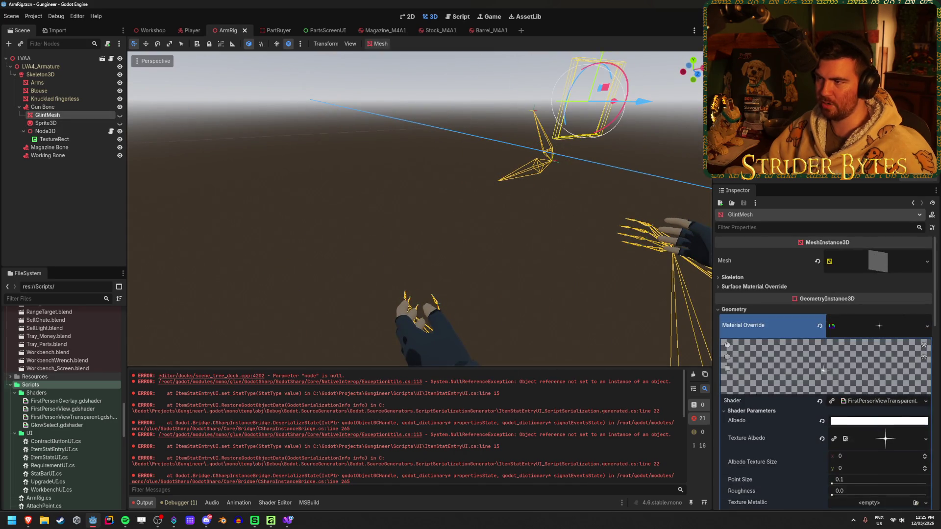
{"action": "left_click_drag", "start_coordinate": [392, 206], "coordinate": [343, 213]}
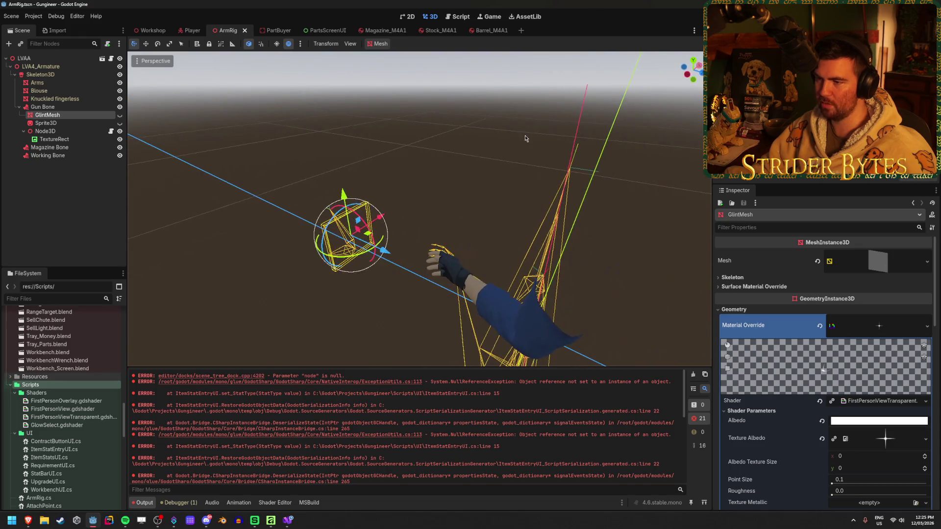
{"action": "scroll", "coordinate": [802, 334], "scroll_direction": "down", "scroll_amount": 10}
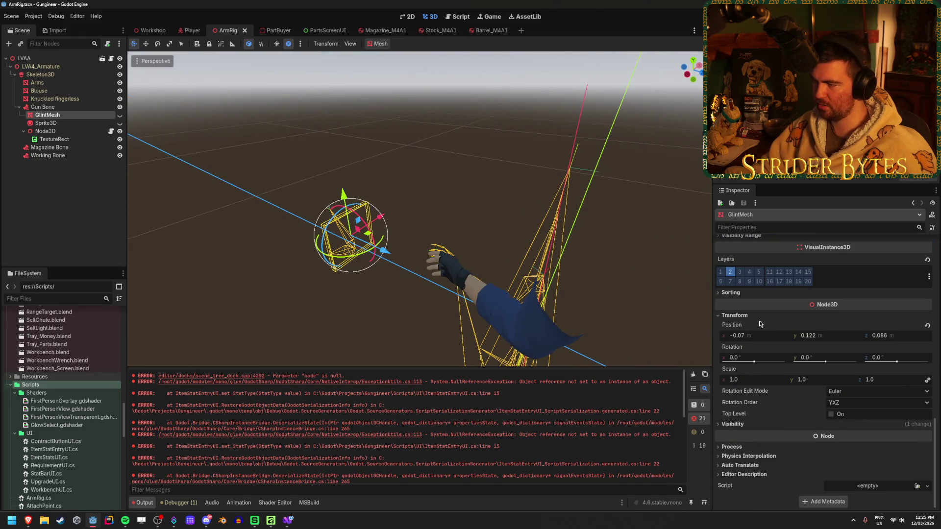
{"action": "right_click", "coordinate": [760, 324]}
{"action": "left_click", "coordinate": [769, 327]}
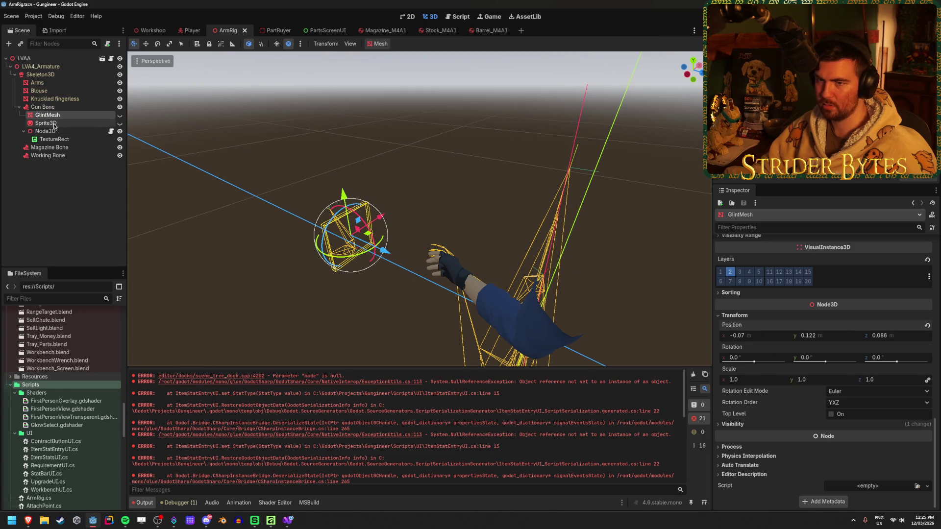
Paste the copied position into the Node3D's Transform Position and save the ArmRig scene
{"action": "left_click", "coordinate": [53, 131]}
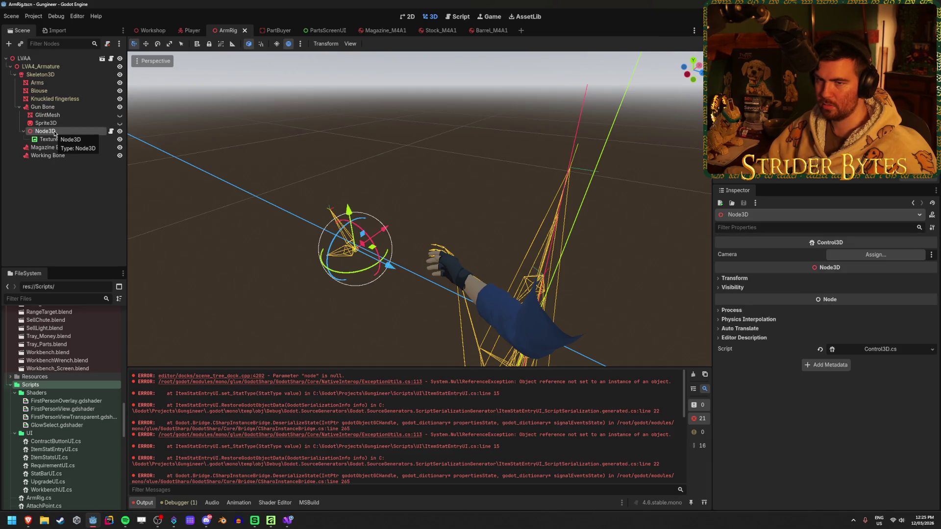
{"action": "left_click", "coordinate": [734, 278]}
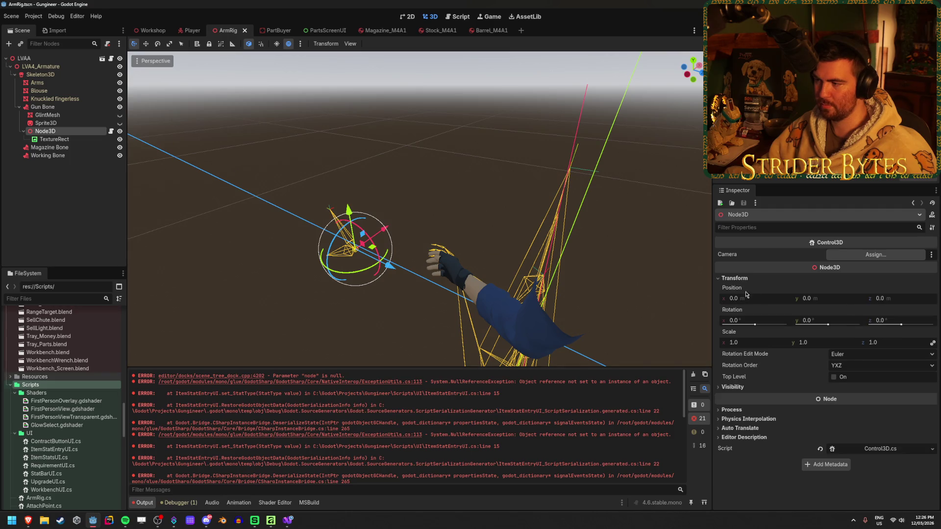
{"action": "right_click", "coordinate": [747, 294]}
{"action": "left_click", "coordinate": [761, 305]}
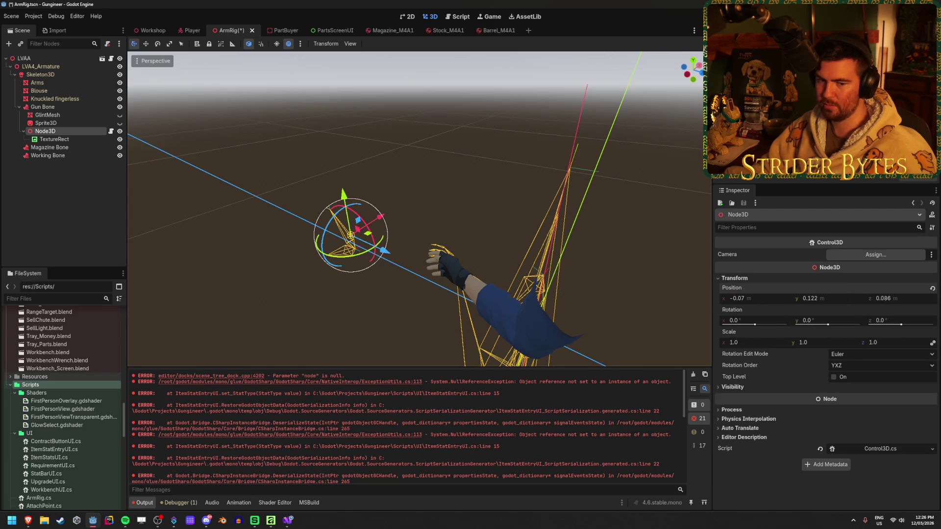
{"action": "key", "text": "ctrl+s"}
{"action": "left_click", "coordinate": [50, 229]}
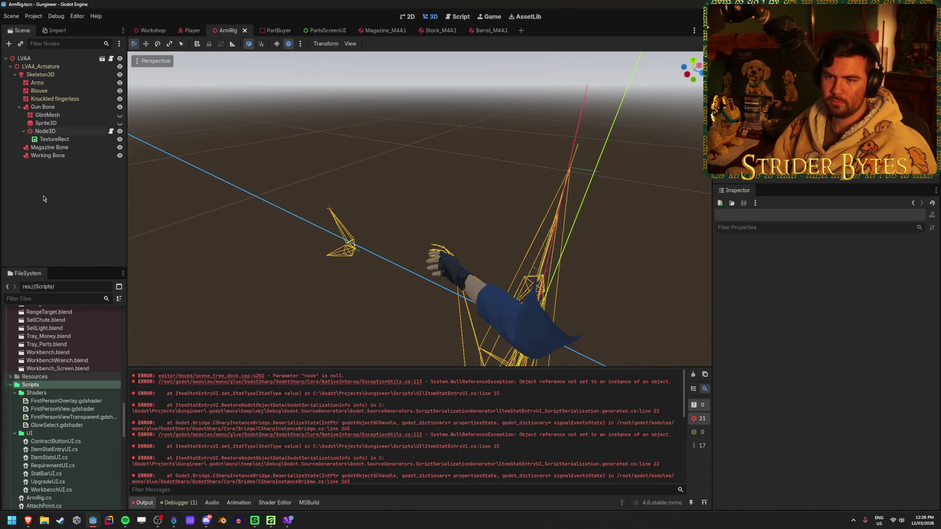
Check the Node3D and its TextureRect child in the Scene dock, then go to the Workshop scene
{"action": "left_click", "coordinate": [23, 131]}
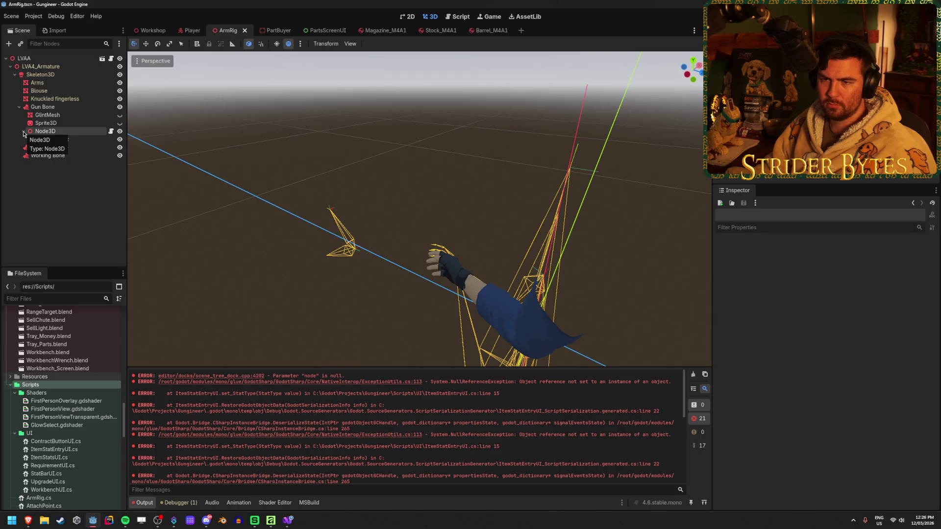
{"action": "left_click", "coordinate": [23, 131]}
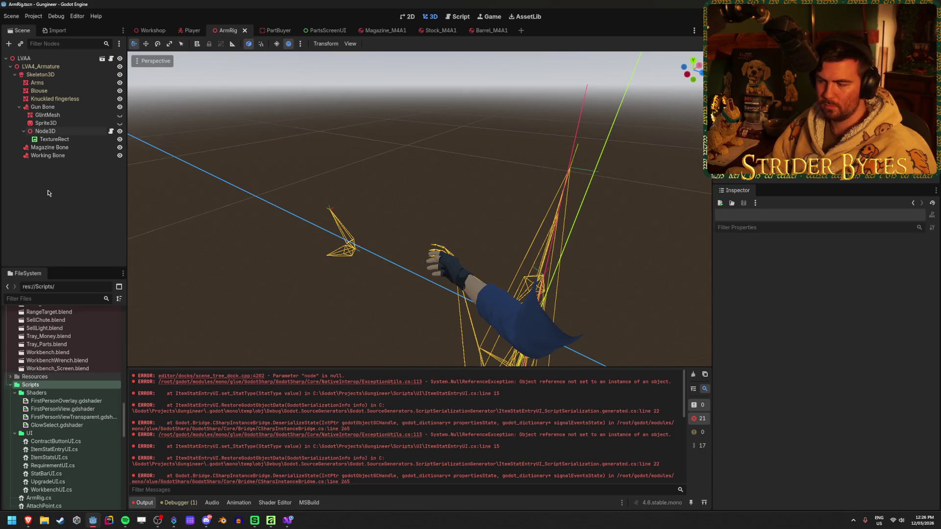
{"action": "left_click", "coordinate": [59, 140]}
{"action": "left_click", "coordinate": [73, 131]}
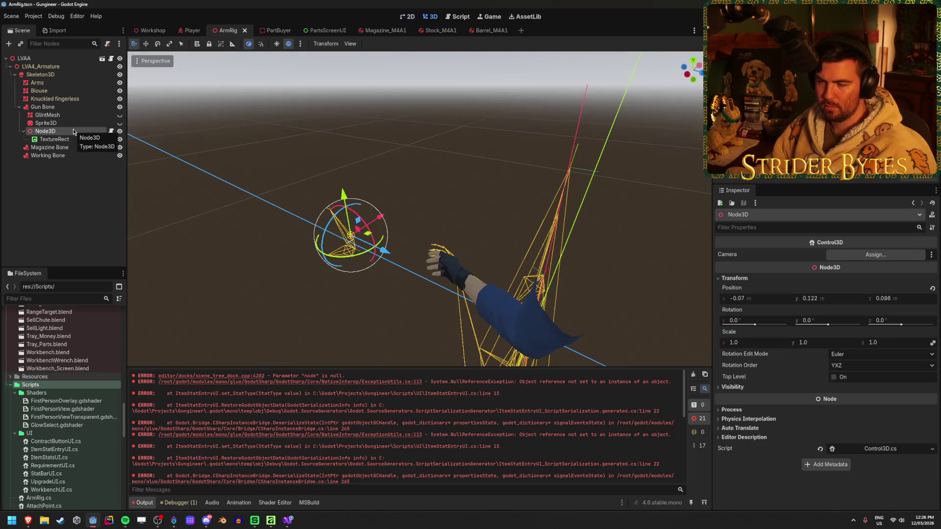
{"action": "left_click", "coordinate": [151, 31]}
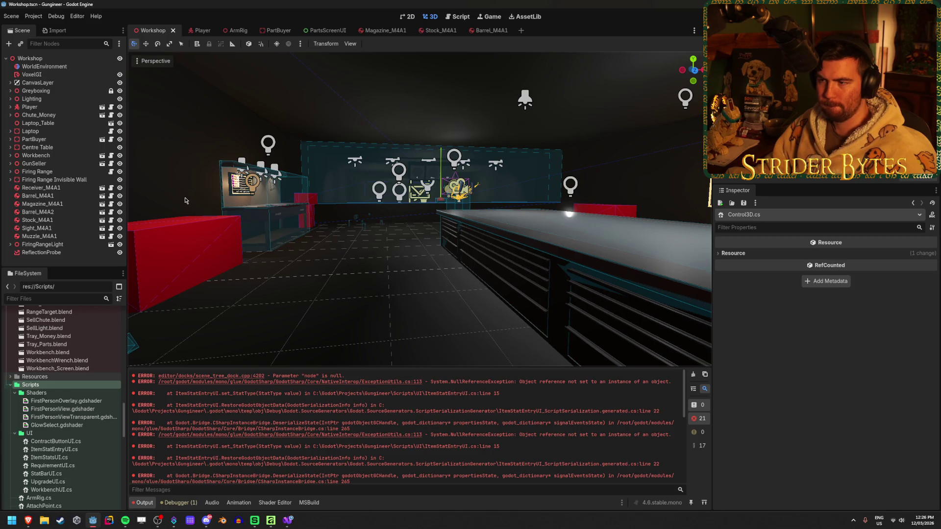
Frame the player rig at the workbench wall and run the game with F5
{"action": "scroll", "coordinate": [349, 238], "scroll_direction": "up", "scroll_amount": 8}
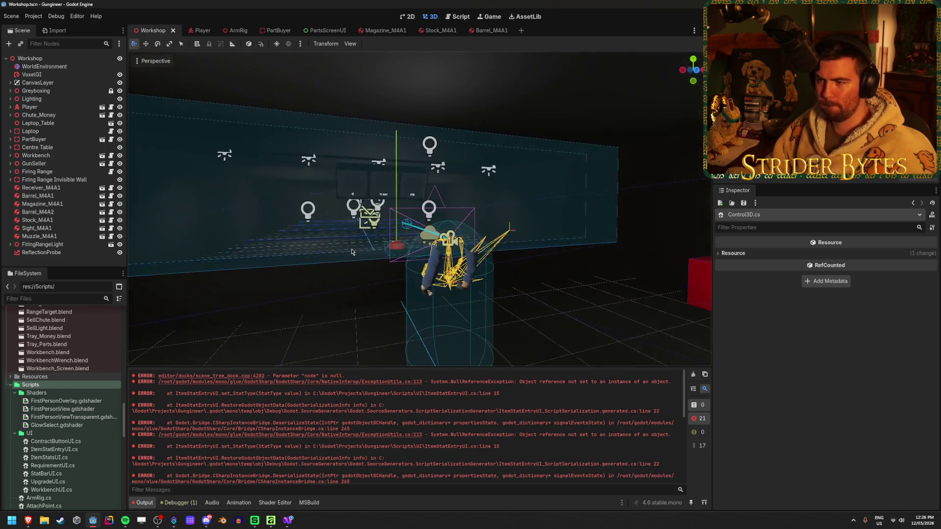
{"action": "left_click_drag", "start_coordinate": [349, 239], "coordinate": [393, 239]}
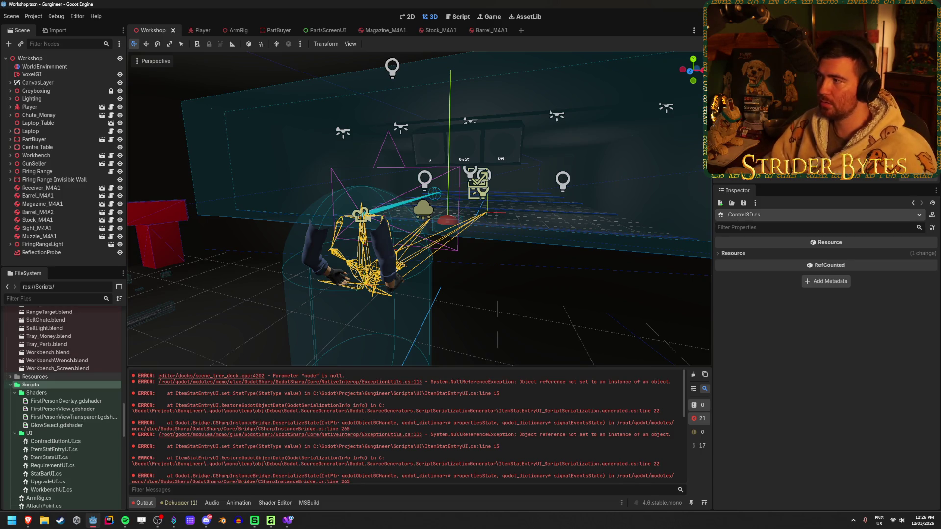
{"action": "key", "text": "F5"}
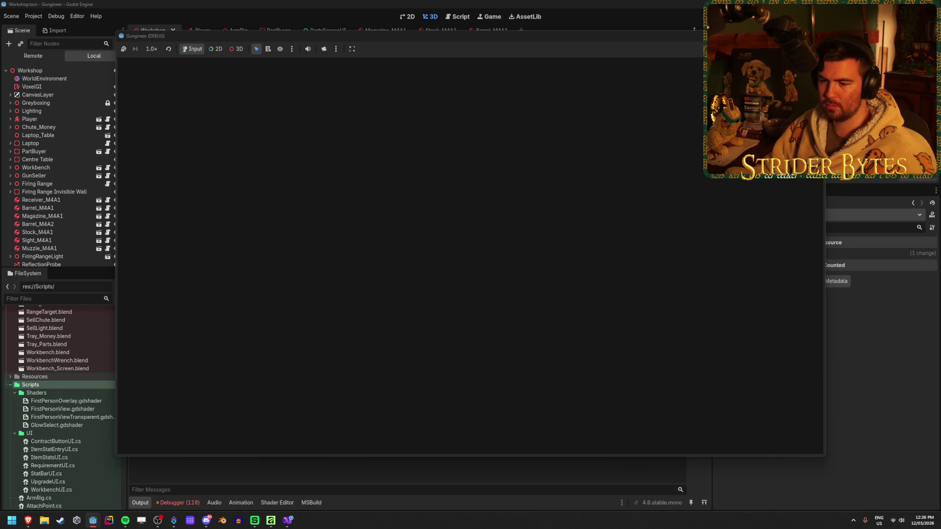
Stop the game with F8 and inspect the Control3D._Process NullReferenceException in the debugger Errors list
{"action": "key", "text": "F8"}
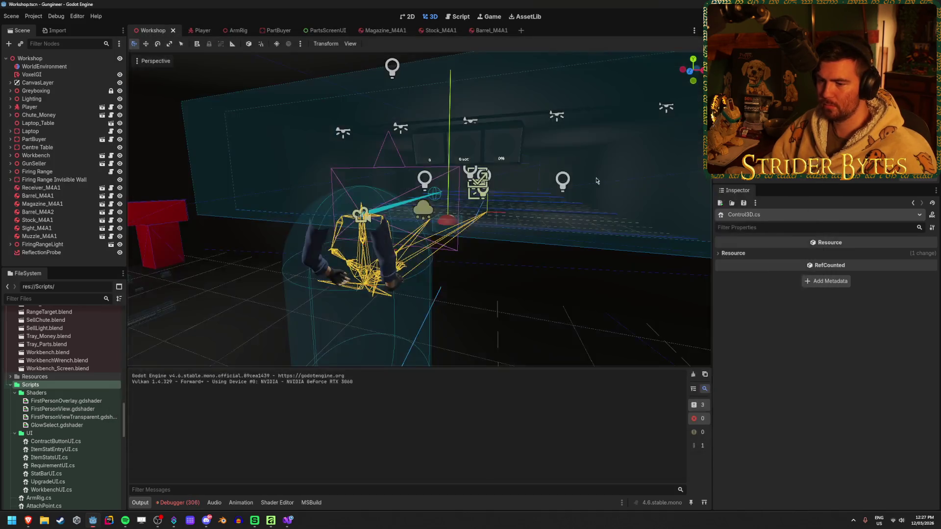
{"action": "left_click", "coordinate": [179, 503]}
{"action": "double_click", "coordinate": [441, 449]}
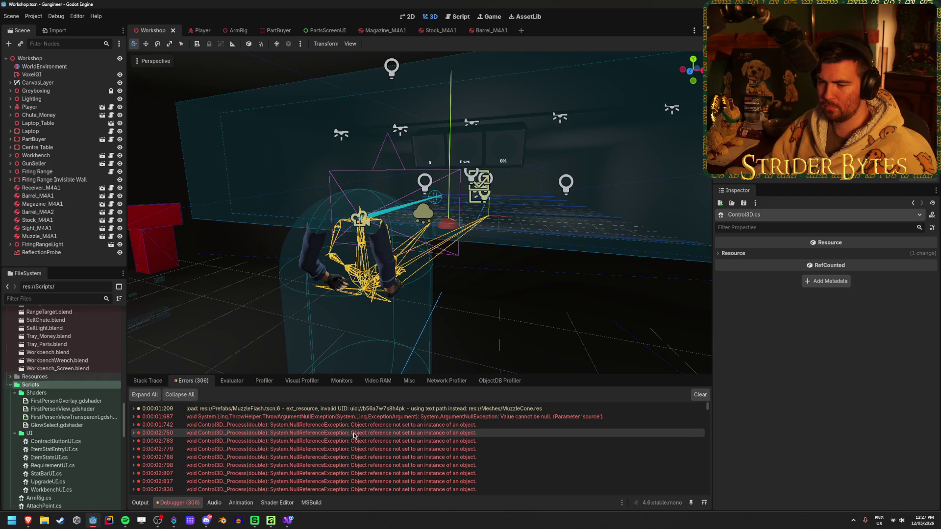
{"action": "key", "text": "alt+Tab"}
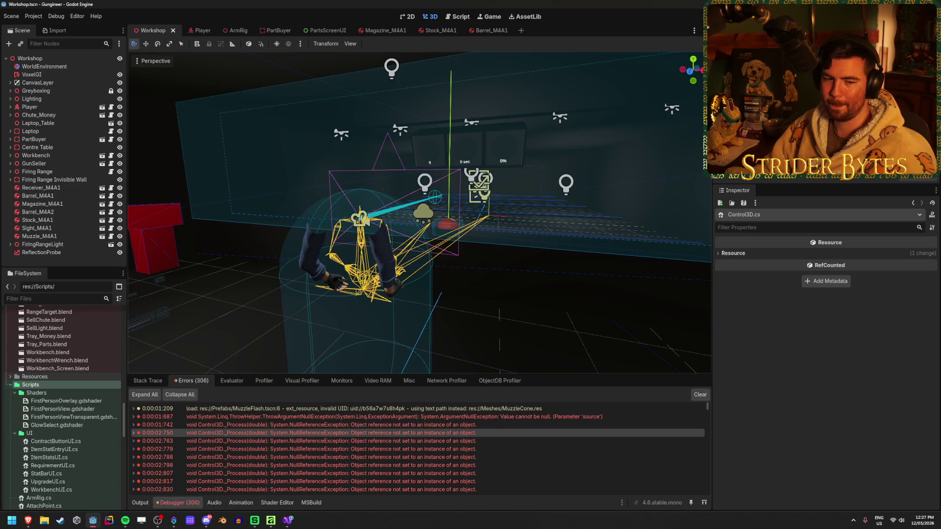
{"action": "key", "text": "alt+Tab"}
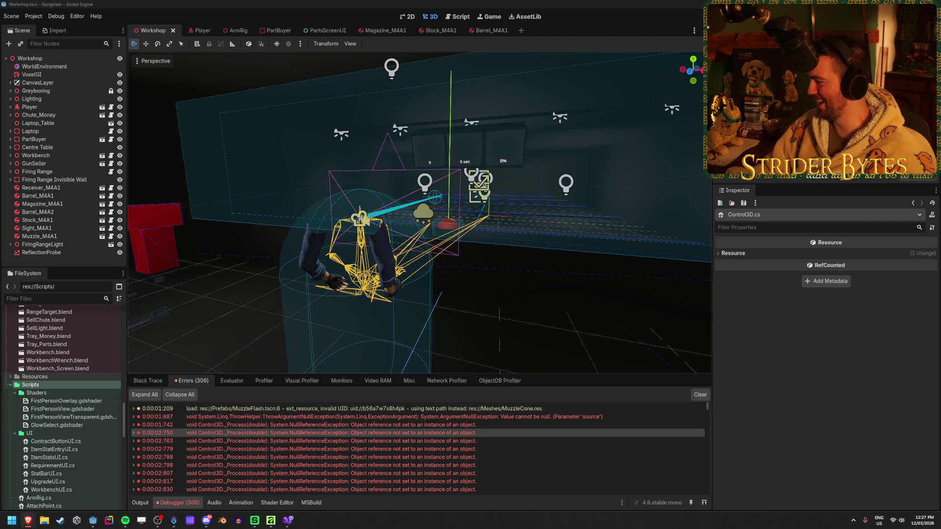
Bring the Brave window with the TierMaker monkey tier list forward and scroll down the page
{"action": "left_click", "coordinate": [28, 520]}
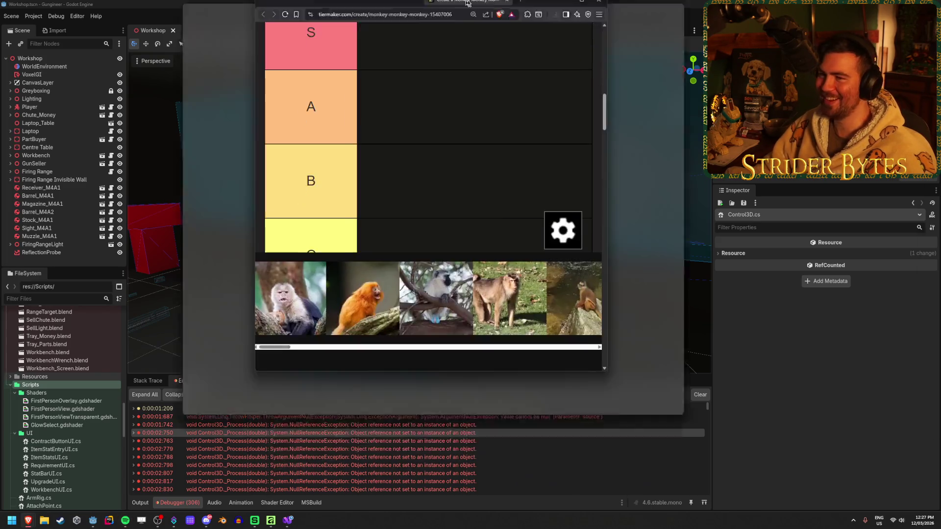
{"action": "scroll", "coordinate": [491, 245], "scroll_direction": "down", "scroll_amount": 5}
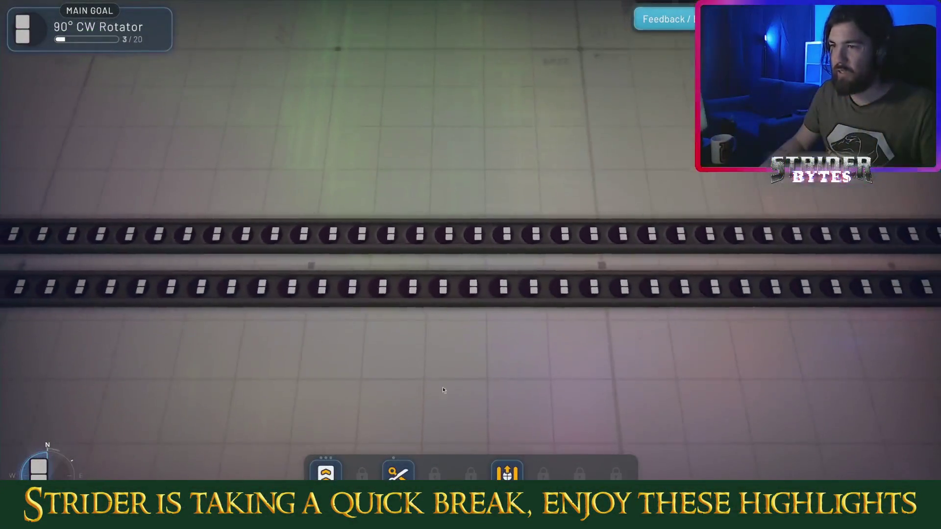
Zoom out from the conveyor belts and pan across the field around the central platform
{"action": "scroll", "coordinate": [511, 387], "scroll_direction": "down", "scroll_amount": 15}
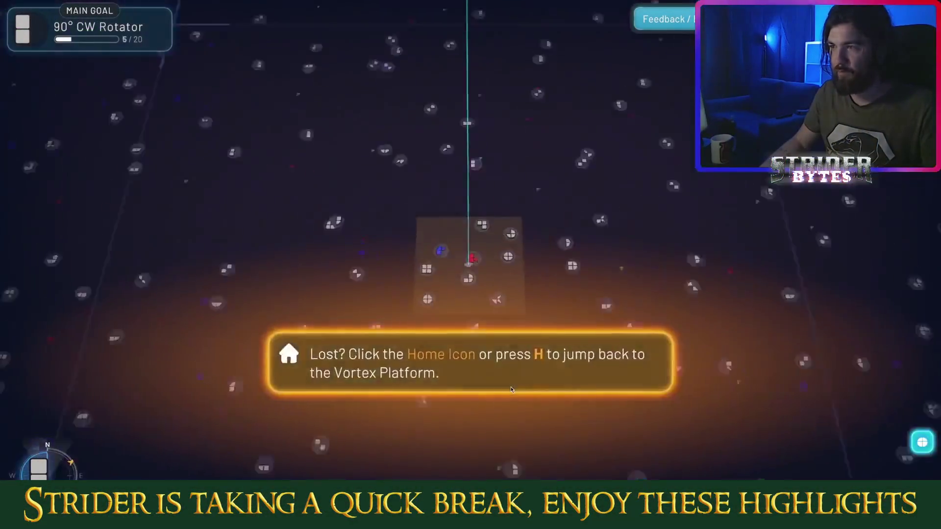
{"action": "scroll", "coordinate": [511, 390], "scroll_direction": "down", "scroll_amount": 5}
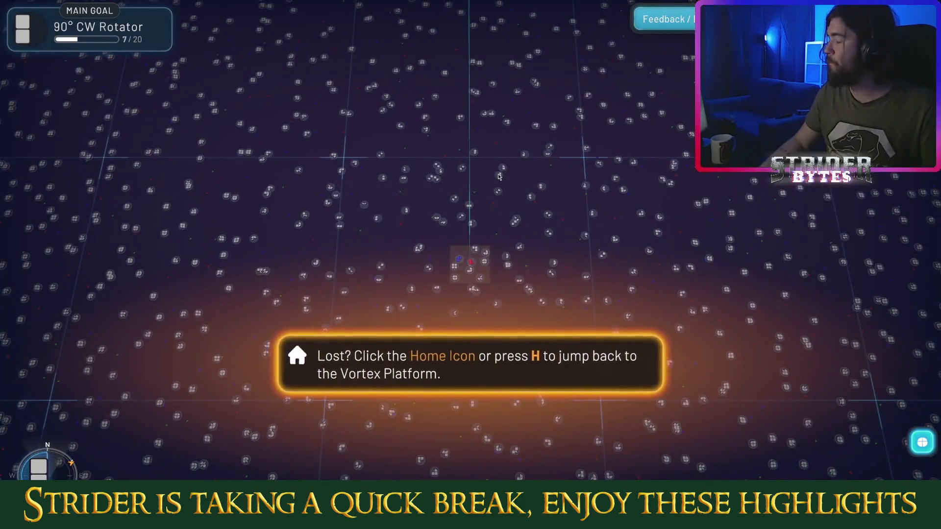
{"action": "key", "text": "d"}
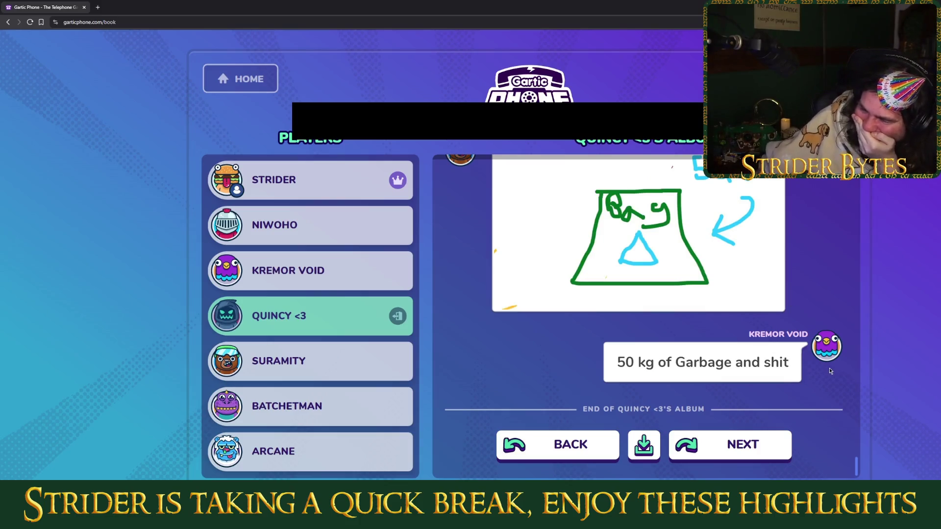
Download the Gartic Phone album ending with the garbage-bag drawing
{"action": "scroll", "coordinate": [830, 371], "scroll_direction": "up", "scroll_amount": 2}
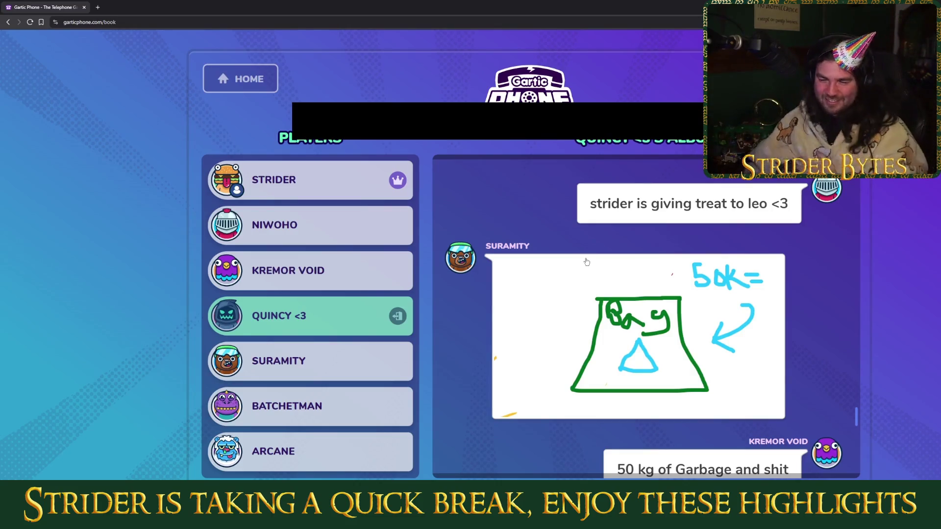
{"action": "right_click", "coordinate": [588, 297]}
{"action": "left_click", "coordinate": [559, 328]}
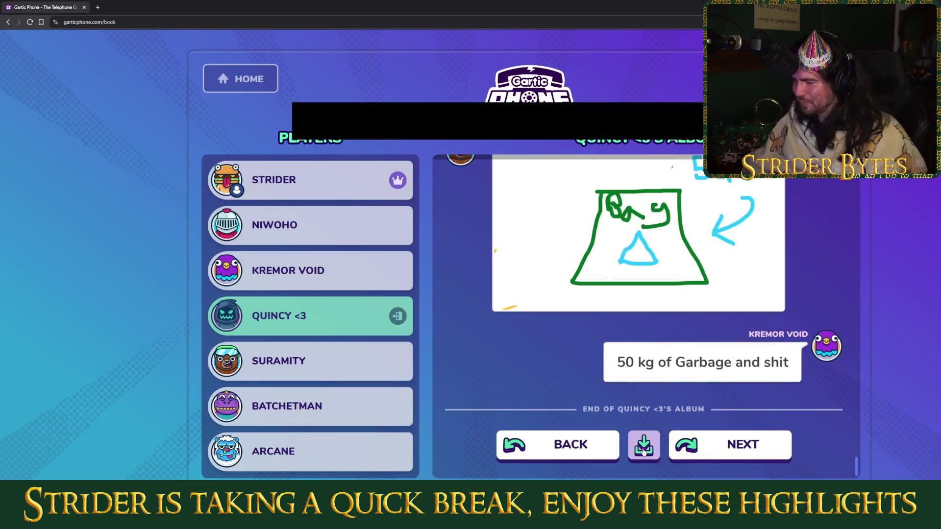
{"action": "left_click", "coordinate": [644, 449]}
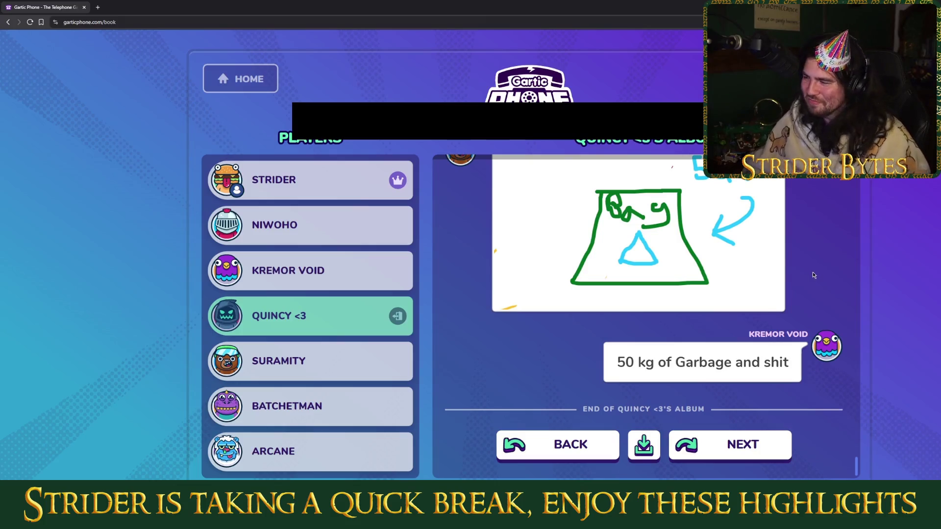
{"action": "scroll", "coordinate": [813, 272], "scroll_direction": "up", "scroll_amount": 2}
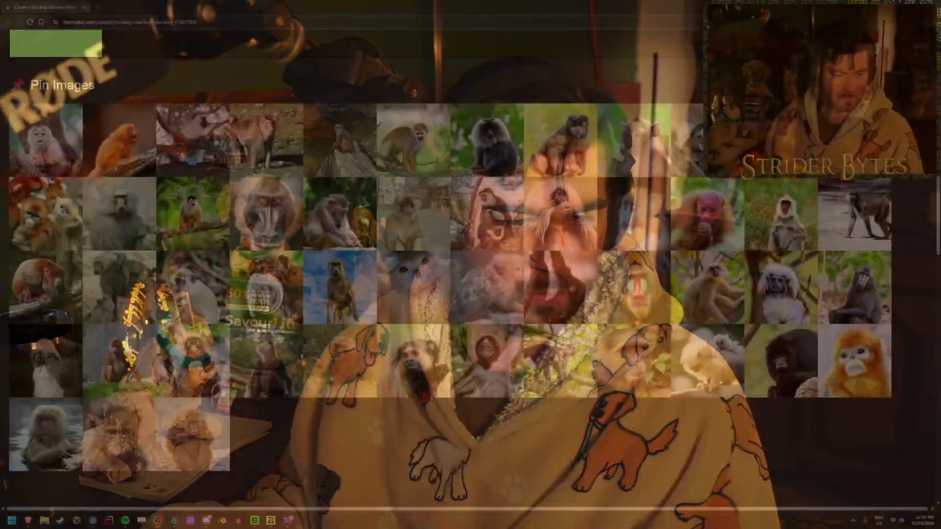
Drag the mandrill picture from row 2 into the first slot of the monkey image pool
{"action": "scroll", "coordinate": [518, 305], "scroll_direction": "up", "scroll_amount": 3}
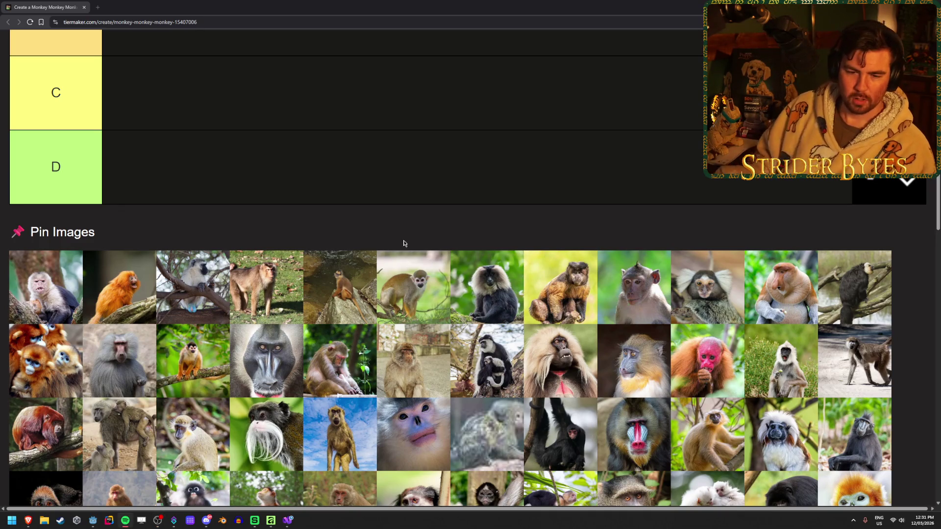
{"action": "scroll", "coordinate": [248, 141], "scroll_direction": "down", "scroll_amount": 1}
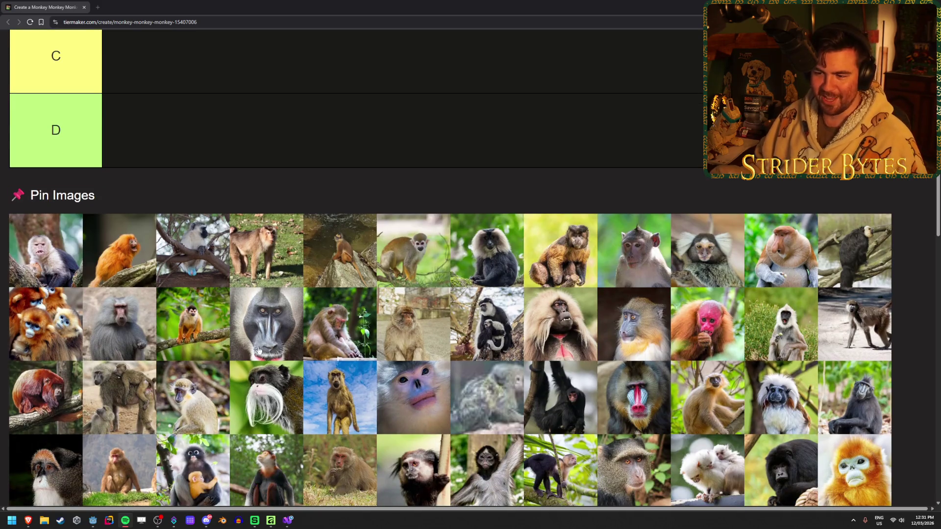
{"action": "left_click_drag", "start_coordinate": [259, 350], "coordinate": [51, 245]}
{"action": "scroll", "coordinate": [51, 392], "scroll_direction": "up", "scroll_amount": 3}
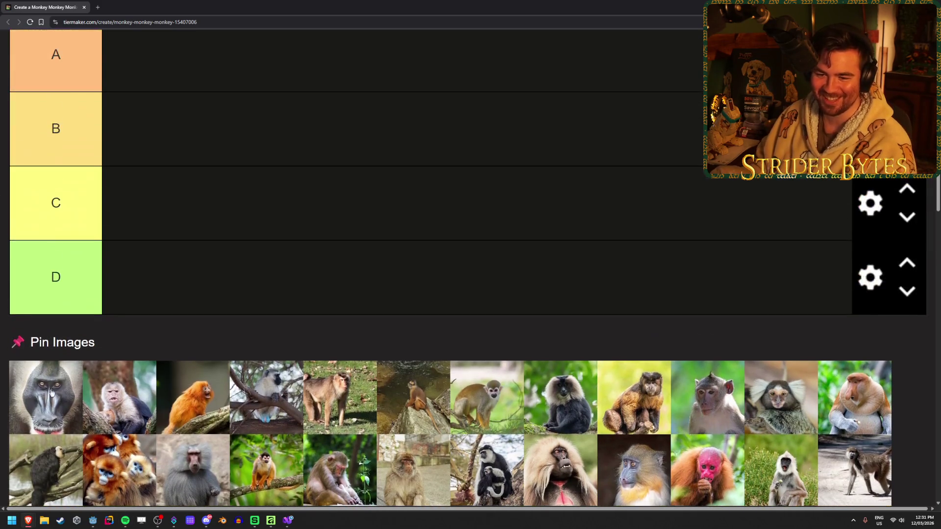
{"action": "scroll", "coordinate": [242, 235], "scroll_direction": "down", "scroll_amount": 5}
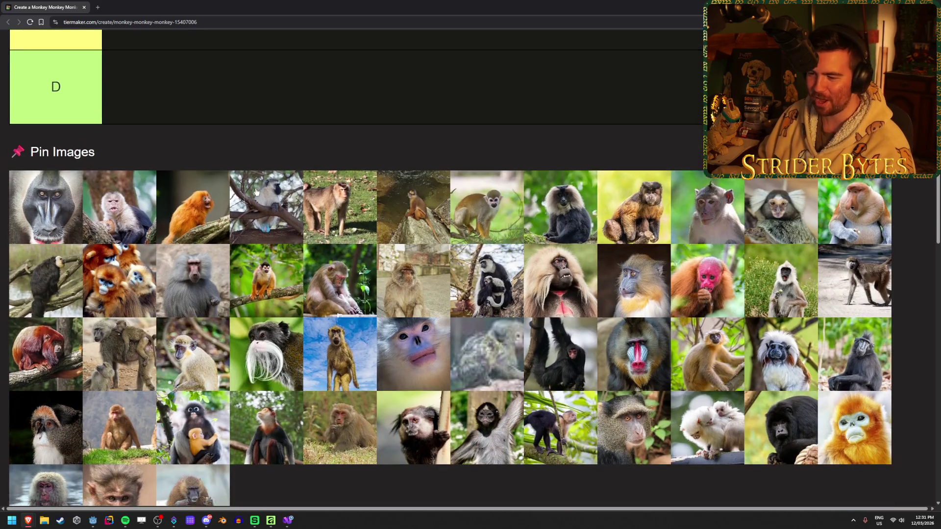